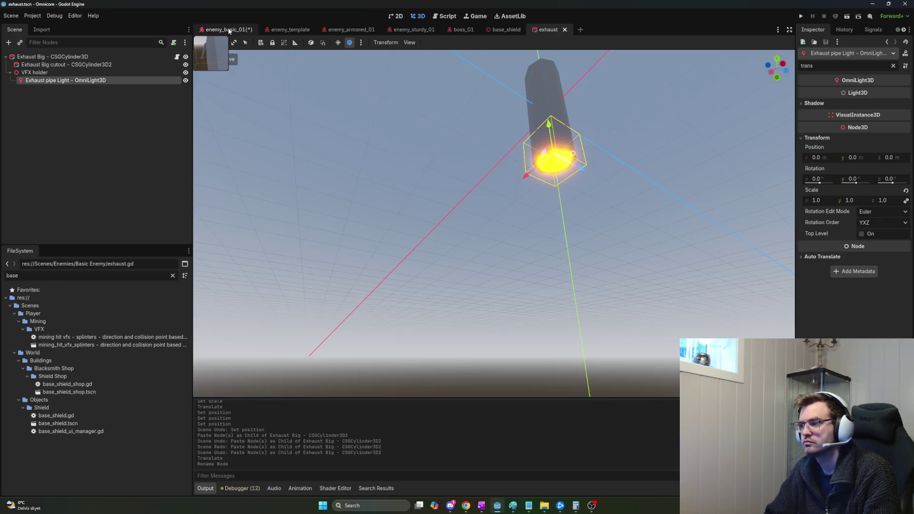
# Check the enemy_basic_01 scene, then open the exhaust node's script from the exhaust scene.
pyautogui.click(228, 27)
pyautogui.scroll(5, 522, 146)
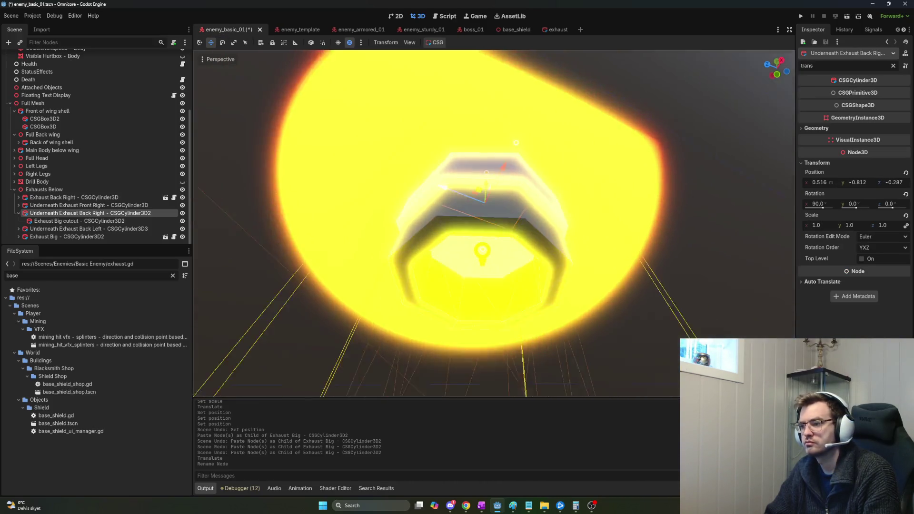
pyautogui.scroll(-4, 516, 142)
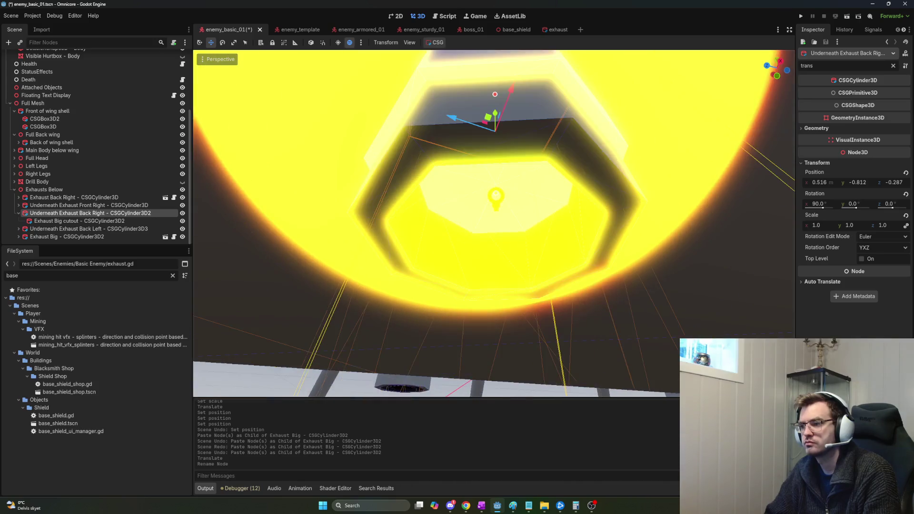
pyautogui.scroll(2, 516, 142)
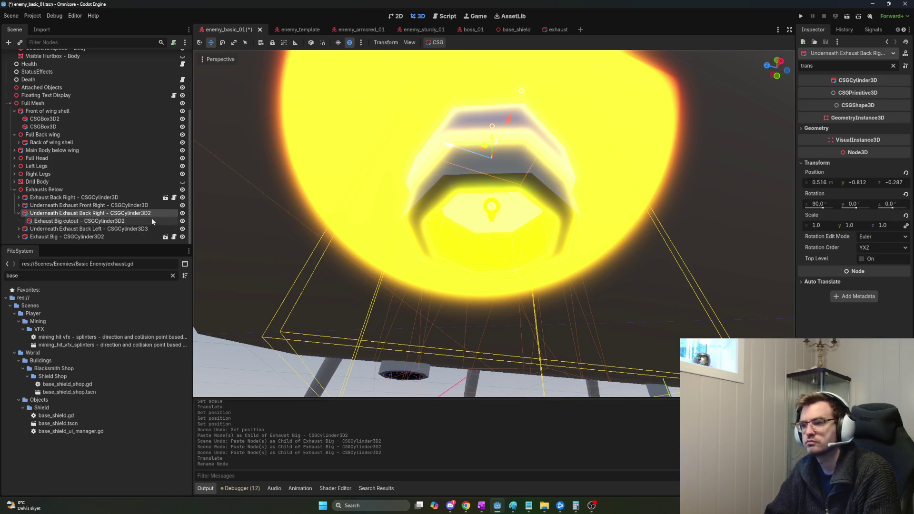
pyautogui.click(560, 30)
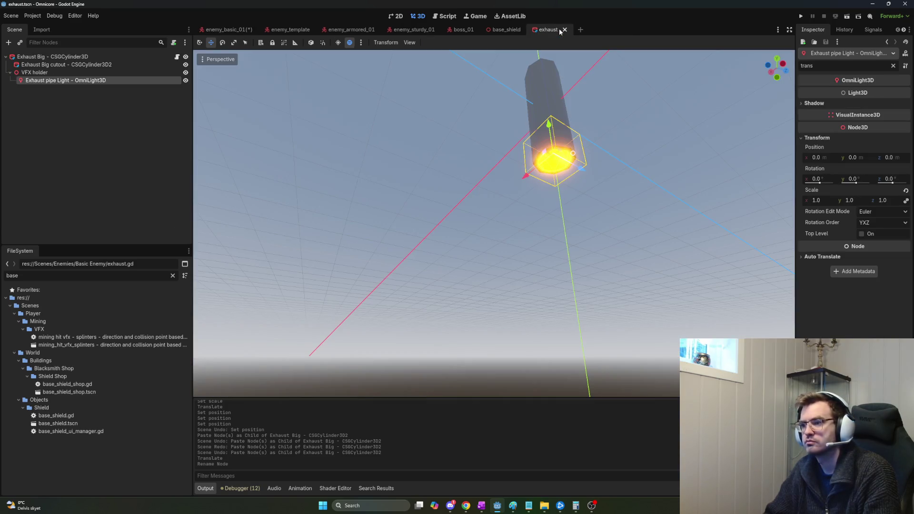
pyautogui.click(177, 58)
# Add an empty _ready() -> void function below the exported light variable in exhaust.gd.
pyautogui.click(300, 175)
pyautogui.press('Return')
pyautogui.press('Up')
pyautogui.press('Return')
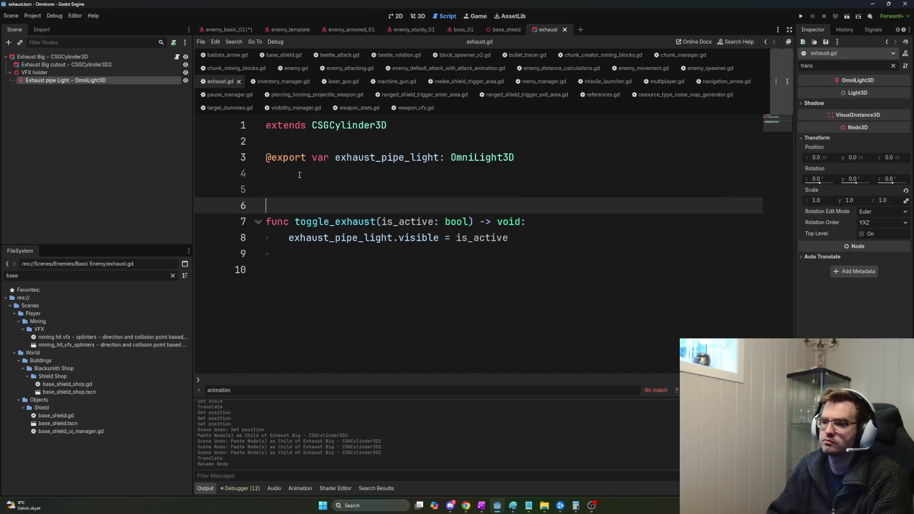
pyautogui.write('func _r')
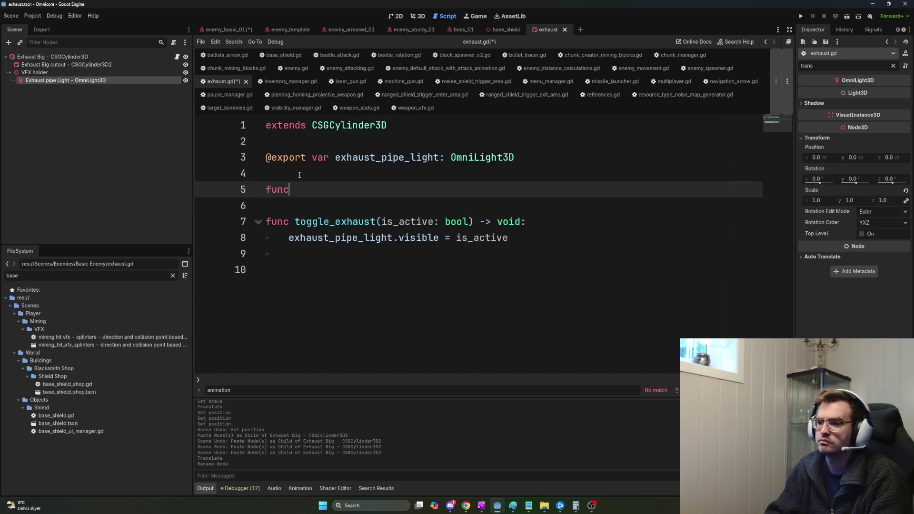
pyautogui.write('e')
pyautogui.press('Return')
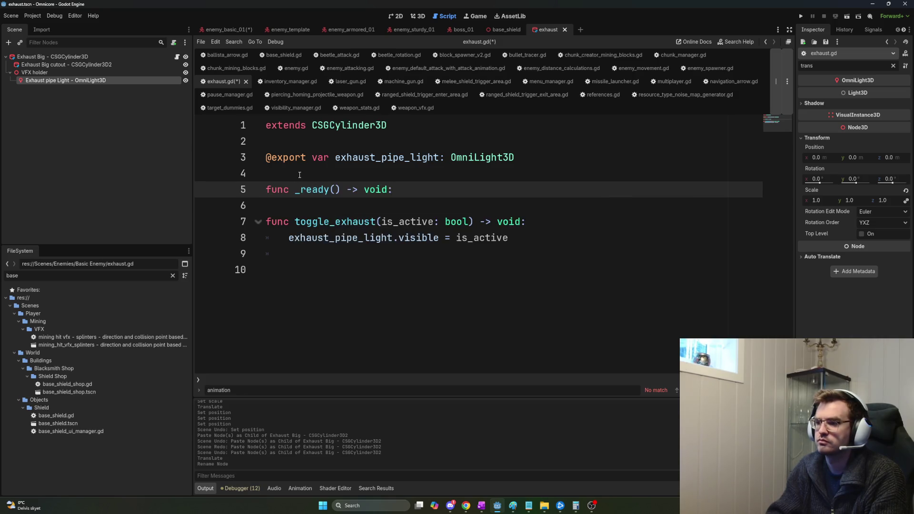
pyautogui.press('Return')
# Make _ready set exhaust_pipe_light.omni_range = scale.x and save exhaust.gd.
pyautogui.write('omnilight.')
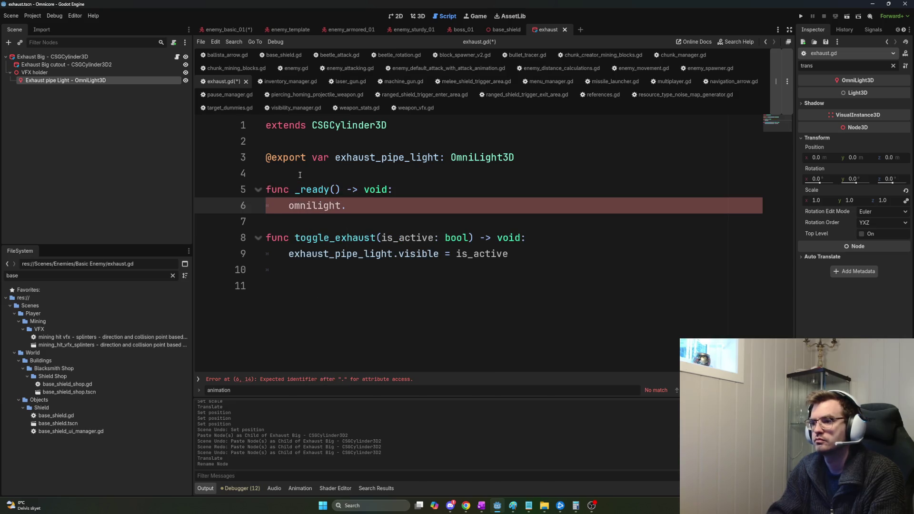
pyautogui.hotkey('ctrl', 'BackSpace')
pyautogui.hotkey('ctrl', 'BackSpace')
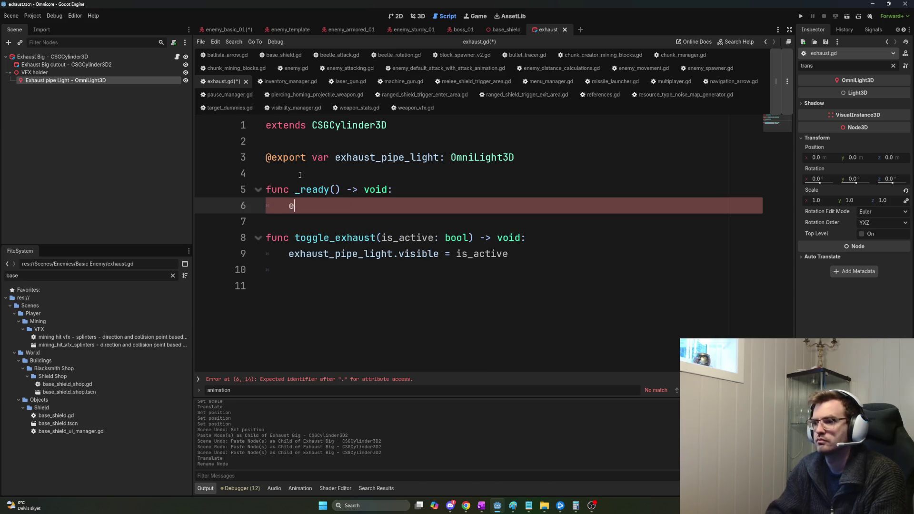
pyautogui.write('ex')
pyautogui.press('Return')
pyautogui.write('.ra')
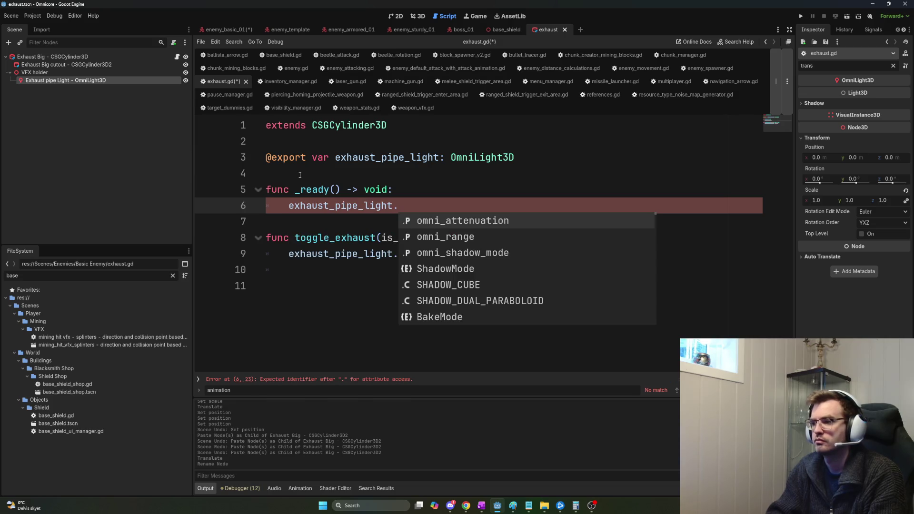
pyautogui.press('Return')
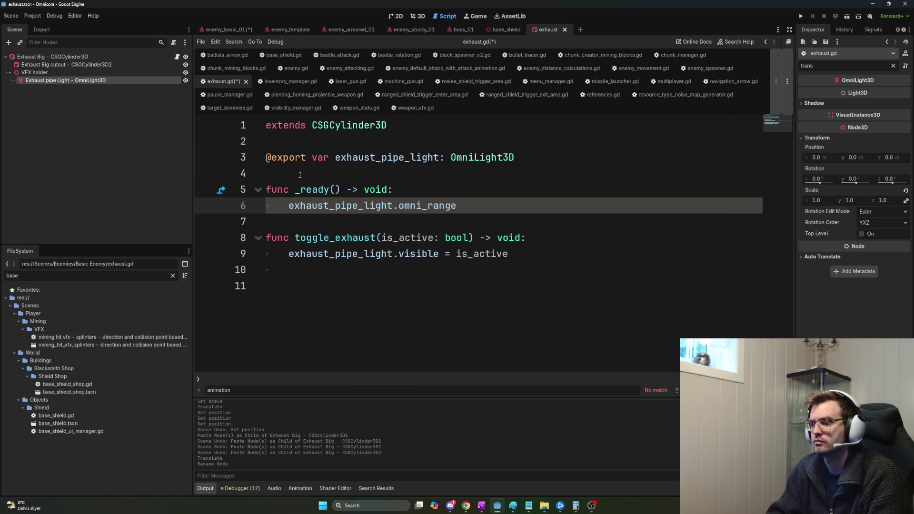
pyautogui.write('= ')
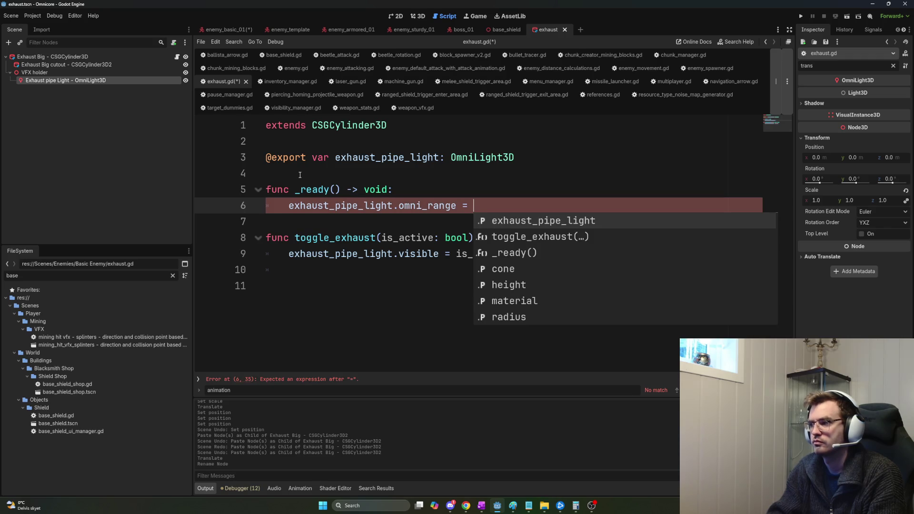
pyautogui.write('scale.x')
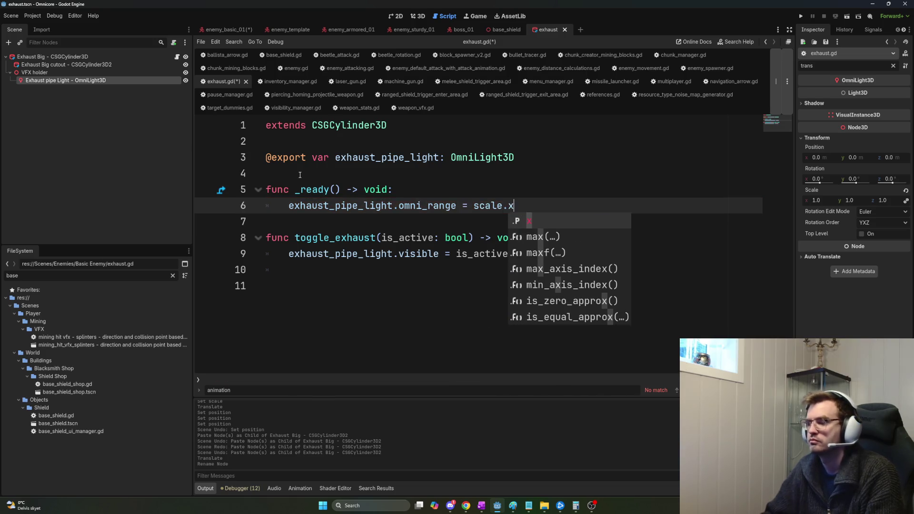
pyautogui.click(504, 185)
pyautogui.hotkey('ctrl', 's')
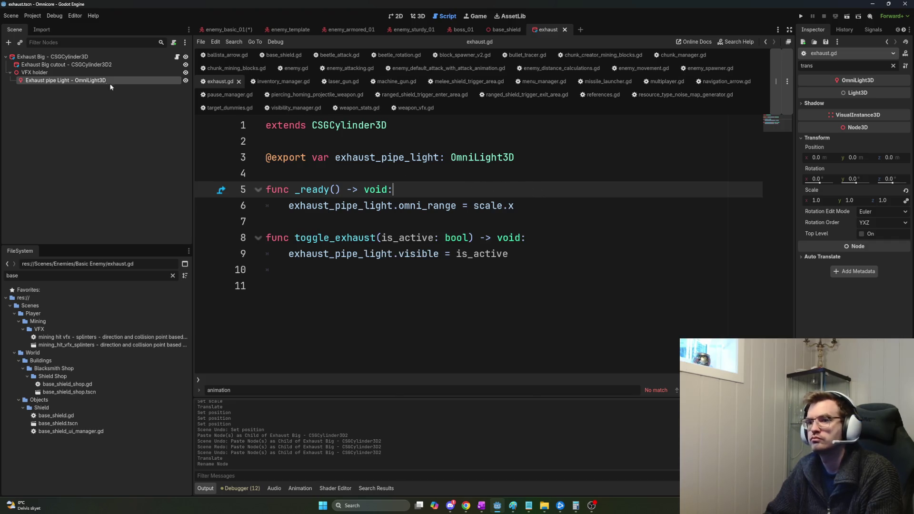
pyautogui.click(72, 80)
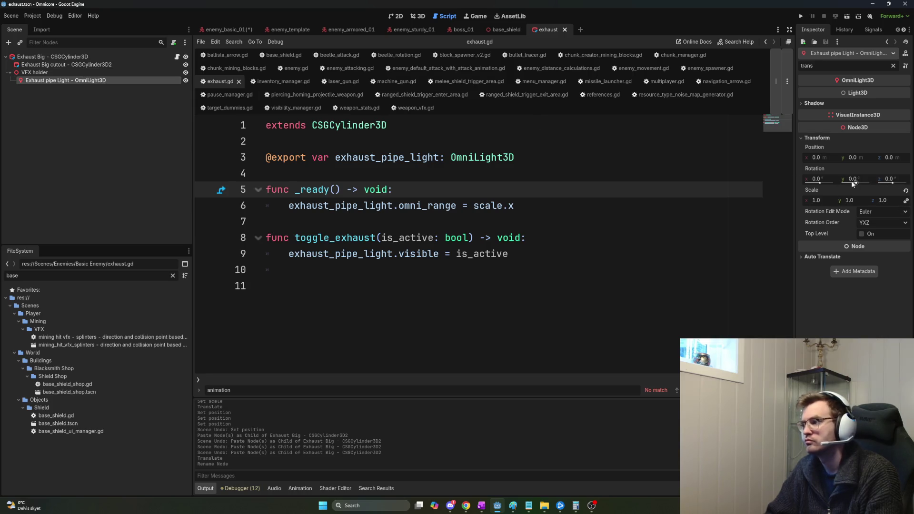
# Filter the Inspector by 'omni', change the line to omni_range = scale.x * 0.25, and return to enemy_basic_01.
pyautogui.doubleClick(828, 67)
pyautogui.write('omni')
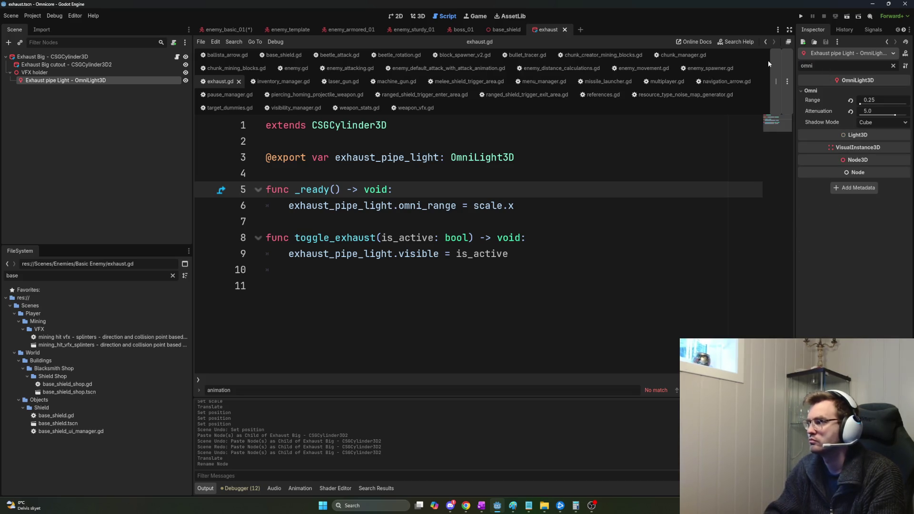
pyautogui.click(535, 206)
pyautogui.write('* 0.25')
pyautogui.press('Down')
pyautogui.press('Down')
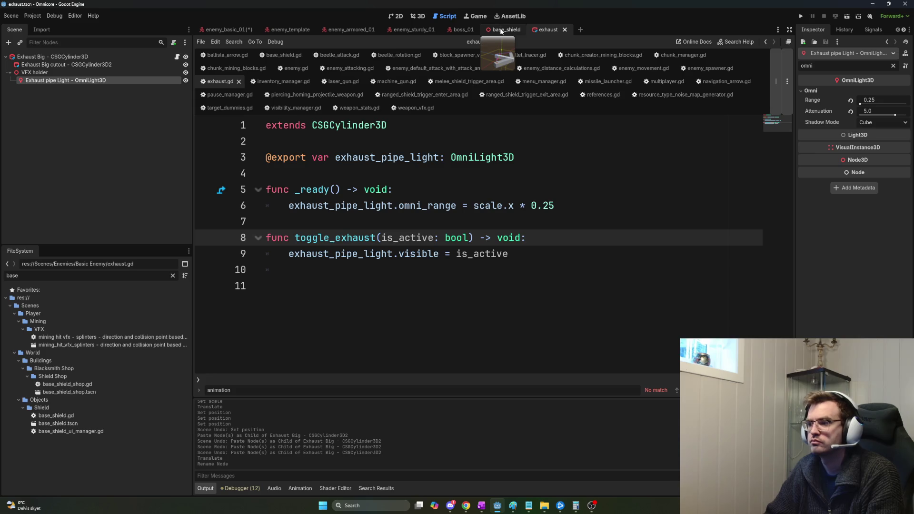
pyautogui.moveTo(554, 206); pyautogui.dragTo(531, 206)
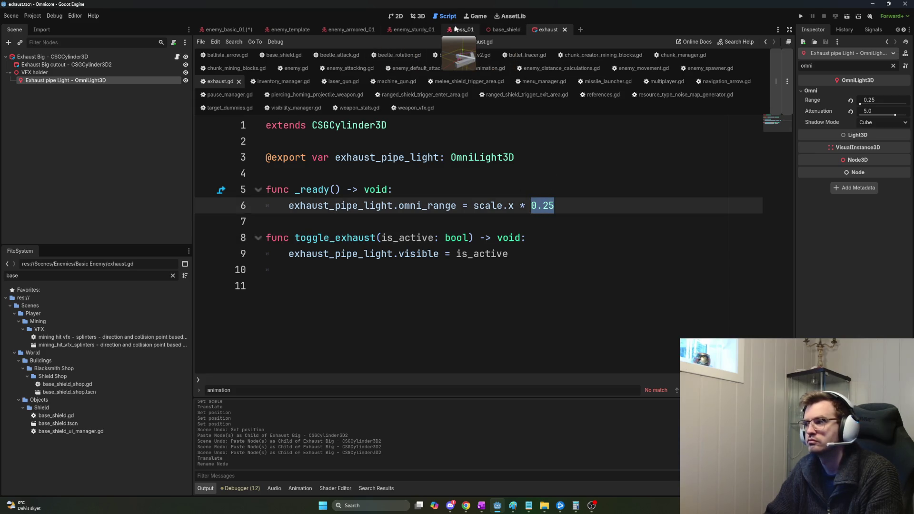
pyautogui.click(226, 29)
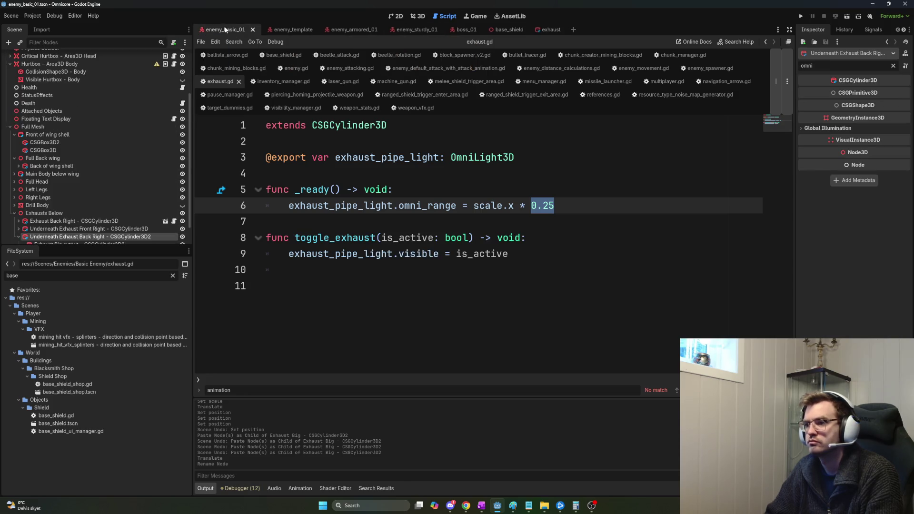
# Look over the Exhaust Big, cutout and Underneath Exhaust nodes, expanding Exhaust Big in the 3D view.
pyautogui.scroll(-1, 124, 157)
pyautogui.click(87, 222)
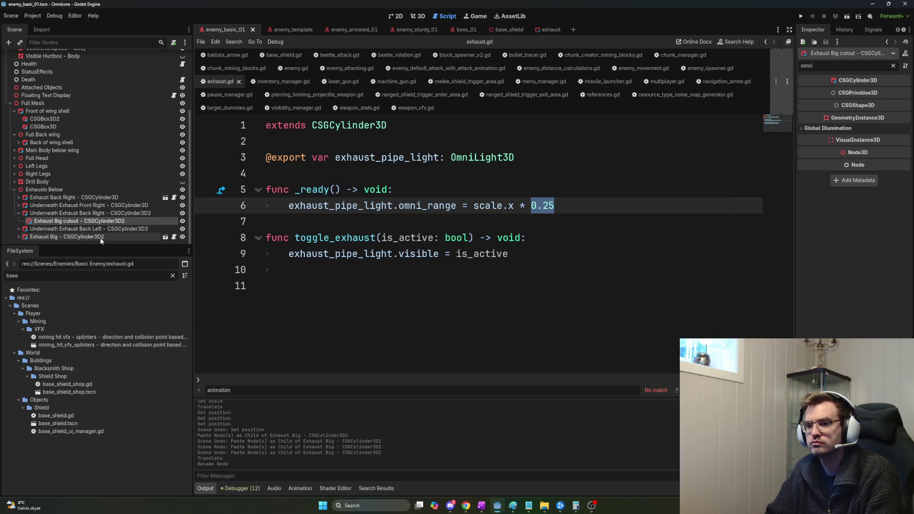
pyautogui.click(98, 230)
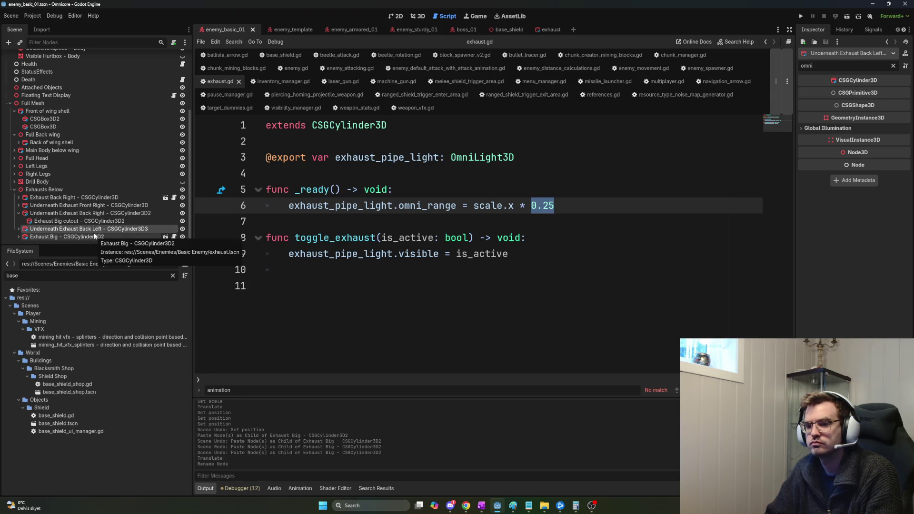
pyautogui.click(95, 237)
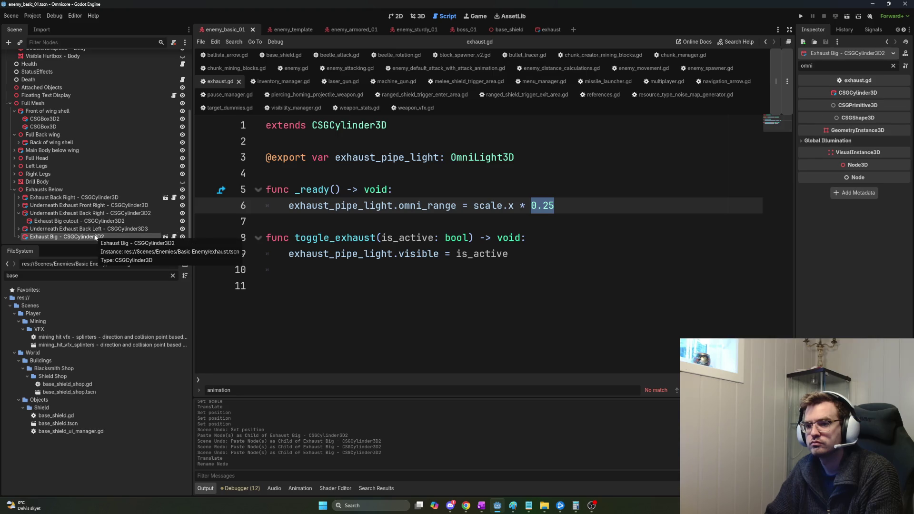
pyautogui.click(18, 237)
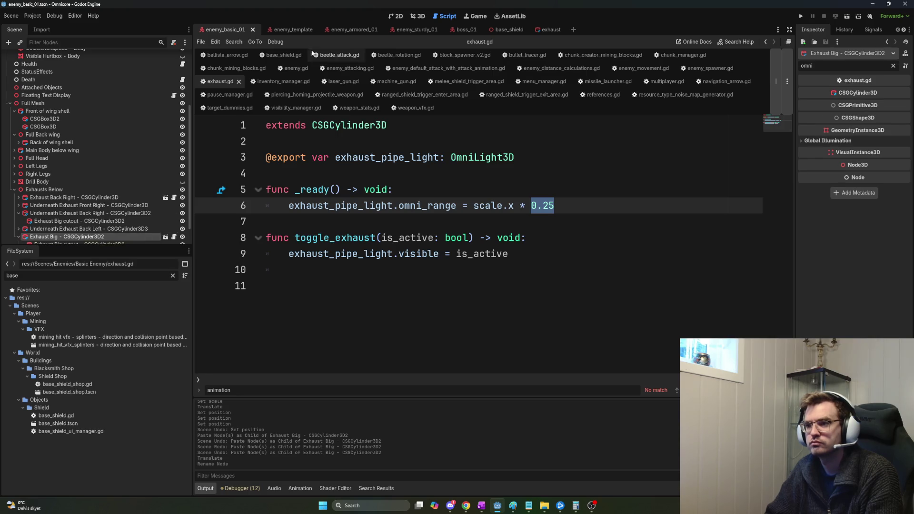
pyautogui.click(411, 18)
pyautogui.scroll(-3, 489, 119)
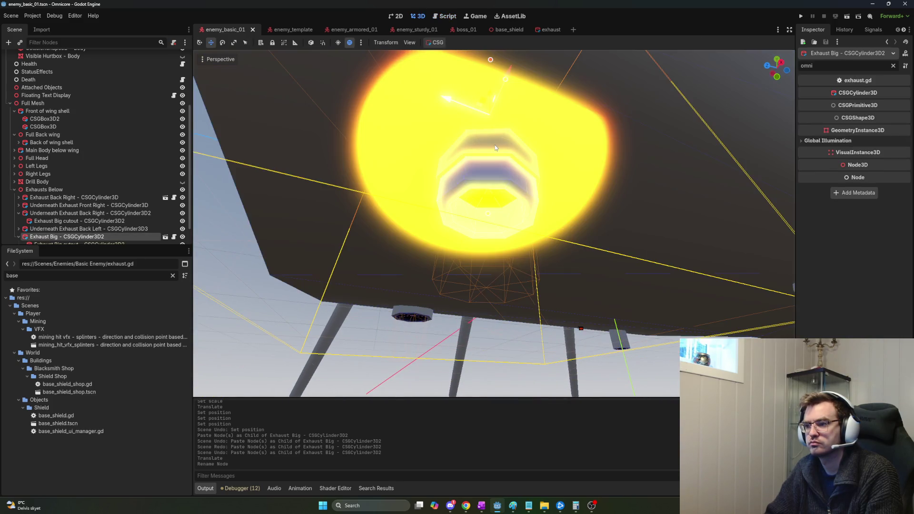
# Clear the Inspector filter and move the Exhaust Big cylinder under the beetle's body.
pyautogui.click(494, 176)
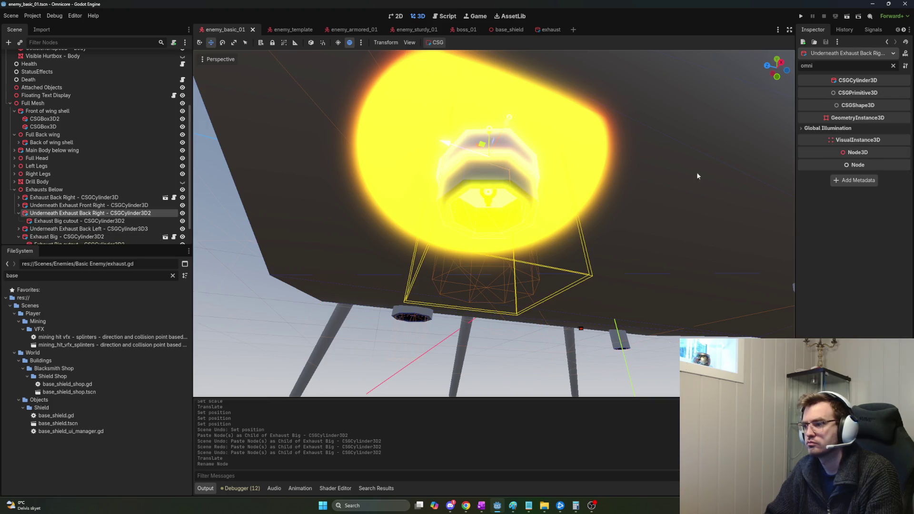
pyautogui.click(65, 220)
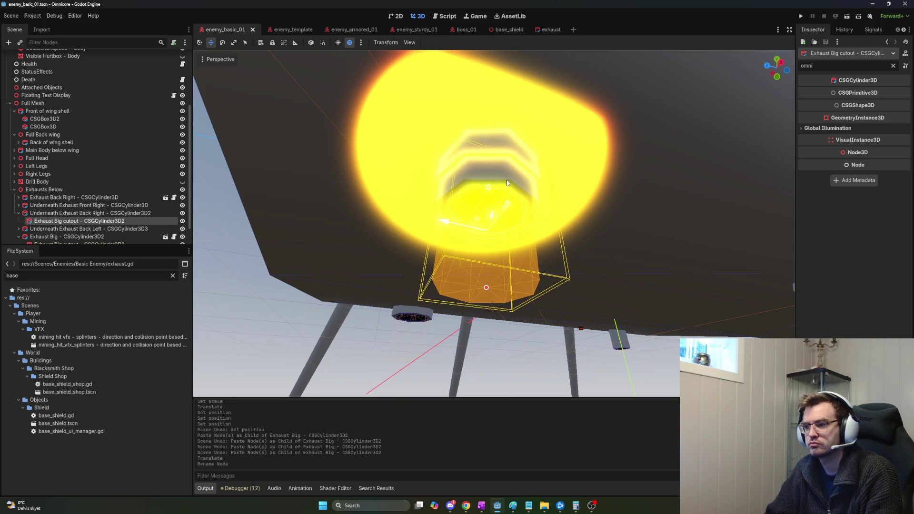
pyautogui.click(485, 178)
pyautogui.click(490, 179)
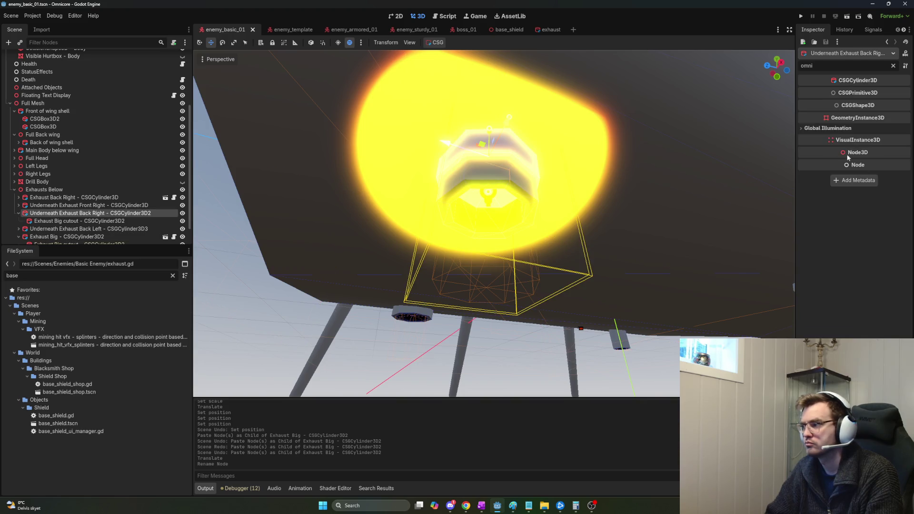
pyautogui.click(839, 129)
pyautogui.press('BackSpace')
pyautogui.press('BackSpace')
pyautogui.press('BackSpace')
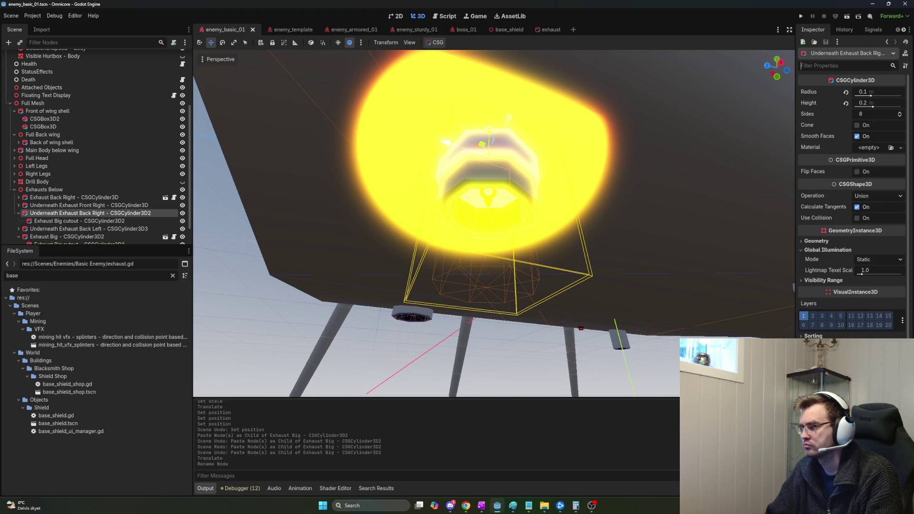
pyautogui.moveTo(512, 201); pyautogui.dragTo(510, 188)
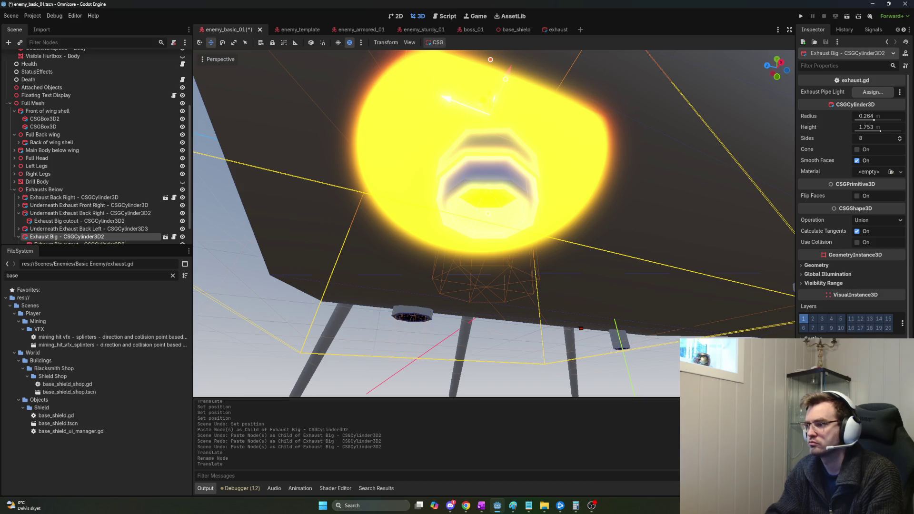
# Apply Exhaust Big's new scale and show the Exhaust pipe Light's Light and Omni settings.
pyautogui.press('Return')
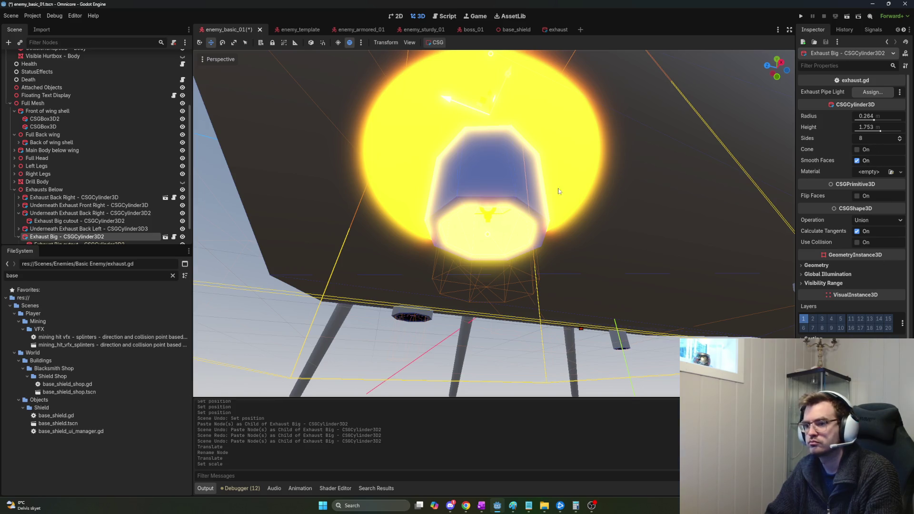
pyautogui.scroll(-1, 84, 239)
pyautogui.click(76, 237)
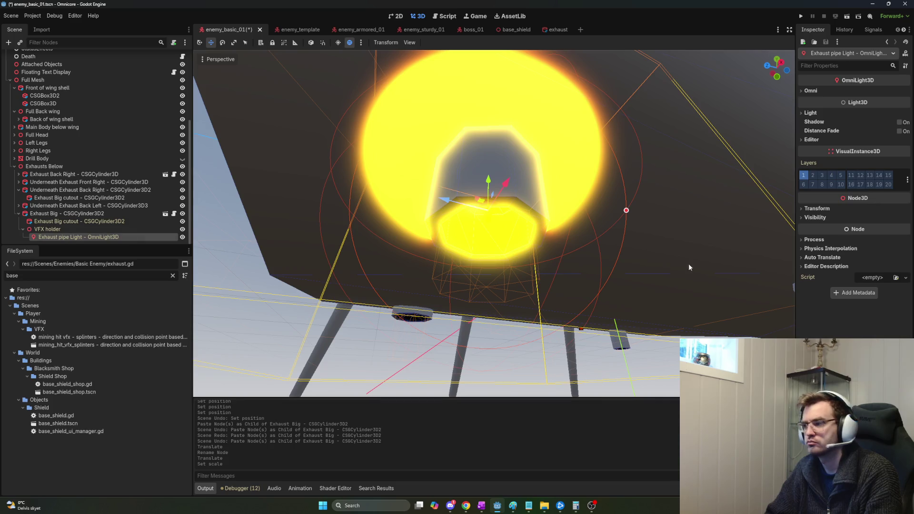
pyautogui.click(811, 113)
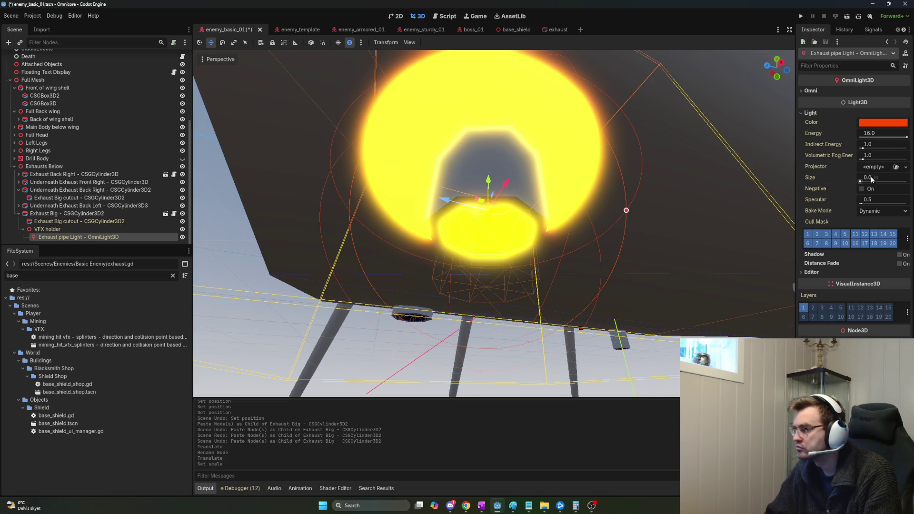
pyautogui.click(826, 90)
# Set the light's range to 0.625, then 0.063, and lower it slightly inside the exhaust.
pyautogui.click(878, 101)
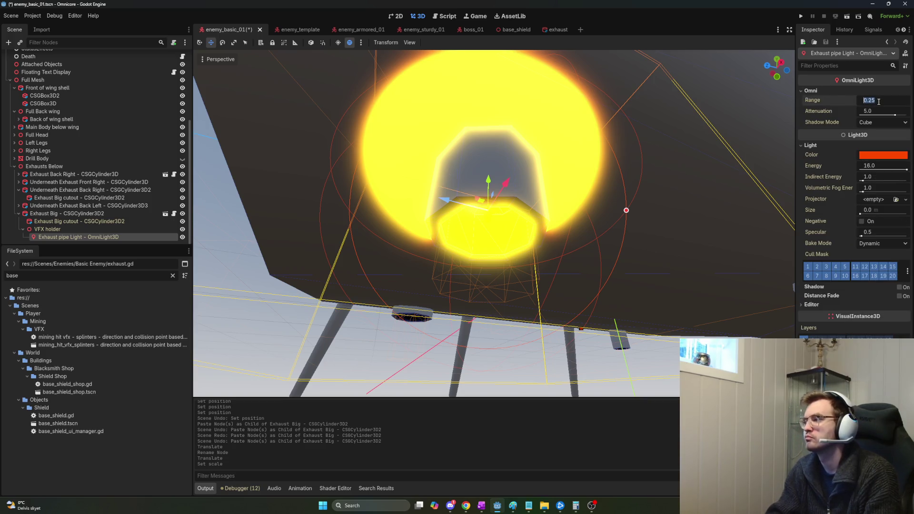
pyautogui.write('0')
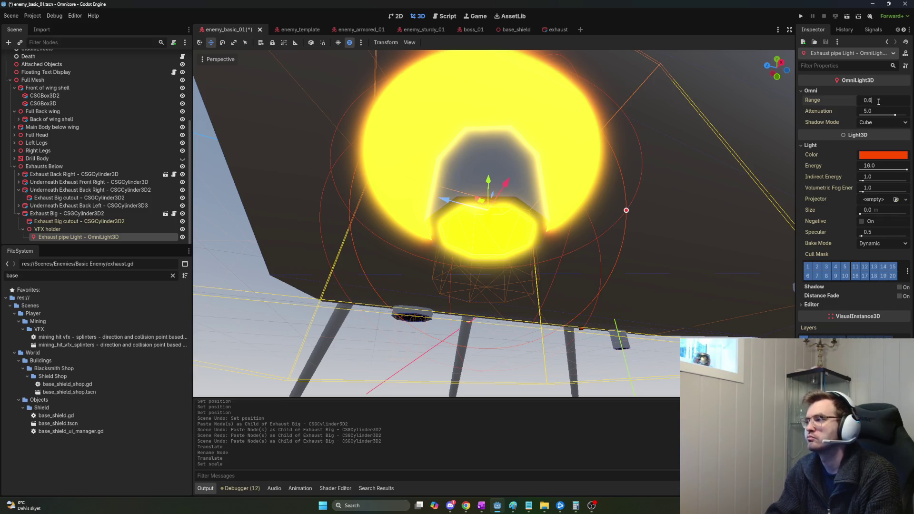
pyautogui.press('Return')
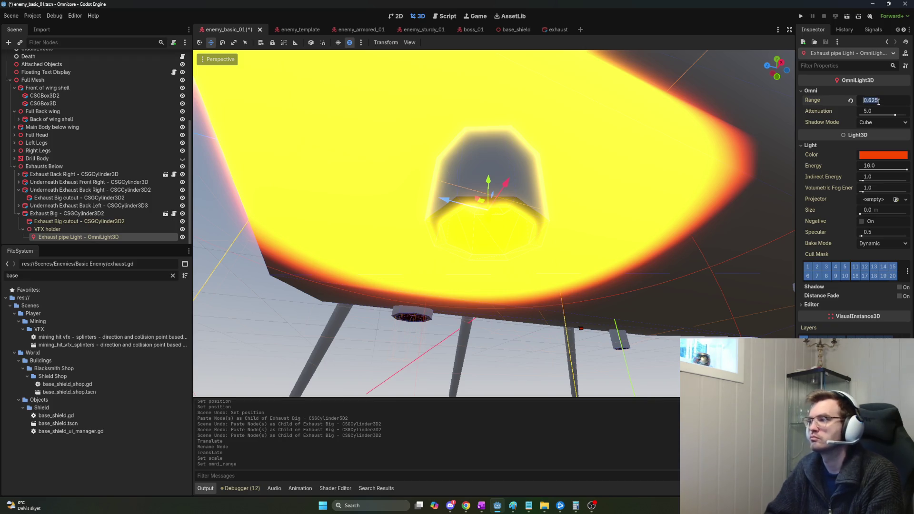
pyautogui.write('0')
pyautogui.press('Return')
pyautogui.moveTo(561, 152)
pyautogui.mouseDown()
pyautogui.moveTo(495, 229)
pyautogui.moveTo(495, 176)
pyautogui.moveTo(481, 248)
pyautogui.mouseUp()
pyautogui.moveTo(507, 220)
pyautogui.mouseDown()
pyautogui.moveTo(506, 272)
pyautogui.moveTo(507, 253)
pyautogui.moveTo(497, 273)
pyautogui.moveTo(496, 257)
pyautogui.moveTo(496, 267)
pyautogui.moveTo(485, 257)
pyautogui.moveTo(491, 267)
pyautogui.moveTo(462, 238)
pyautogui.mouseUp()
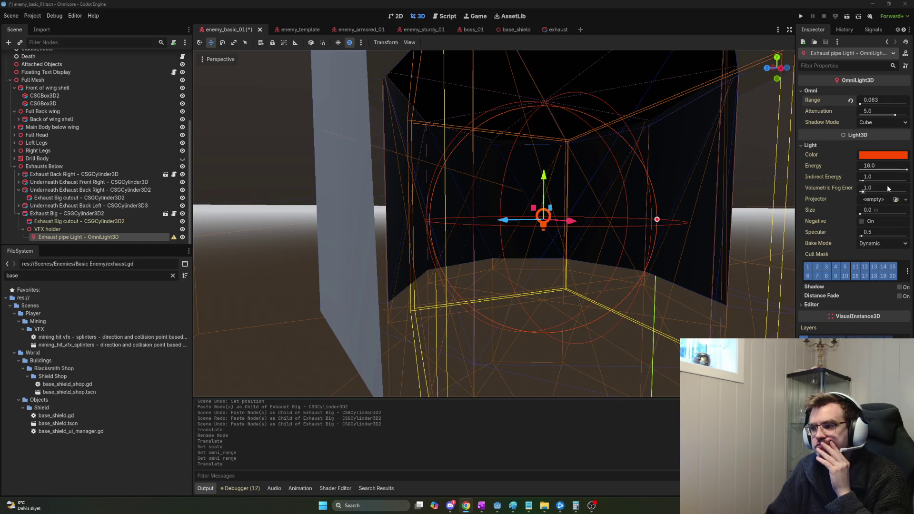
# Change the Exhaust pipe Light's Omni range to 0.07, then settle it at 0.1.
pyautogui.moveTo(878, 176)
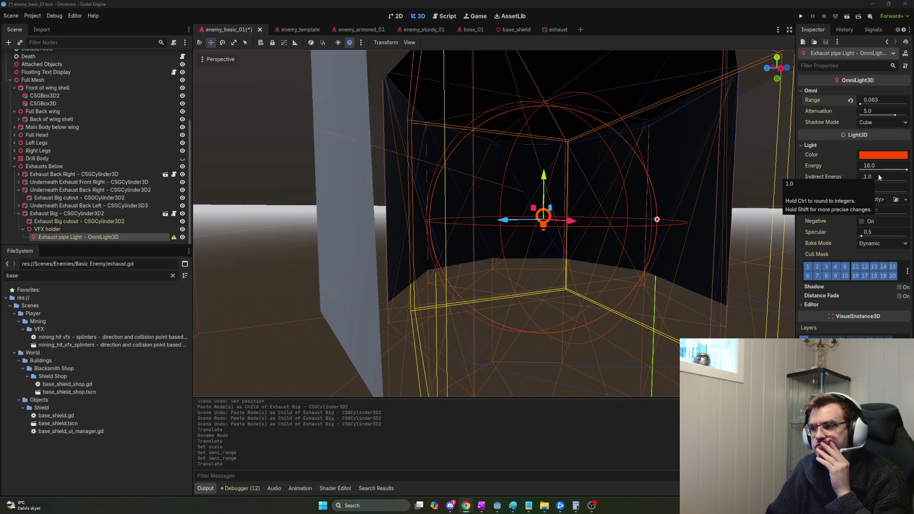
pyautogui.click(887, 97)
pyautogui.press('BackSpace')
pyautogui.press('BackSpace')
pyautogui.write('7')
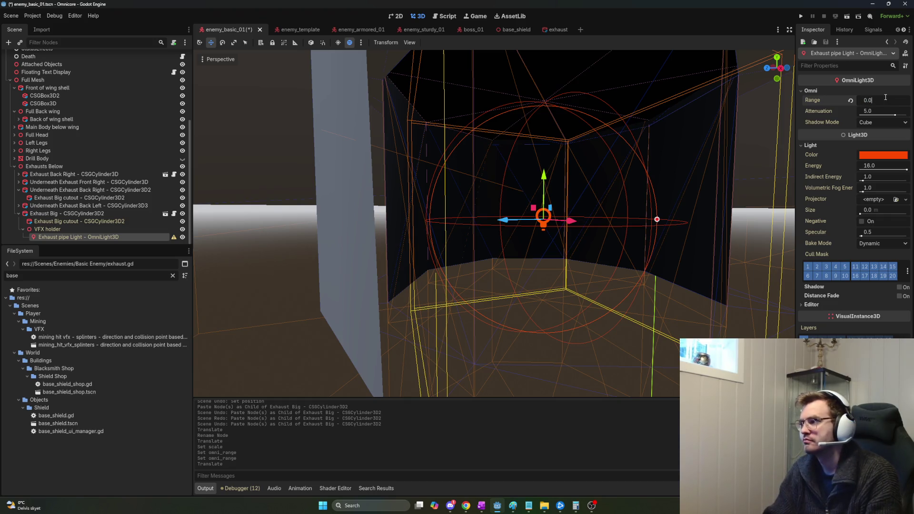
pyautogui.press('Return')
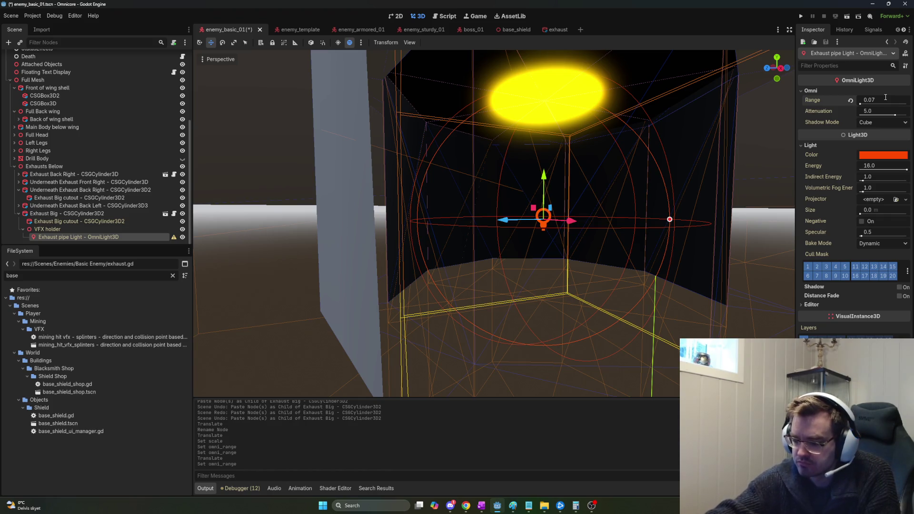
pyautogui.moveTo(876, 97); pyautogui.dragTo(863, 106)
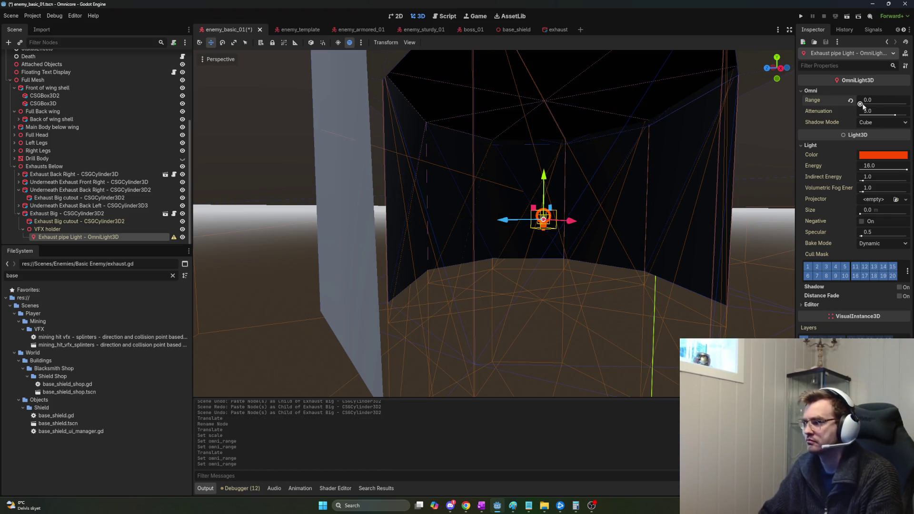
pyautogui.write('0')
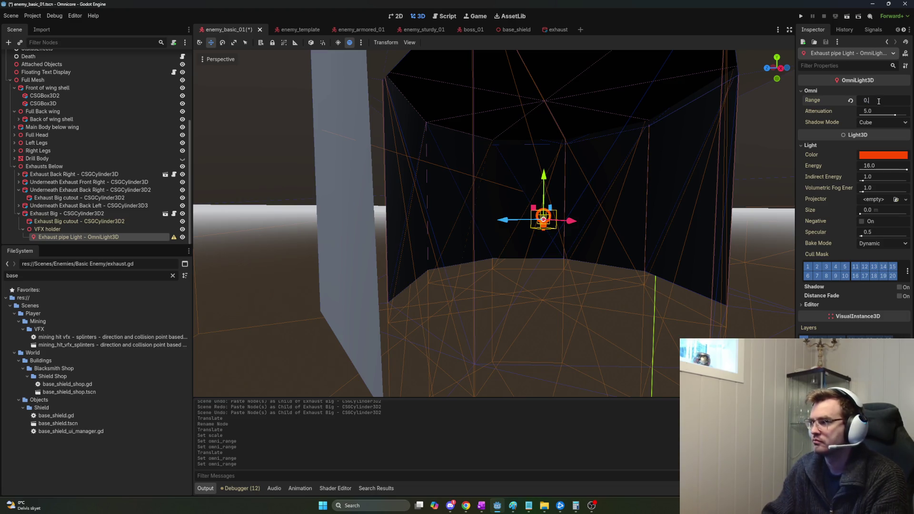
pyautogui.press('Return')
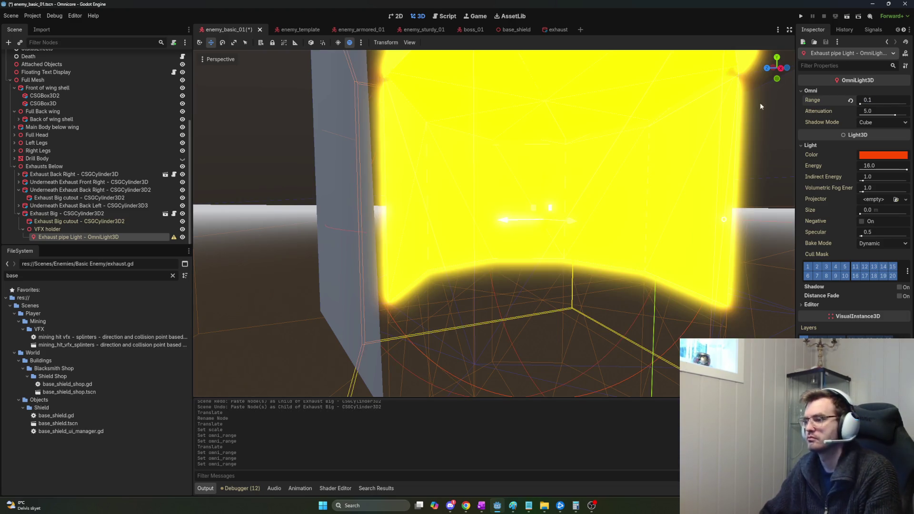
# Bring up exhaust.gd in the Script editor with Ctrl+F3.
pyautogui.scroll(-5, 523, 214)
pyautogui.scroll(5, 581, 247)
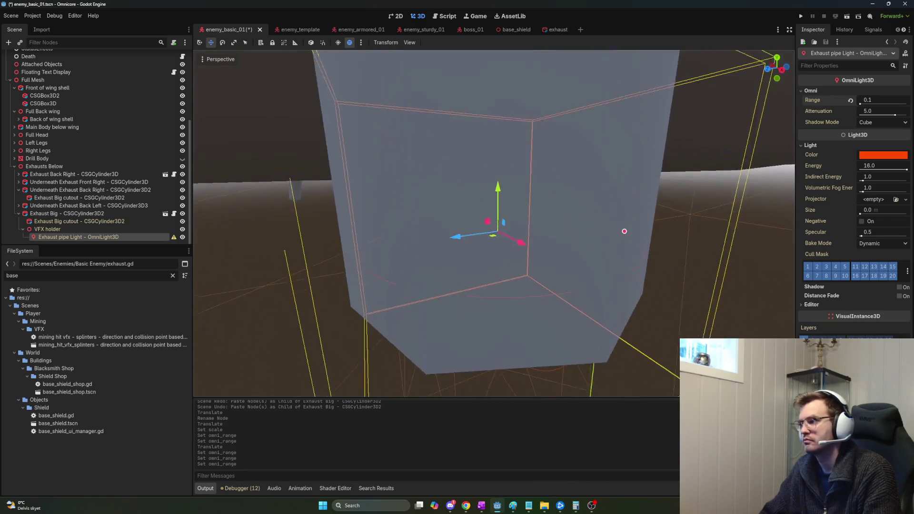
pyautogui.scroll(-4, 571, 229)
pyautogui.scroll(3, 663, 208)
pyautogui.scroll(2, 663, 208)
pyautogui.scroll(-3, 604, 212)
pyautogui.scroll(3, 600, 229)
pyautogui.scroll(-3, 589, 254)
pyautogui.scroll(3, 589, 254)
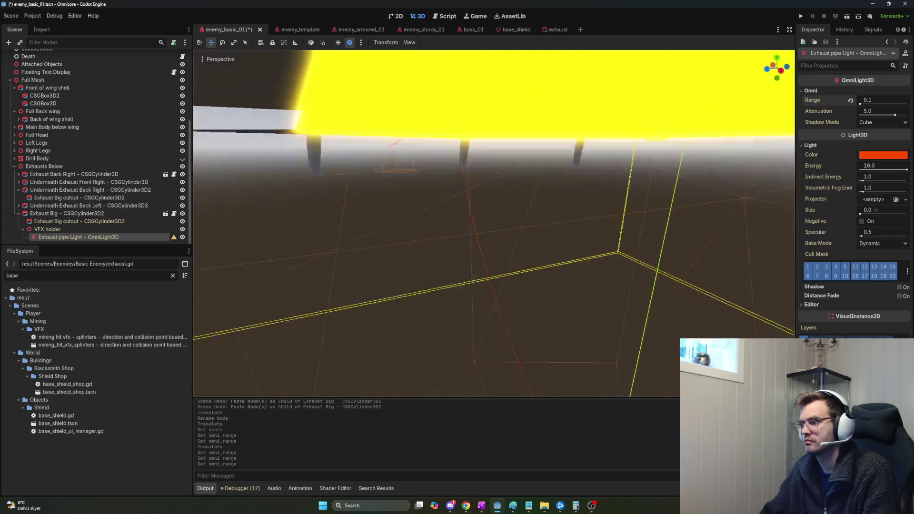
pyautogui.scroll(-2, 592, 238)
pyautogui.scroll(2, 596, 226)
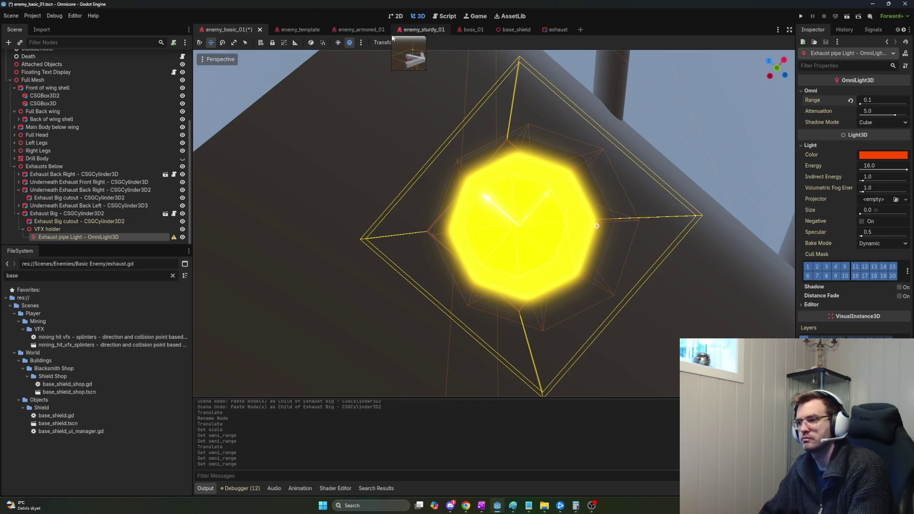
pyautogui.hotkey('ctrl', 'F3')
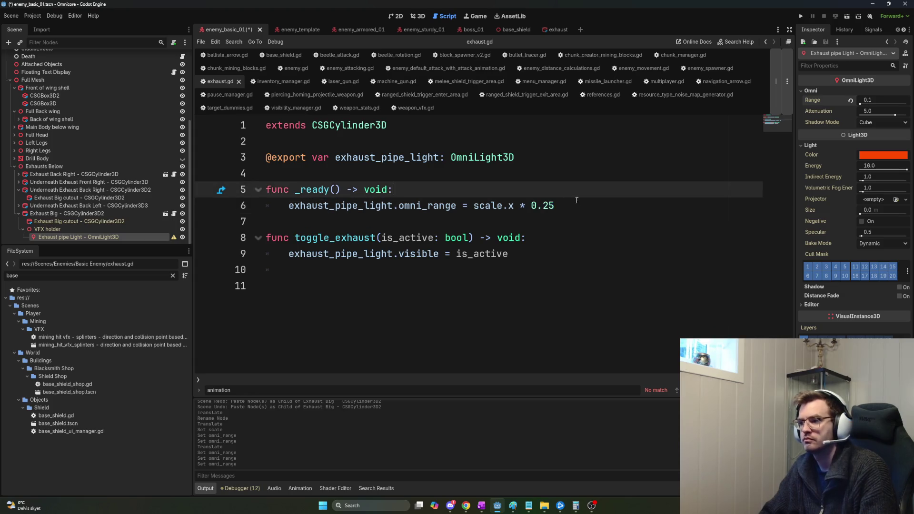
# Delete the _ready() function from exhaust.gd and save.
pyautogui.moveTo(555, 206); pyautogui.dragTo(217, 181)
pyautogui.press('Delete')
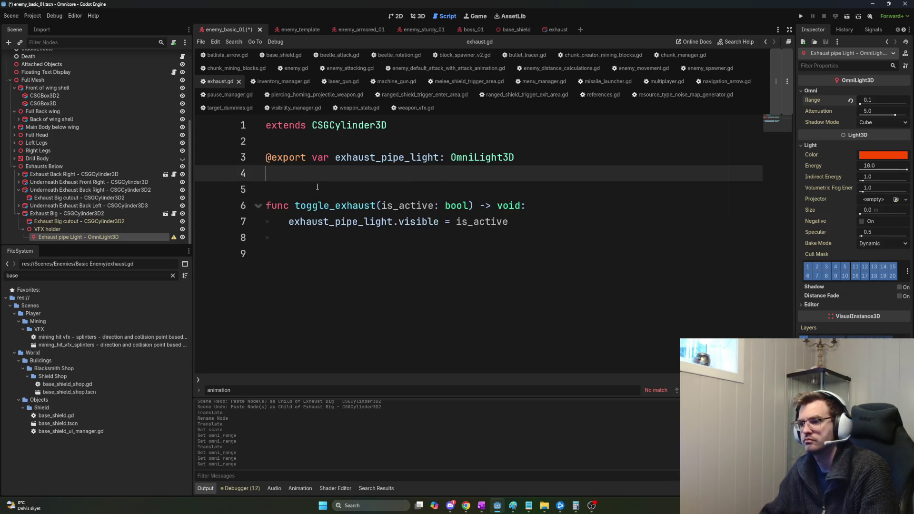
pyautogui.press('BackSpace')
pyautogui.hotkey('ctrl', 's')
# Return to the enemy_basic_01 scene in the 3D view.
pyautogui.click(545, 31)
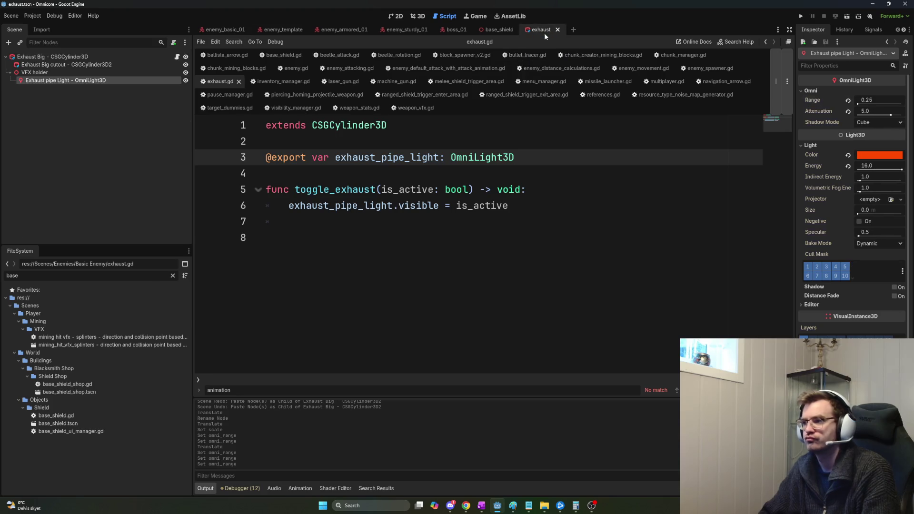
pyautogui.click(226, 29)
pyautogui.click(282, 29)
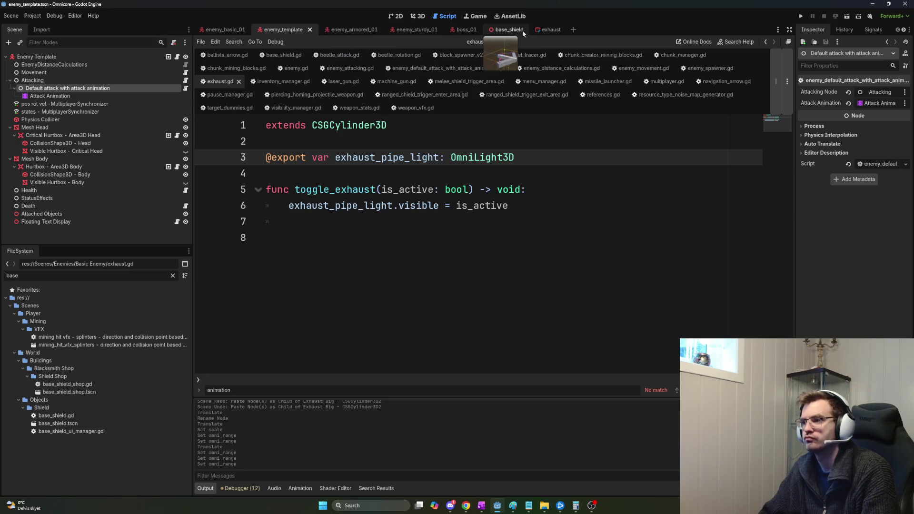
pyautogui.click(548, 30)
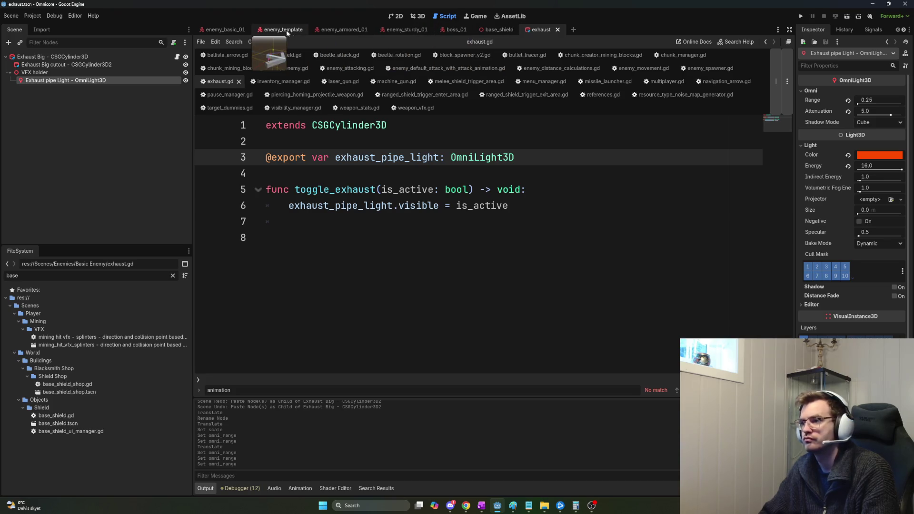
pyautogui.click(220, 30)
pyautogui.click(420, 16)
# Focus on Exhaust Big and raise it slightly against the body's underside.
pyautogui.scroll(-10, 489, 86)
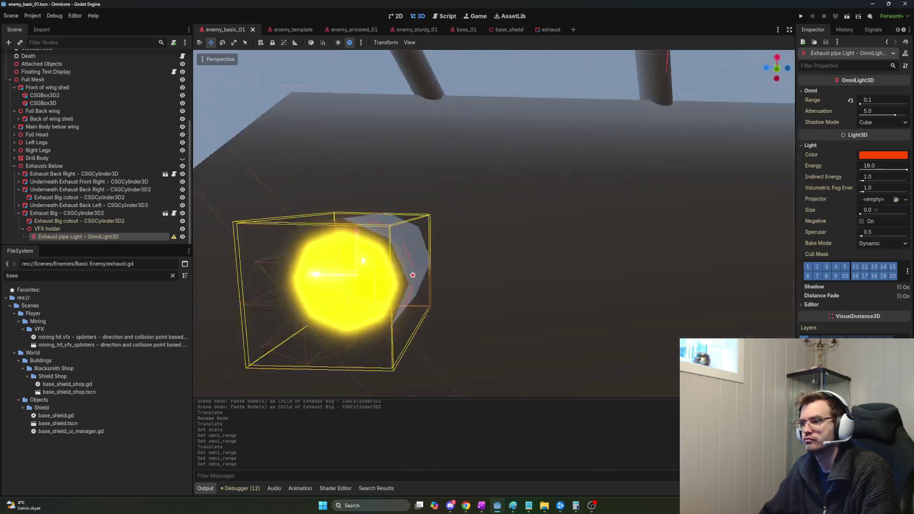
pyautogui.moveTo(489, 85); pyautogui.dragTo(404, 143)
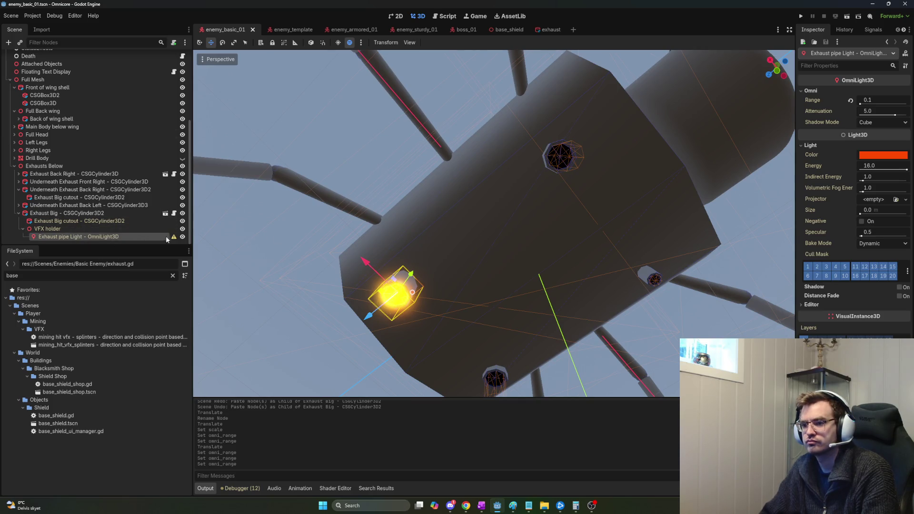
pyautogui.moveTo(175, 239)
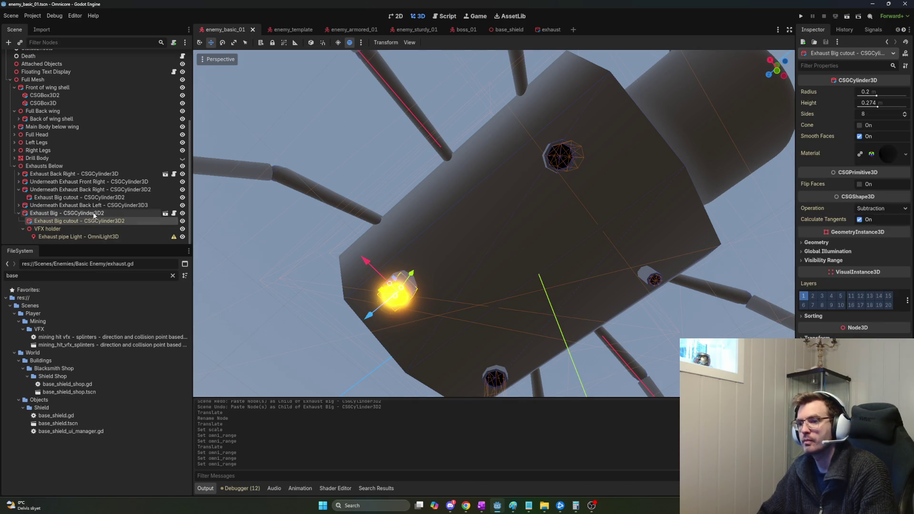
pyautogui.click(90, 215)
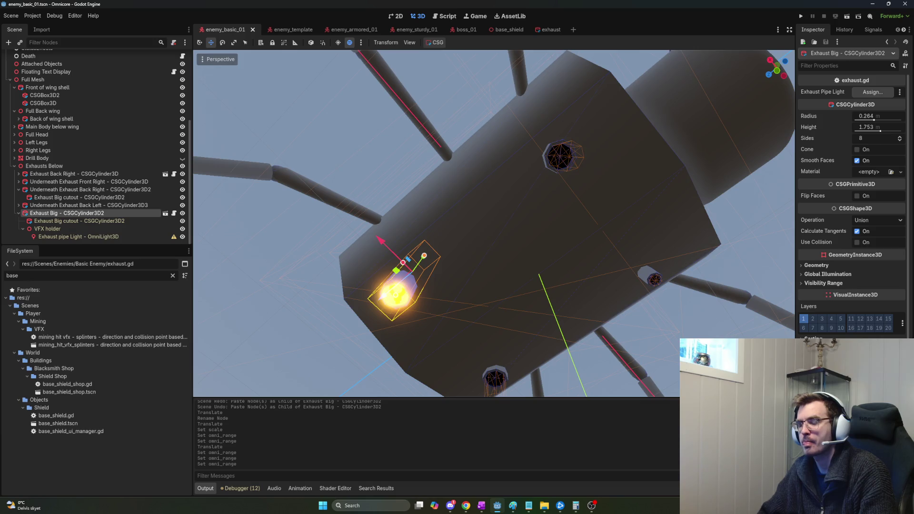
pyautogui.press('f')
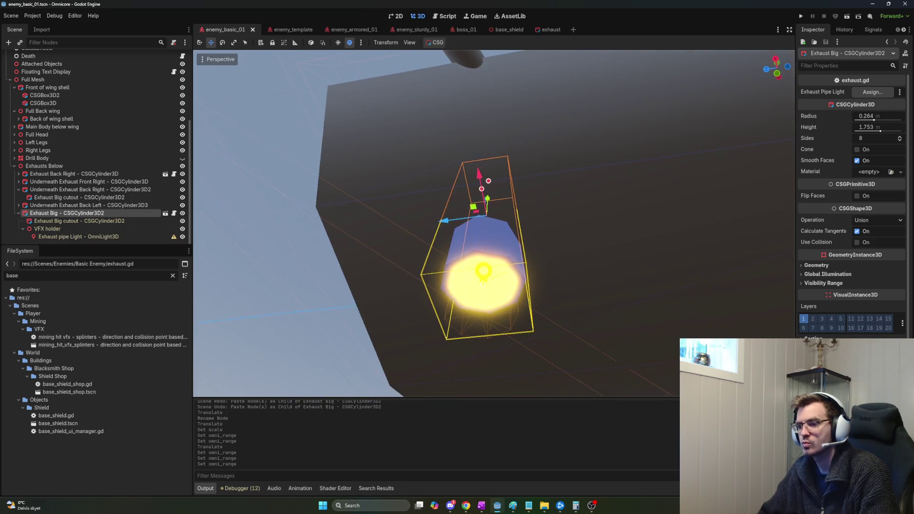
pyautogui.moveTo(490, 193); pyautogui.dragTo(490, 191)
# Select the Underneath Exhaust Back Right pipe and delete it.
pyautogui.click(483, 220)
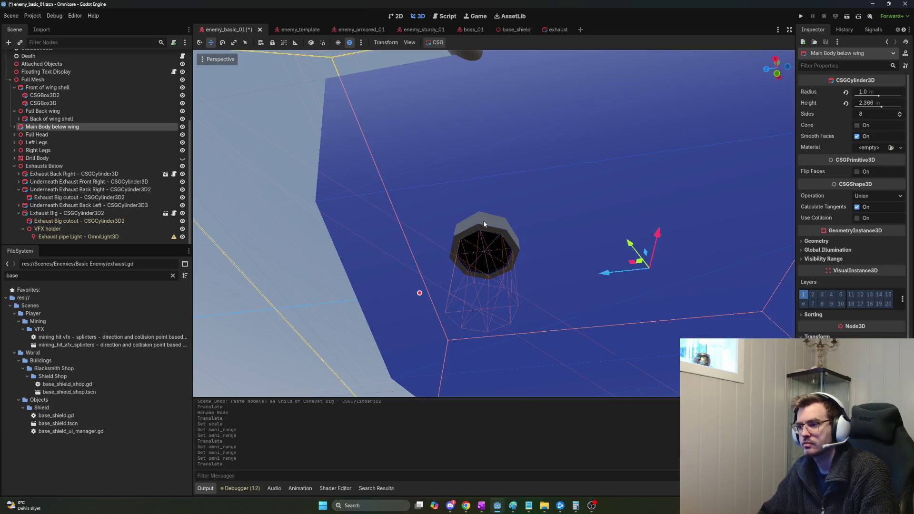
pyautogui.click(483, 224)
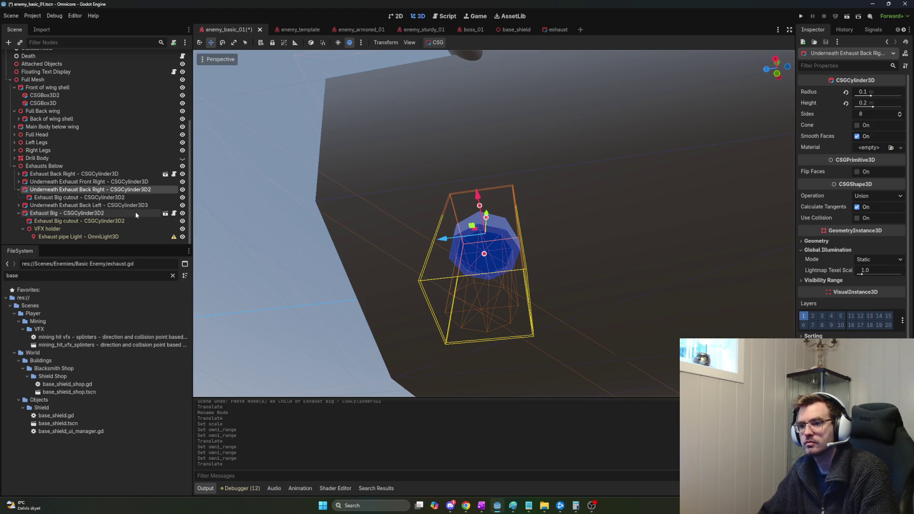
pyautogui.press('Delete')
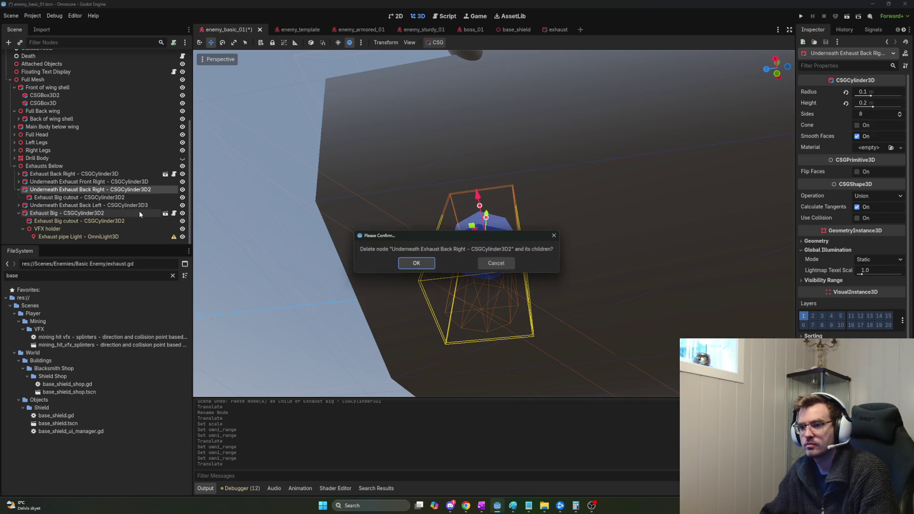
# Confirm deleting the back-right pipe and lower Exhaust Big below the body.
pyautogui.click(409, 262)
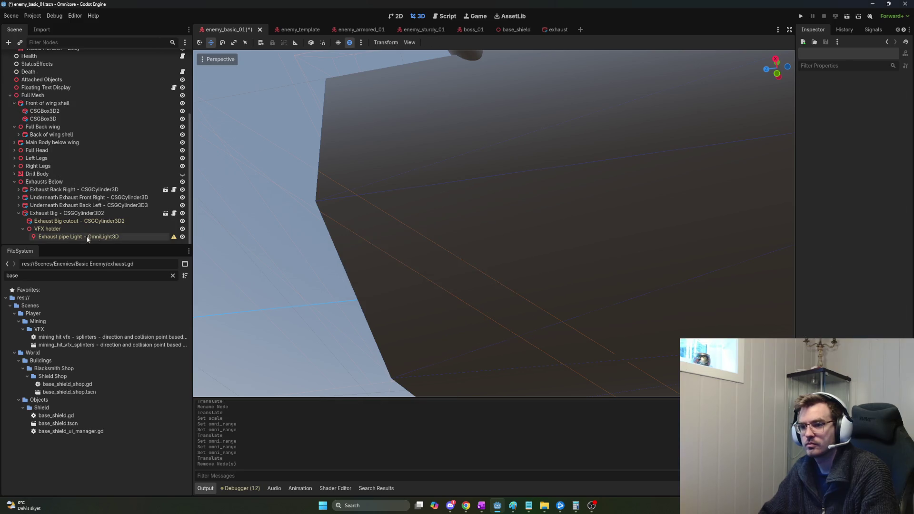
pyautogui.click(77, 213)
pyautogui.moveTo(490, 159); pyautogui.dragTo(494, 181)
pyautogui.click(576, 281)
pyautogui.click(321, 292)
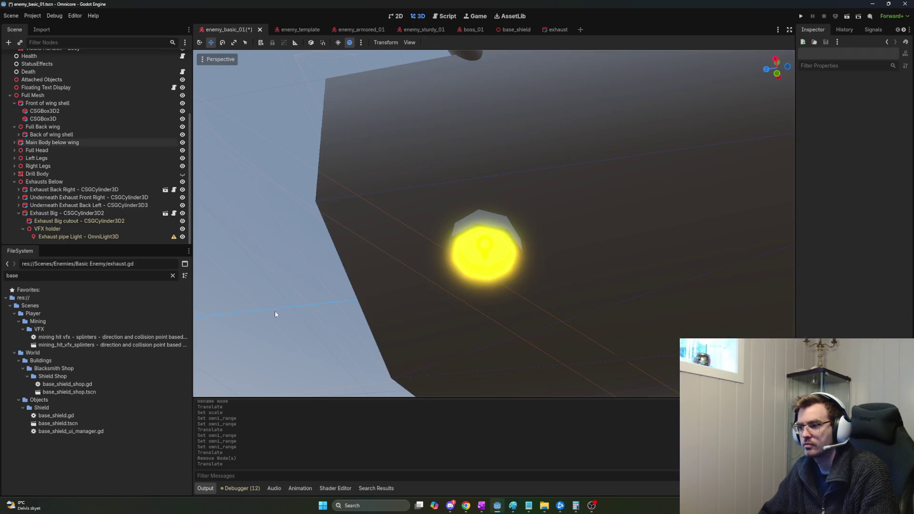
# Select the big exhaust's cutout and VFX holder and lower the holder very slightly.
pyautogui.scroll(5, 493, 223)
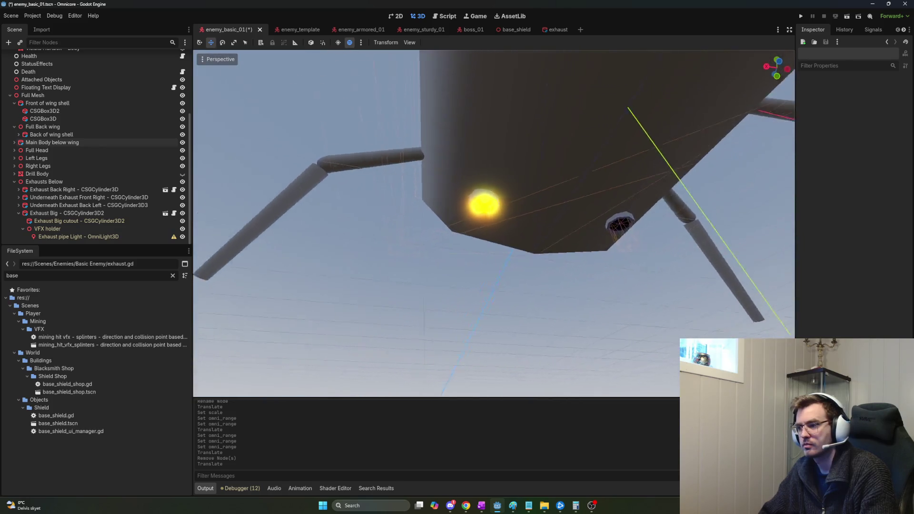
pyautogui.scroll(3, 494, 224)
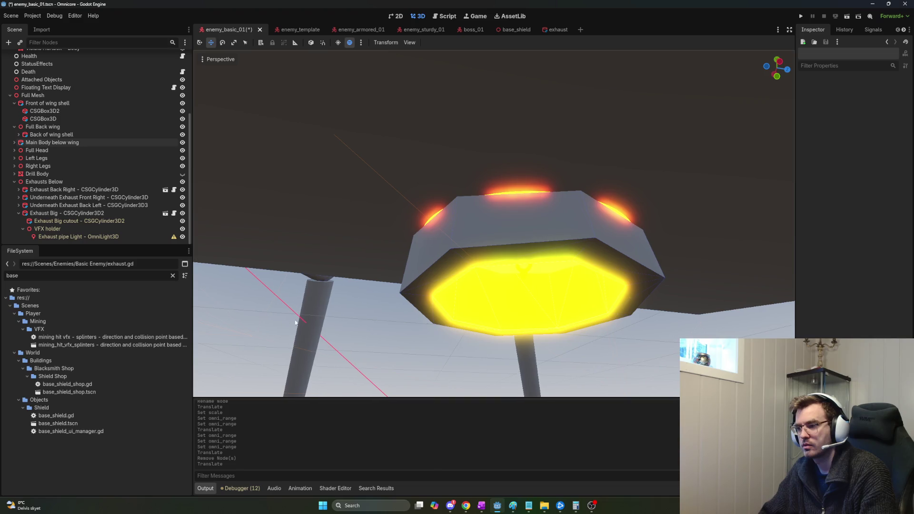
pyautogui.click(508, 293)
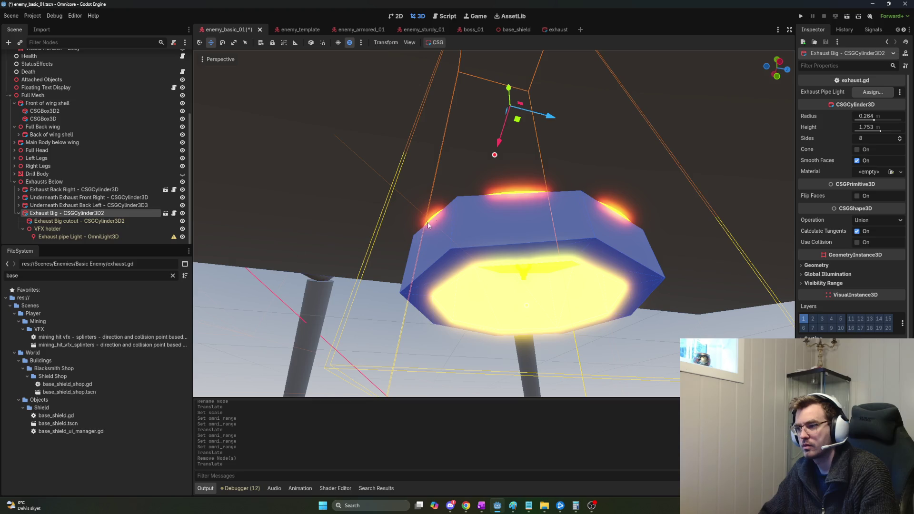
pyautogui.click(80, 221)
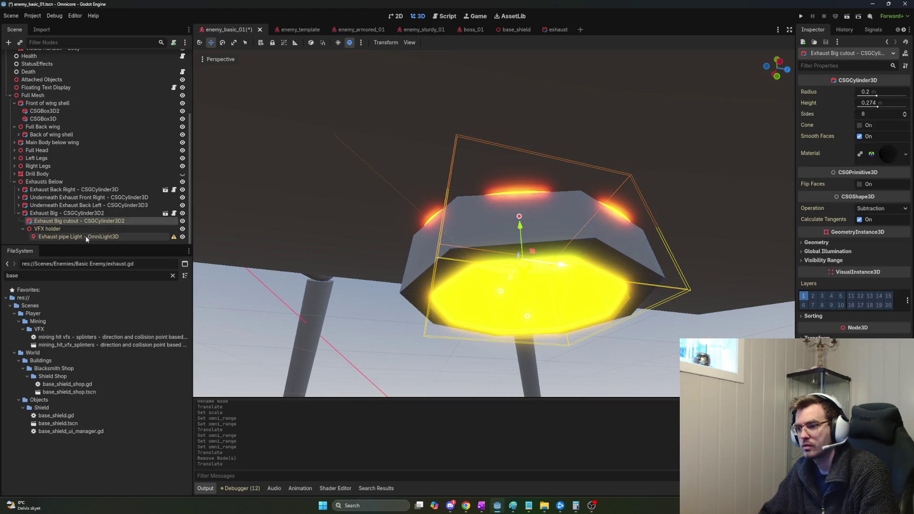
pyautogui.click(88, 229)
pyautogui.moveTo(520, 225); pyautogui.dragTo(520, 234)
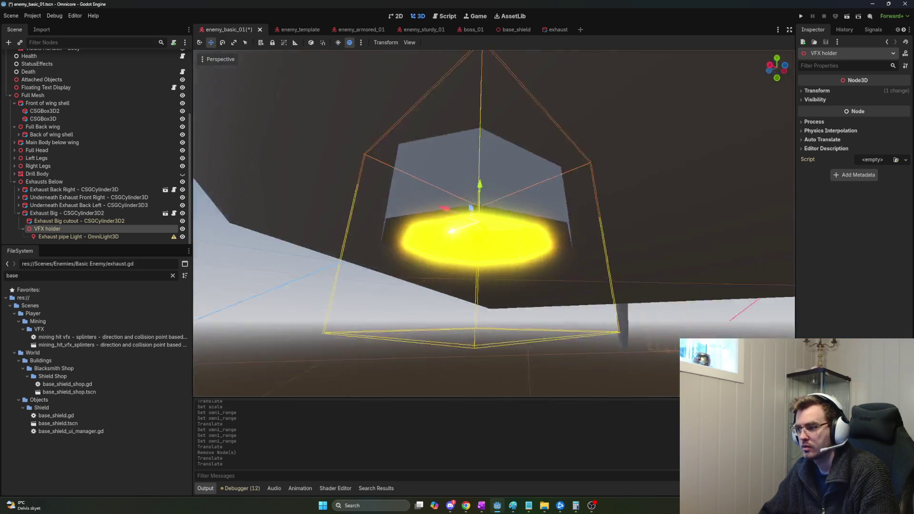
pyautogui.press('w')
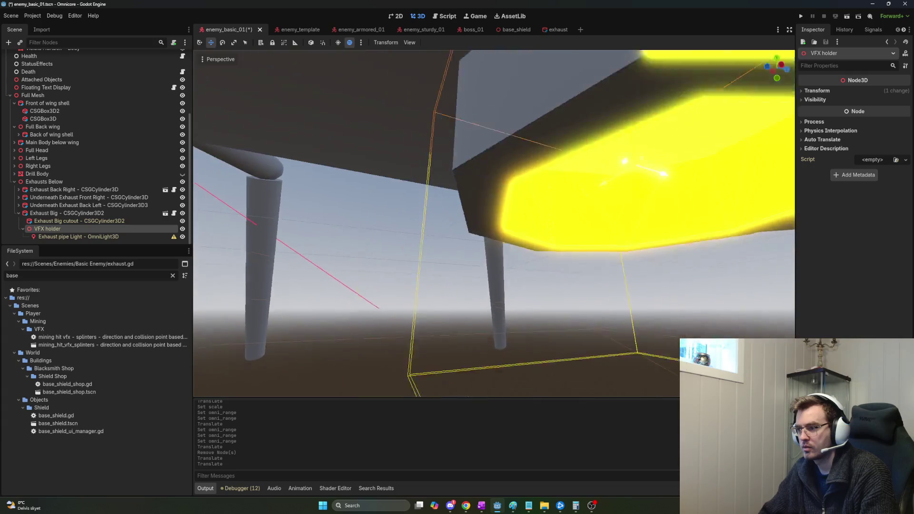
pyautogui.press('s')
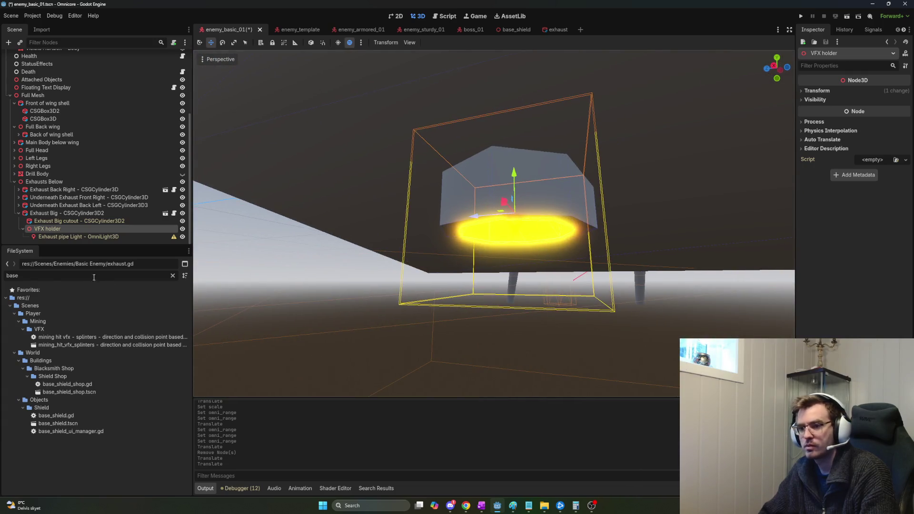
# Begin renaming the Exhaust Big node, selecting the part of the name to replace.
pyautogui.click(58, 213)
pyautogui.click(119, 217)
pyautogui.moveTo(118, 216); pyautogui.dragTo(66, 217)
pyautogui.click(61, 214)
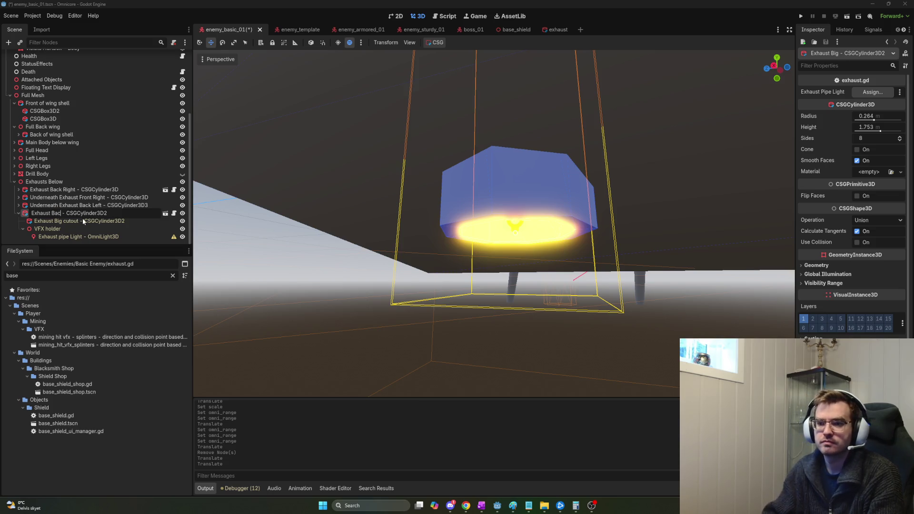
# Rename Exhaust Big to 'Exhaust Back Right' and frame the small back-right exhaust.
pyautogui.write('ack Right')
pyautogui.press('Return')
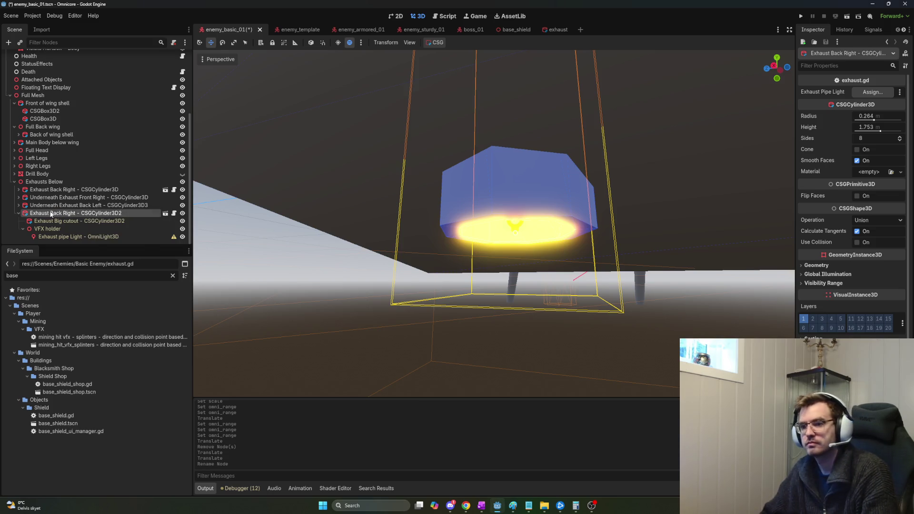
pyautogui.click(55, 205)
pyautogui.click(62, 189)
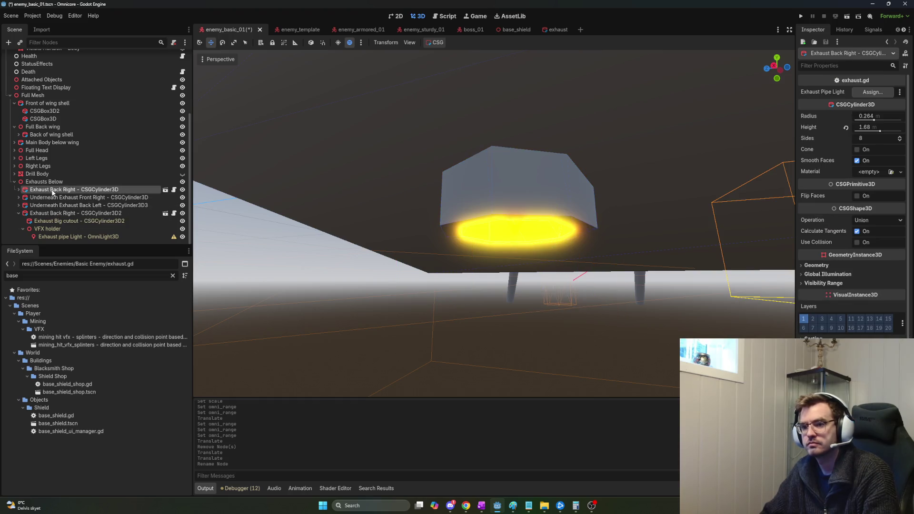
pyautogui.press('f')
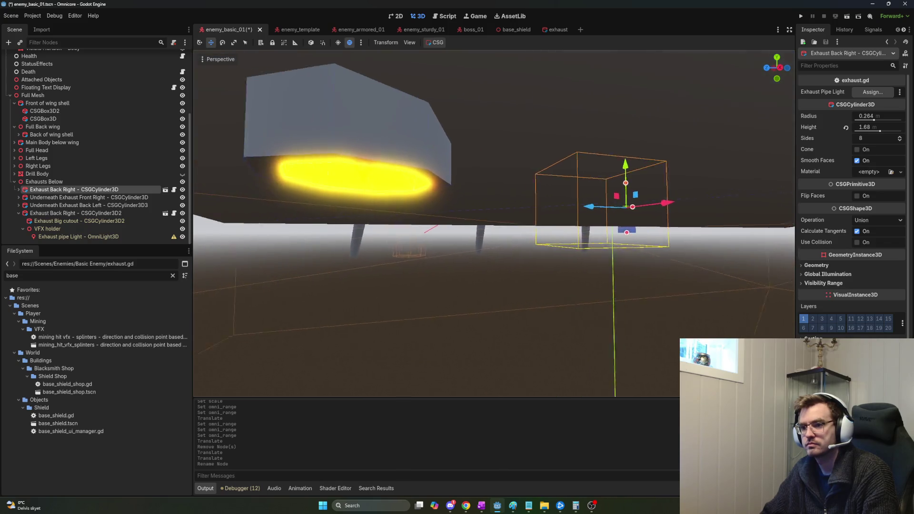
# Paste a copy of the big Exhaust Back Right under Exhausts Below.
pyautogui.click(98, 212)
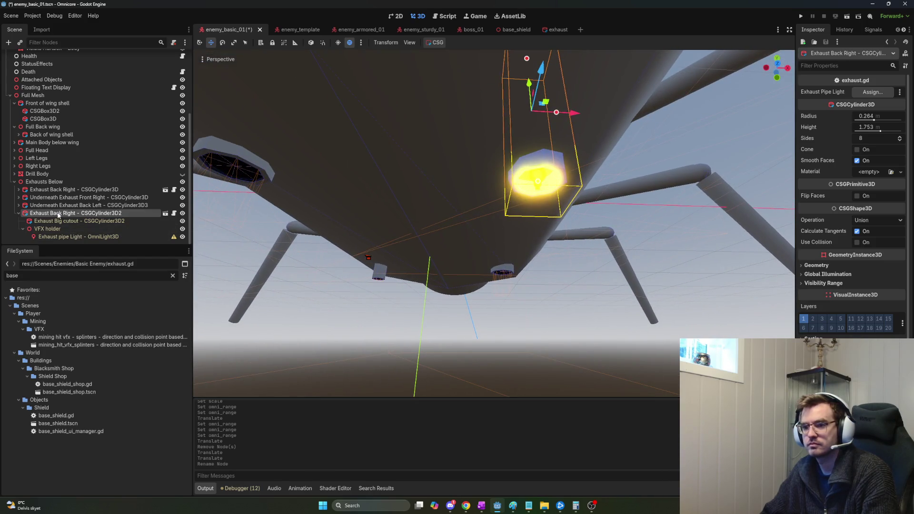
pyautogui.click(44, 181)
pyautogui.hotkey('ctrl', 'v')
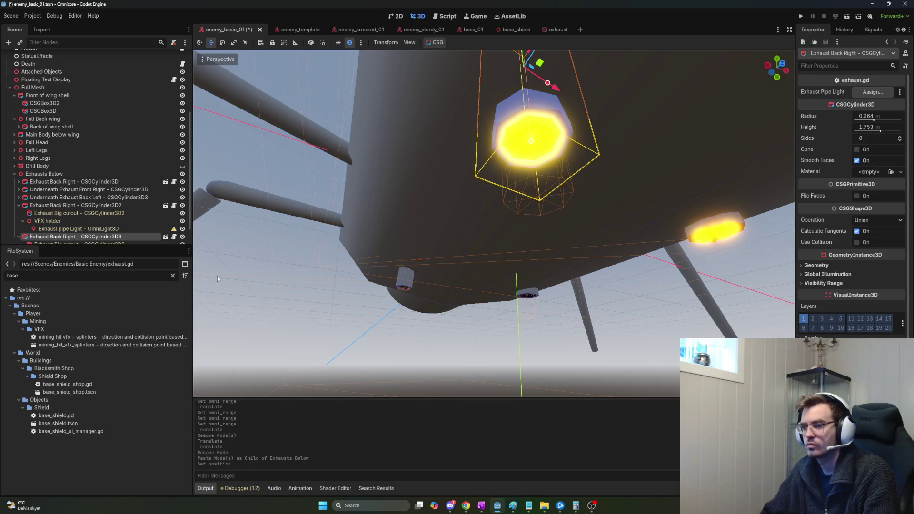
# Rename the pasted copy CSGCylinder3D3 to 'Exhaust Back Left'.
pyautogui.click(76, 207)
pyautogui.click(77, 205)
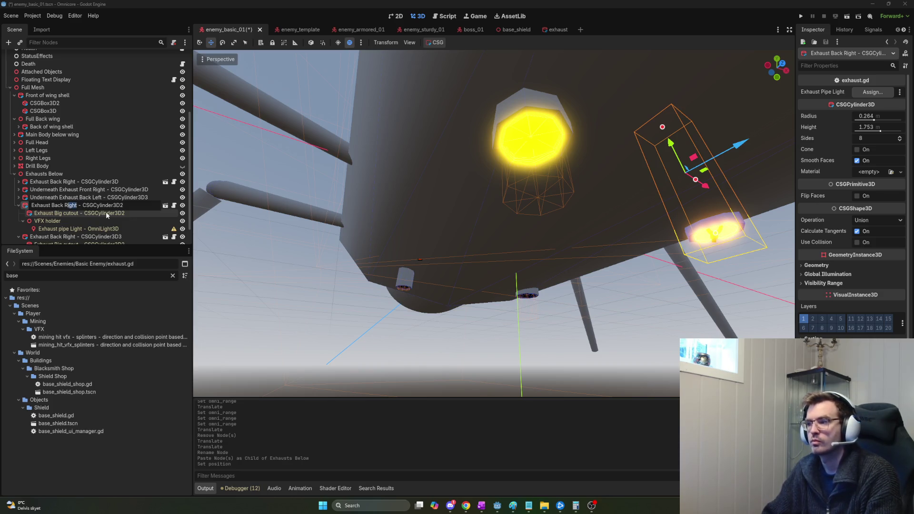
pyautogui.click(79, 238)
pyautogui.click(77, 237)
pyautogui.write('L')
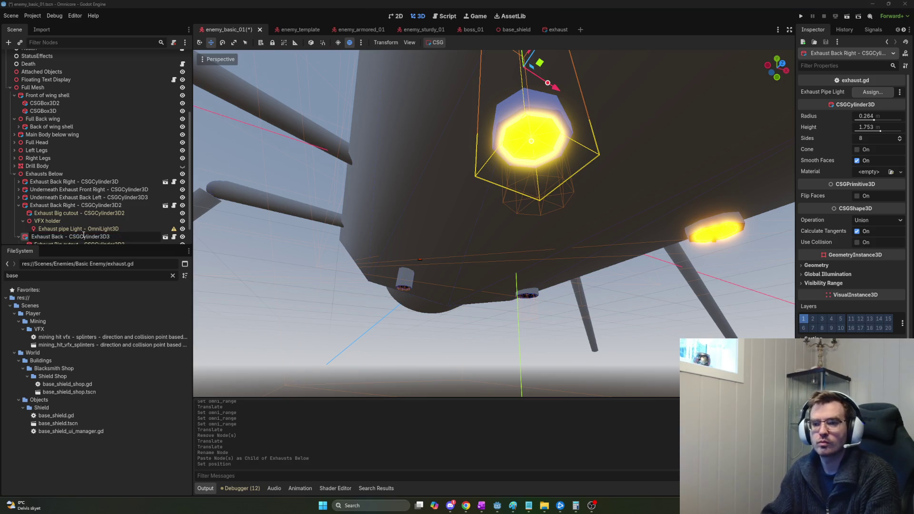
pyautogui.write('eft')
pyautogui.press('Return')
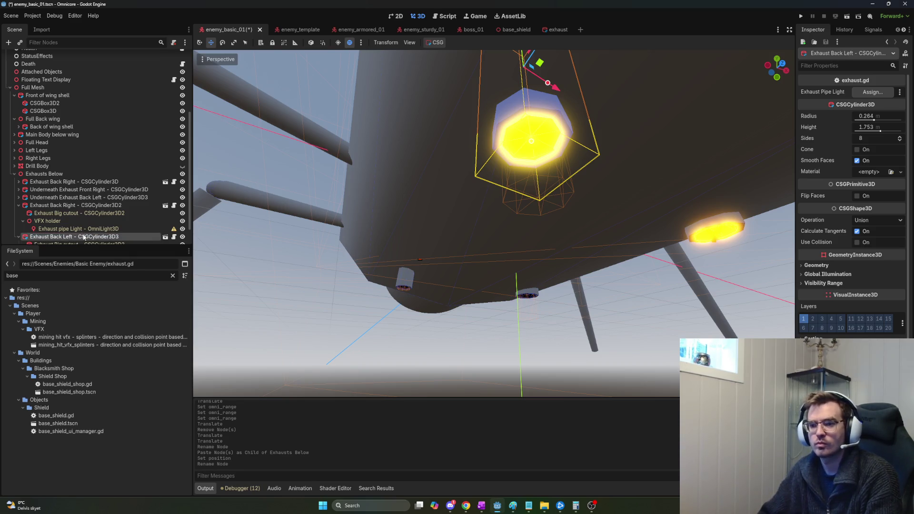
# Reorder Exhaust Back Right within Exhausts Below and paste another big exhaust copy, CSGCylinder3D4.
pyautogui.click(40, 208)
pyautogui.moveTo(40, 208); pyautogui.dragTo(35, 202)
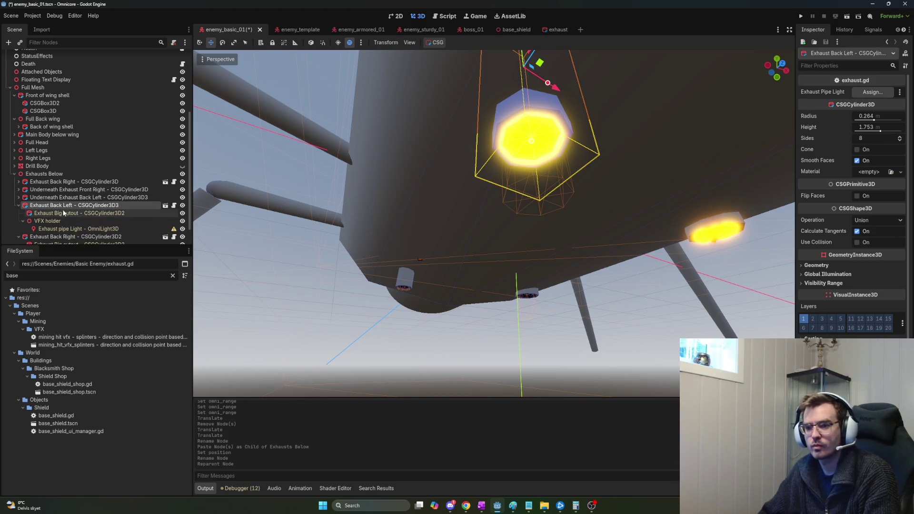
pyautogui.doubleClick(46, 204)
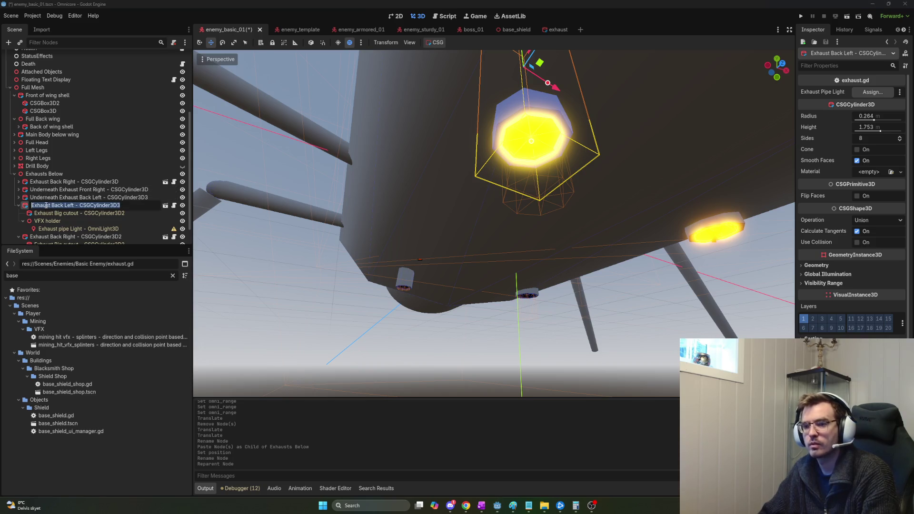
pyautogui.press('Return')
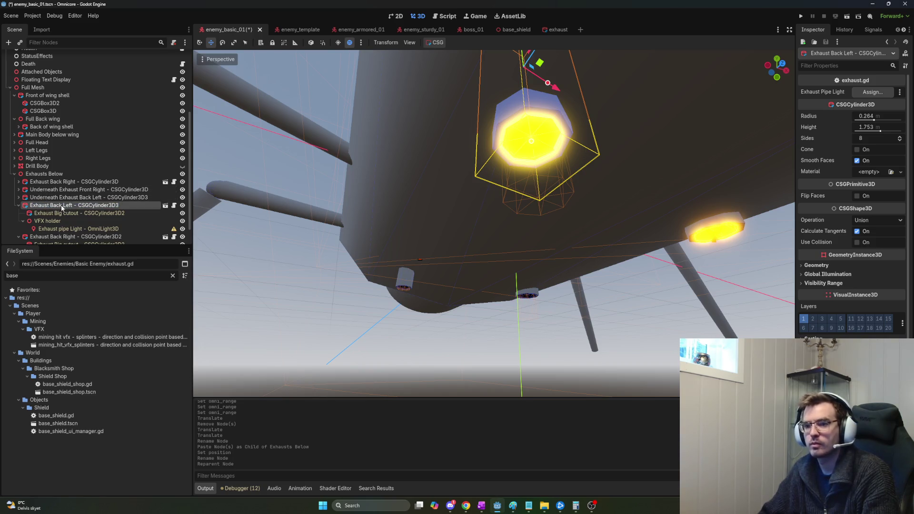
pyautogui.hotkey('ctrl', 'shift', 'v')
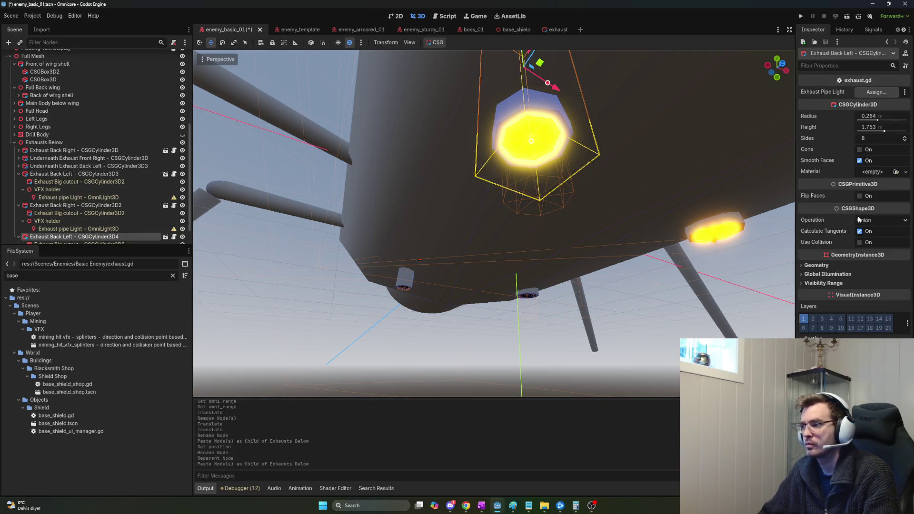
pyautogui.click(407, 282)
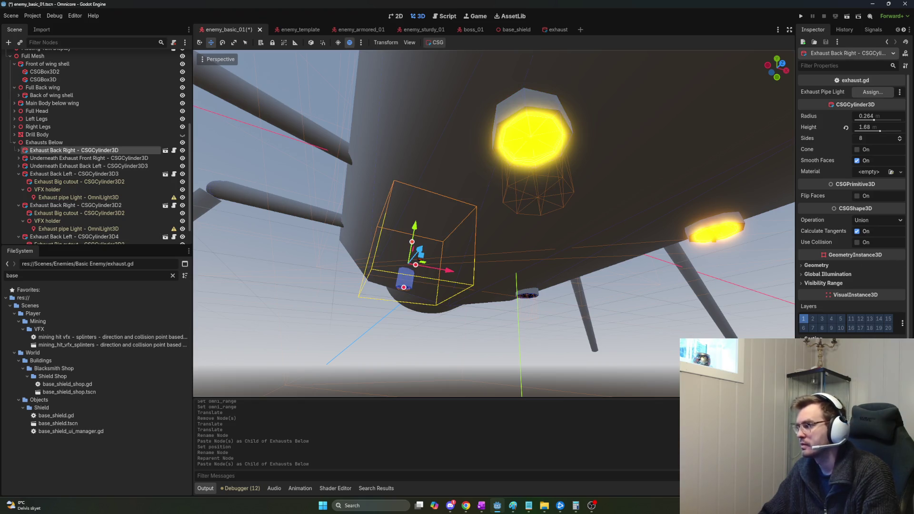
pyautogui.scroll(-1, 78, 218)
pyautogui.click(78, 214)
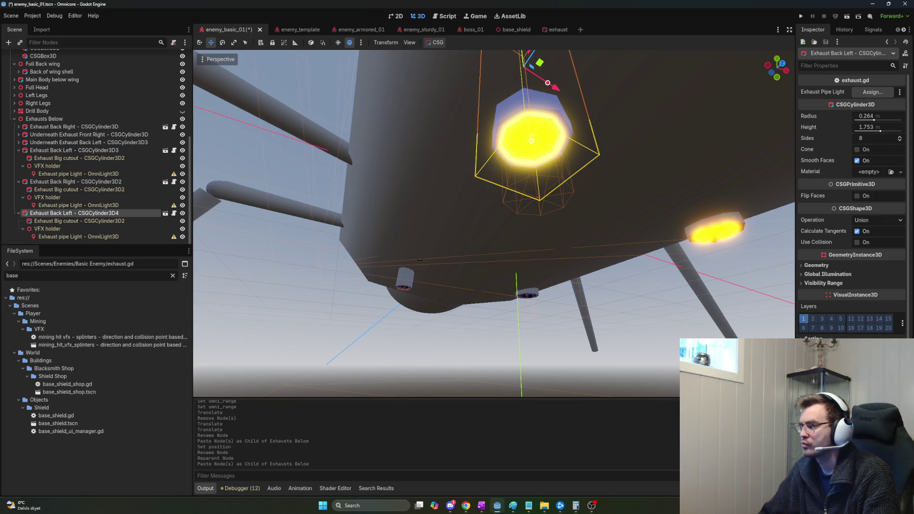
# Paste the new exhaust copy, rename it 'Exhaust Forward Left', and place it above Exhaust Back Left.
pyautogui.hotkey('ctrl', 'v')
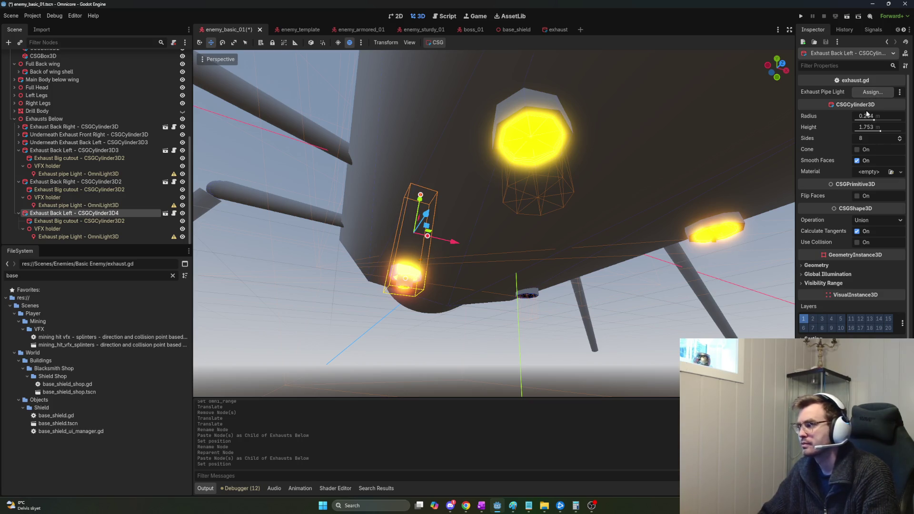
pyautogui.doubleClick(97, 213)
pyautogui.press('Home')
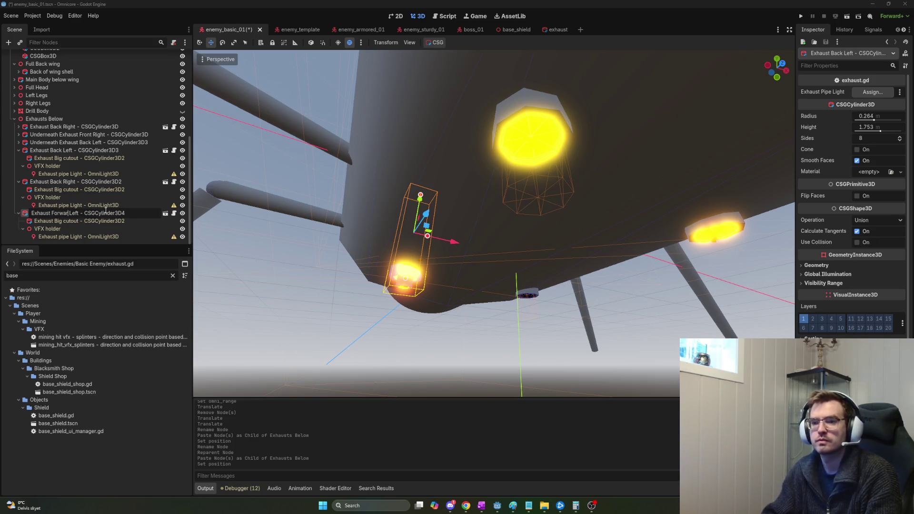
pyautogui.press('Return')
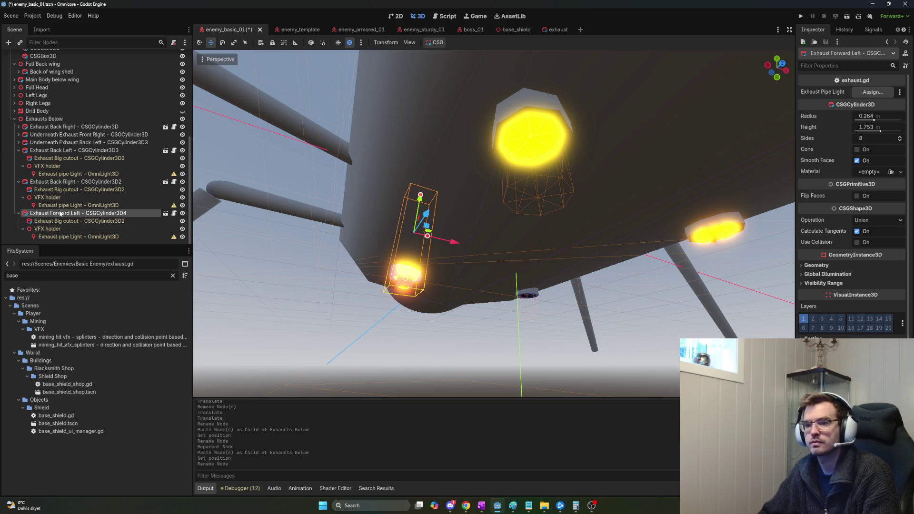
pyautogui.moveTo(52, 149); pyautogui.dragTo(53, 149)
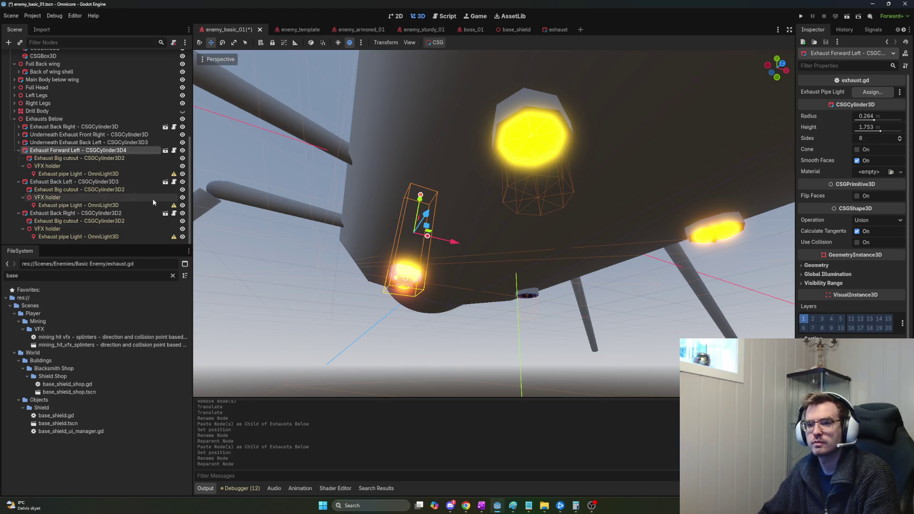
# Frame the small underneath exhausts and compare Exhaust Back Right with Underneath Exhaust Front Right.
pyautogui.click(76, 142)
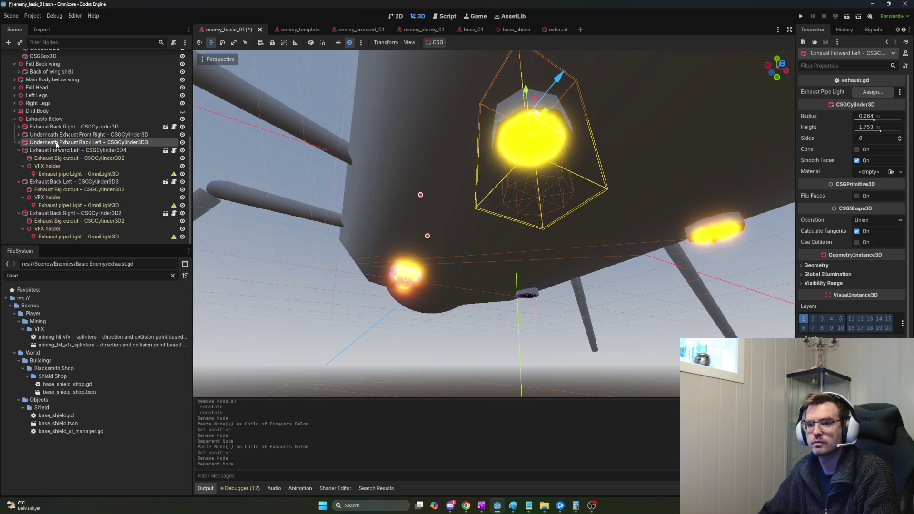
pyautogui.keyDown('shift'); pyautogui.click(72, 127); pyautogui.keyUp('shift')
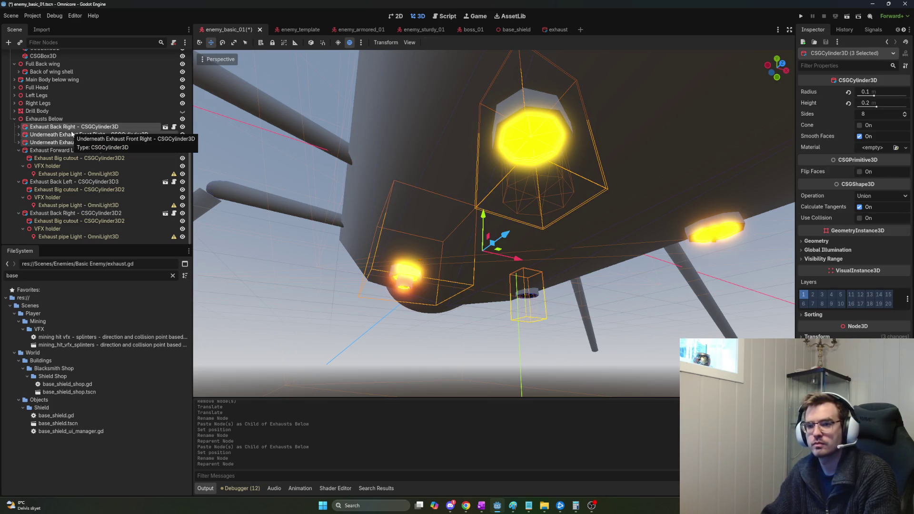
pyautogui.press('f')
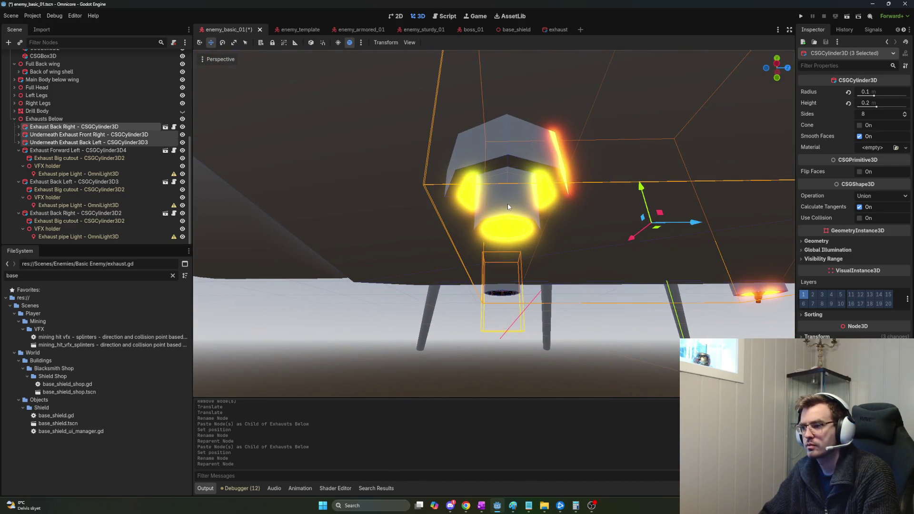
pyautogui.click(75, 127)
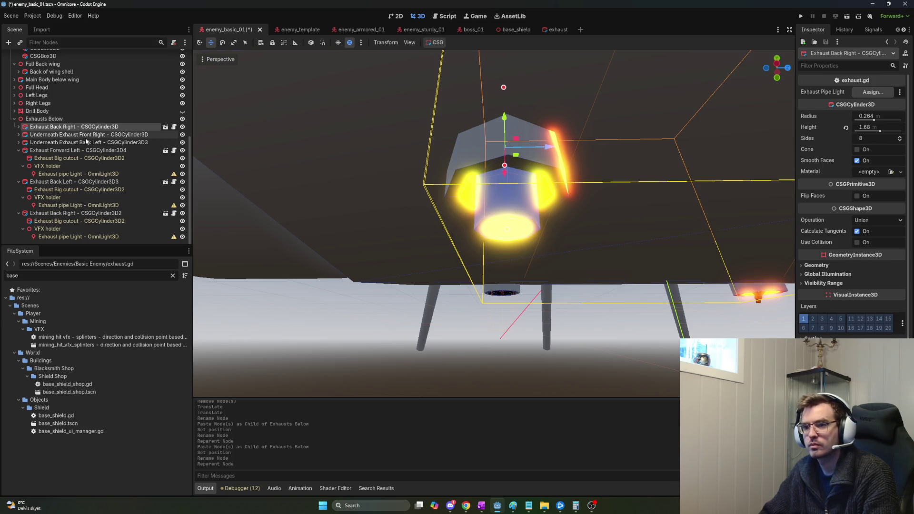
pyautogui.click(86, 135)
pyautogui.click(88, 127)
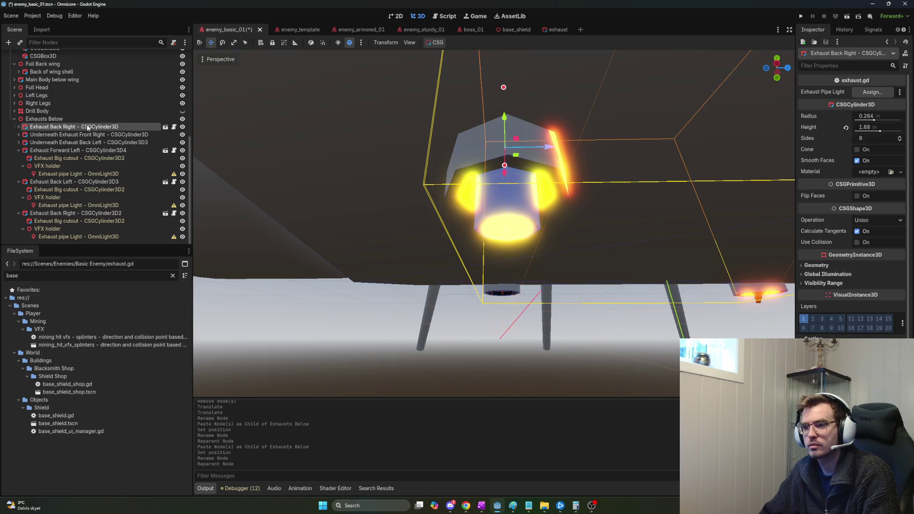
# Delete the extra Exhaust Back Right cylinder, then select Exhaust Forward Left for copying.
pyautogui.rightClick(92, 128)
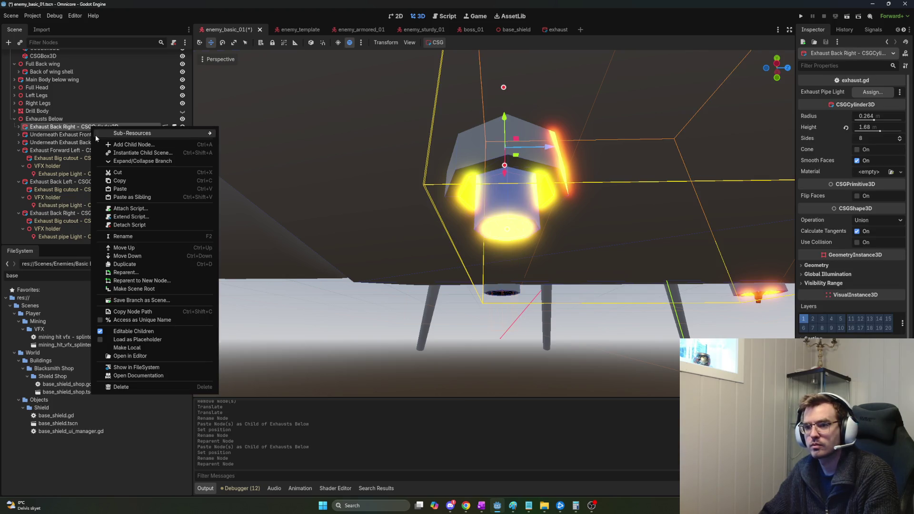
pyautogui.click(120, 388)
pyautogui.click(439, 271)
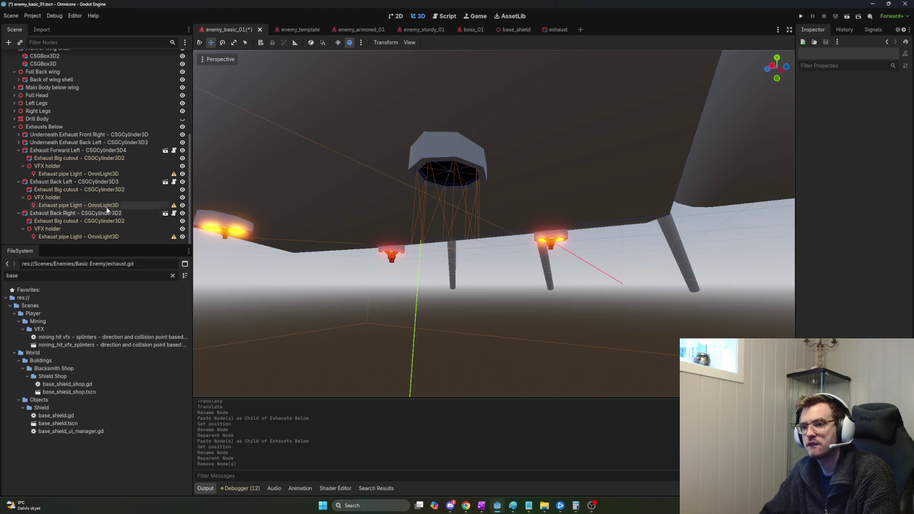
pyautogui.click(68, 151)
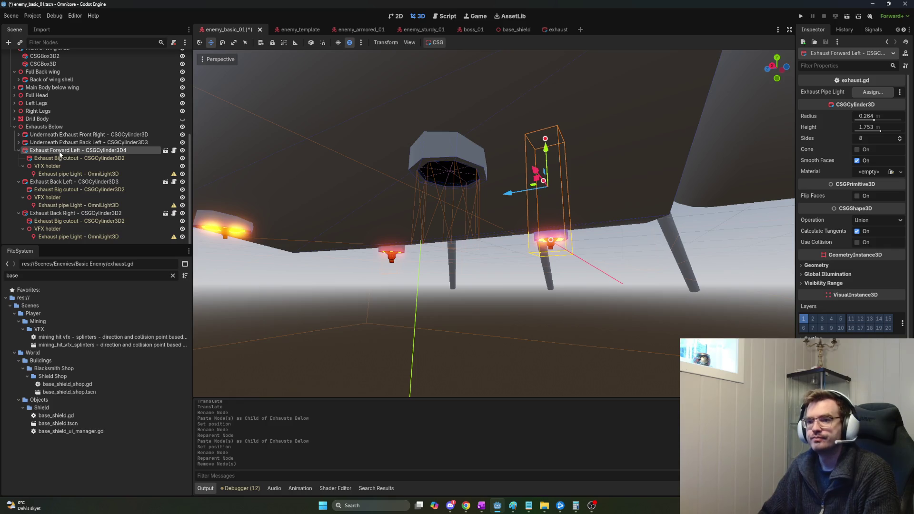
# Paste an exhaust copy into Exhausts Below and delete Underneath Exhaust Front Right and Back Left.
pyautogui.click(46, 126)
pyautogui.hotkey('ctrl', 'v')
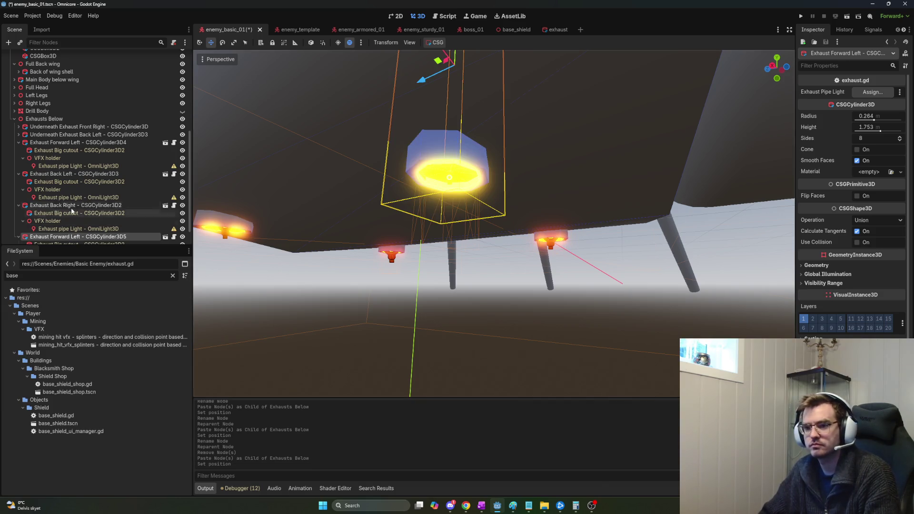
pyautogui.click(100, 127)
pyautogui.keyDown('shift'); pyautogui.click(106, 134); pyautogui.keyUp('shift')
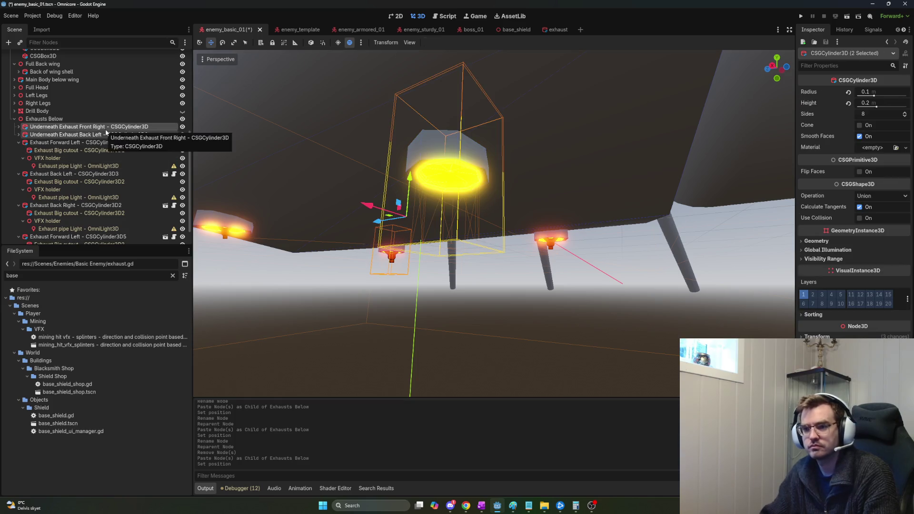
pyautogui.press('Delete')
pyautogui.press('Return')
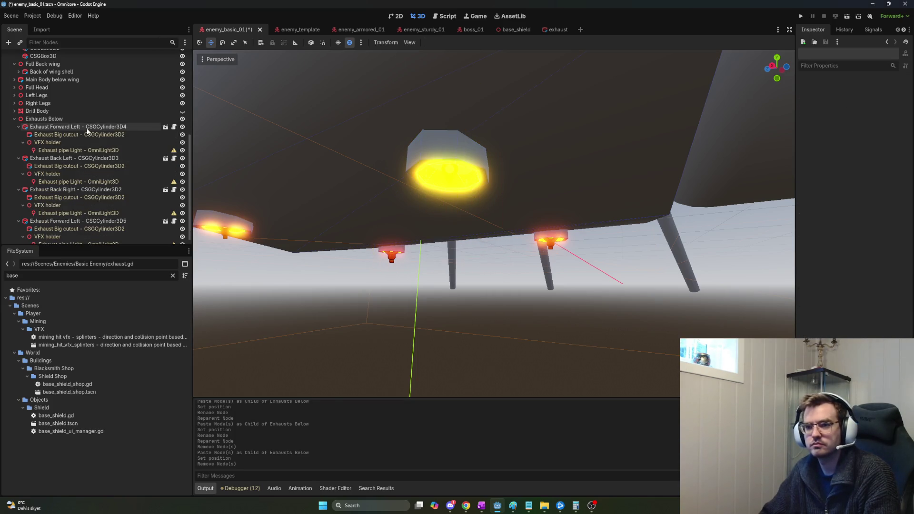
pyautogui.click(87, 127)
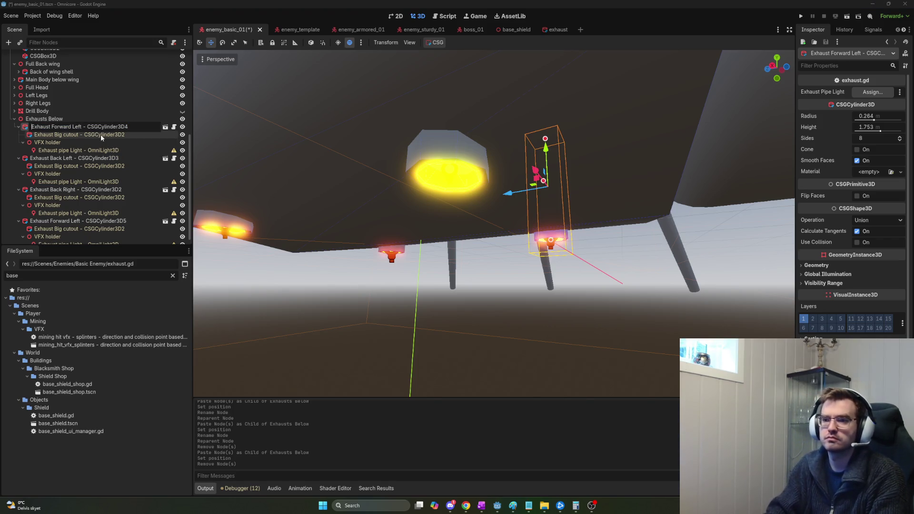
# Rename the first pipe Exhaust Below Forward Left and move the copied pipe up beneath it.
pyautogui.click(51, 128)
pyautogui.write('w')
pyautogui.press('Return')
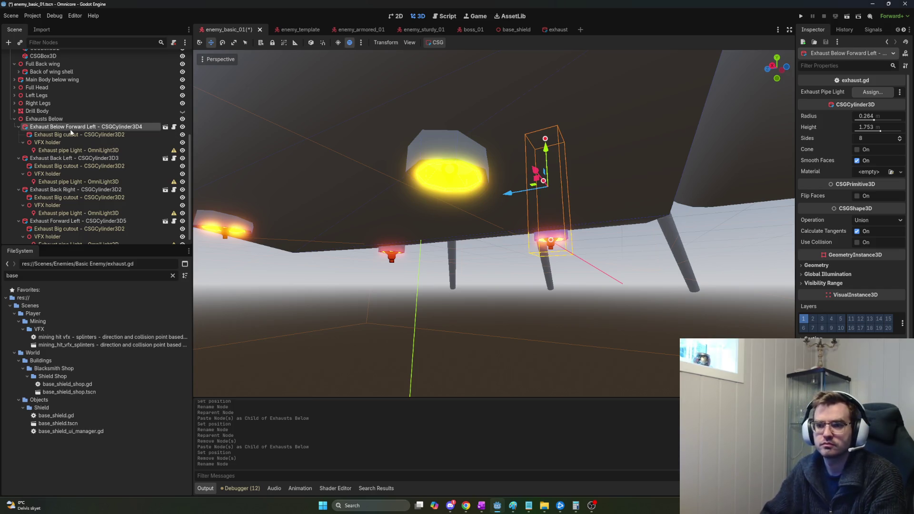
pyautogui.click(62, 161)
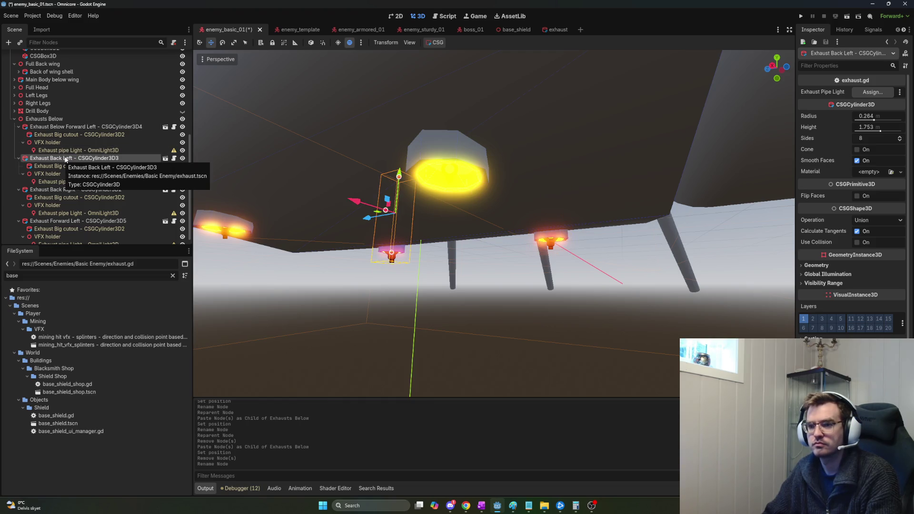
pyautogui.scroll(-1, 62, 167)
pyautogui.moveTo(43, 217); pyautogui.dragTo(44, 117)
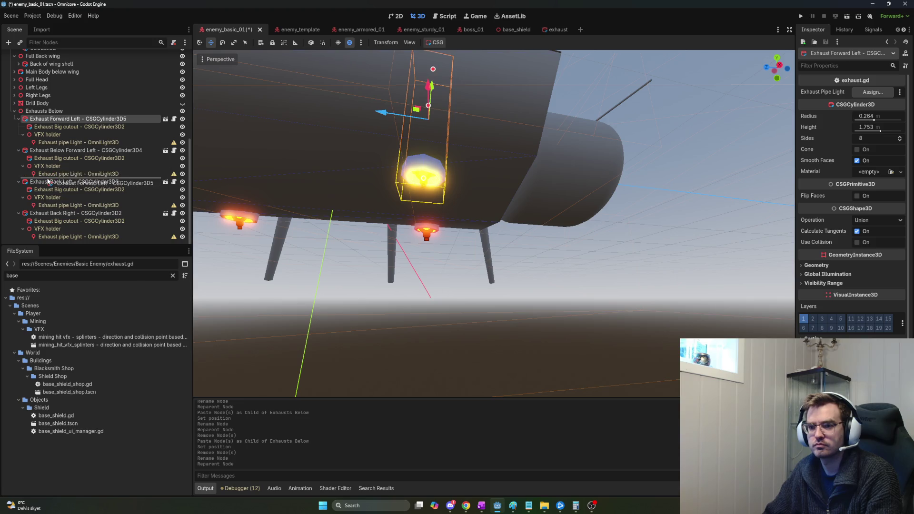
pyautogui.moveTo(48, 181); pyautogui.dragTo(47, 181)
# Name the pipes Exhaust Below Forward Right, Forward Left, Back Left and Back Right.
pyautogui.click(91, 119)
pyautogui.click(91, 120)
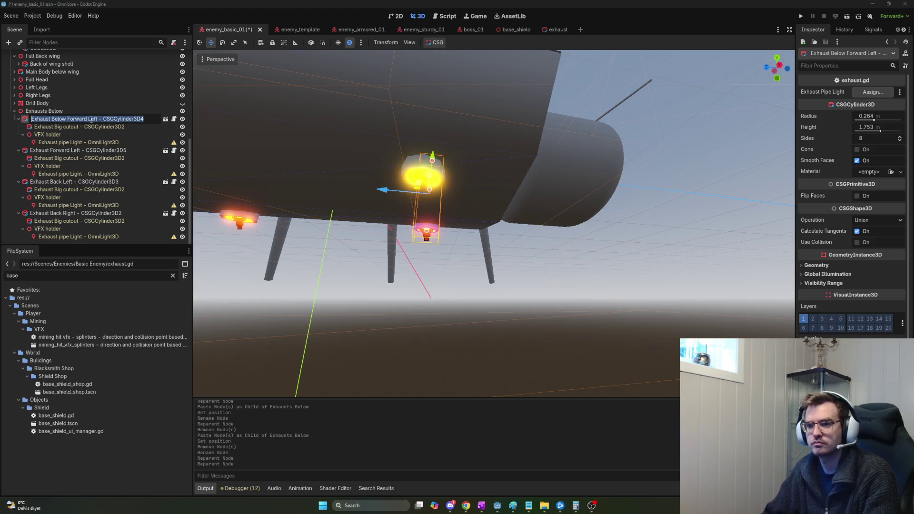
pyautogui.write('Right')
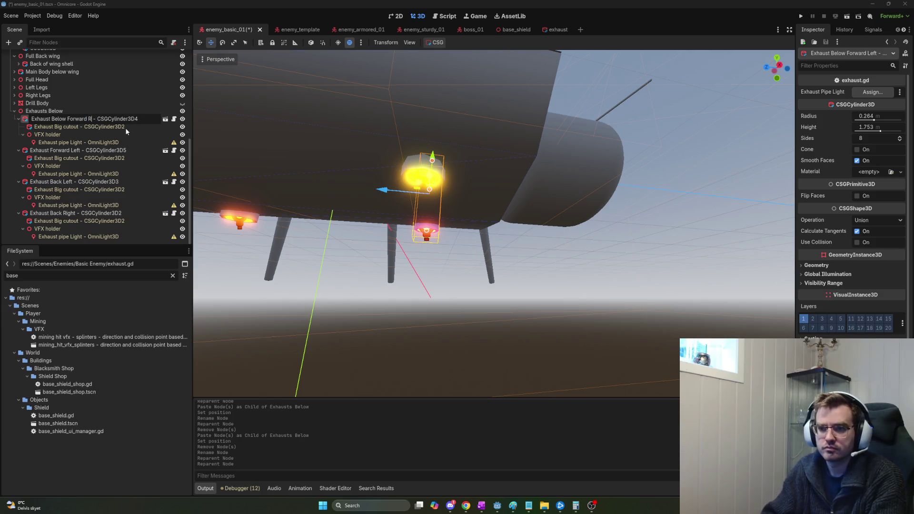
pyautogui.press('Return')
pyautogui.doubleClick(50, 150)
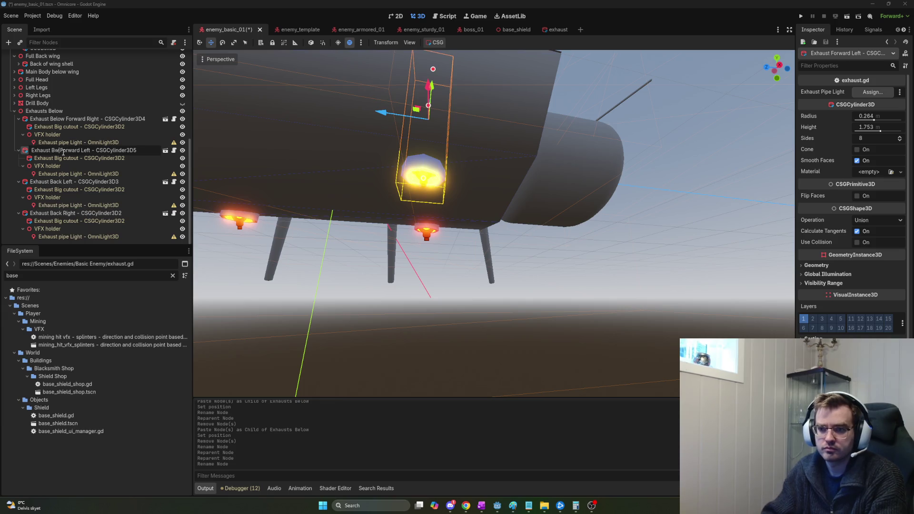
pyautogui.write('ow')
pyautogui.press('Return')
pyautogui.click(44, 182)
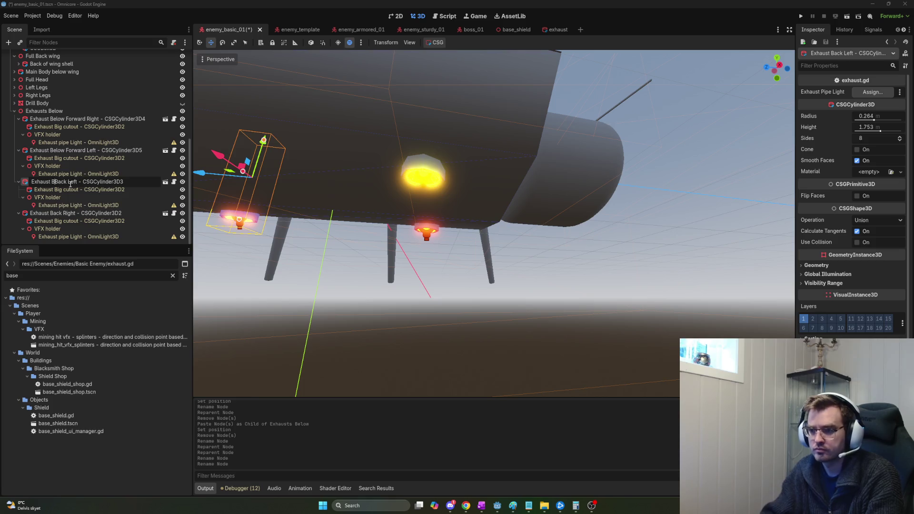
pyautogui.write('w')
pyautogui.press('Return')
pyautogui.click(70, 214)
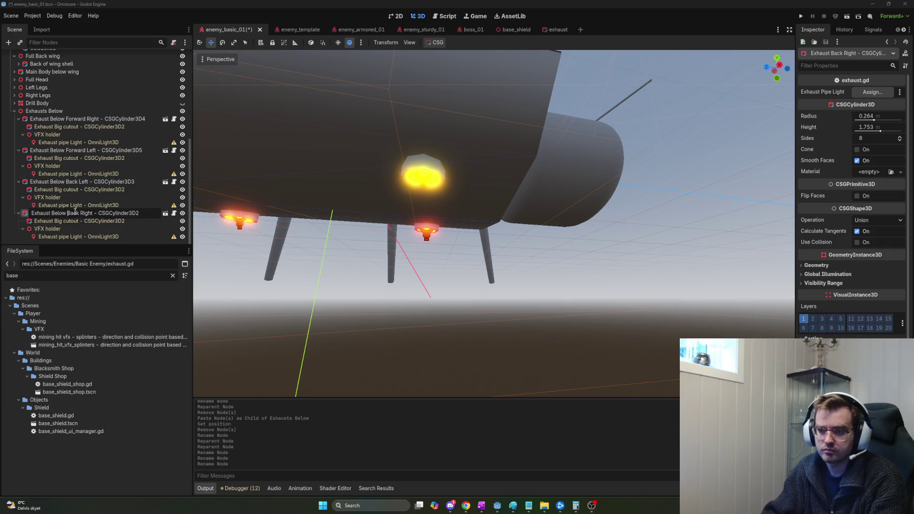
pyautogui.press('Return')
# Collapse all four Exhaust Below nodes and orbit to view the enemy from below.
pyautogui.click(18, 118)
pyautogui.click(18, 150)
pyautogui.click(18, 181)
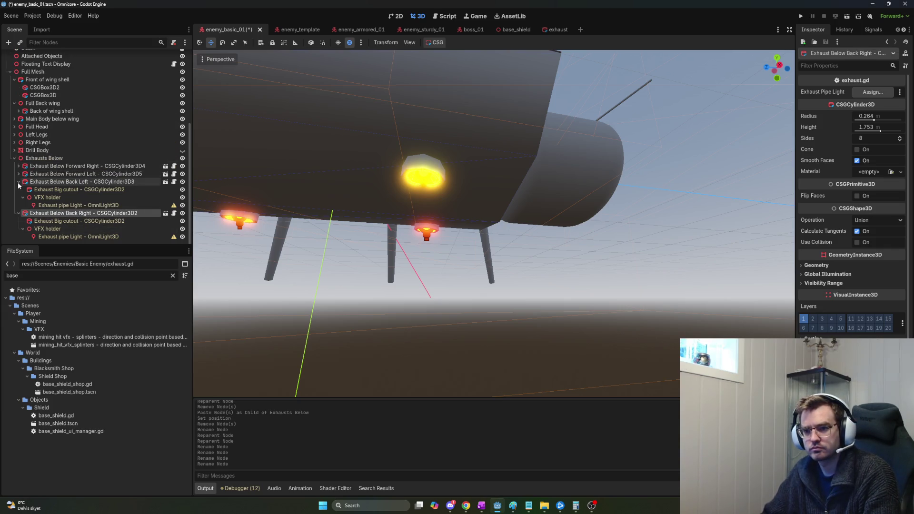
pyautogui.click(19, 212)
pyautogui.click(496, 338)
pyautogui.moveTo(495, 338)
pyautogui.mouseDown()
pyautogui.moveTo(386, 290)
pyautogui.moveTo(281, 186)
pyautogui.mouseUp()
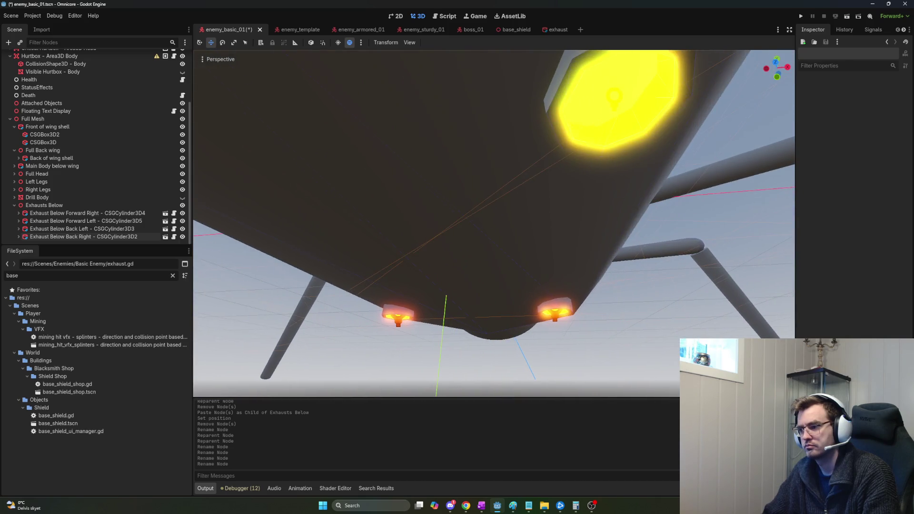
pyautogui.moveTo(281, 185); pyautogui.dragTo(276, 181)
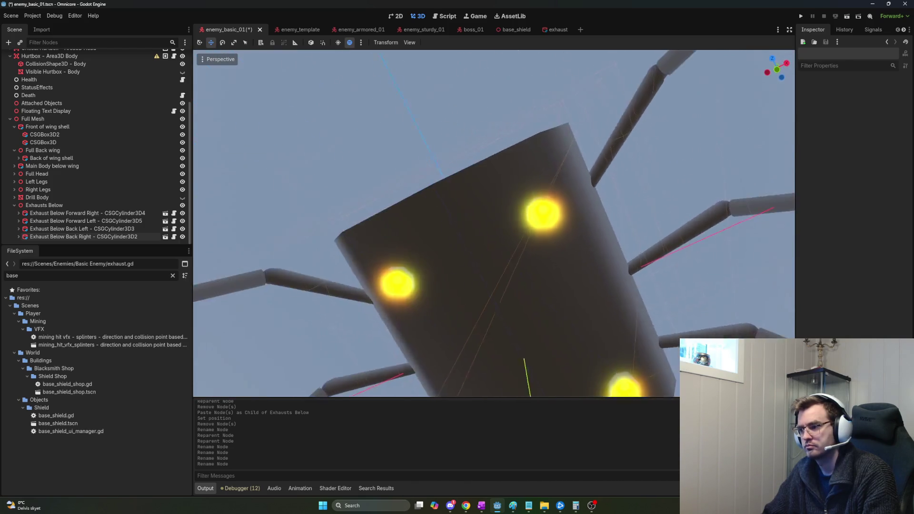
pyautogui.moveTo(276, 181); pyautogui.dragTo(188, 93)
pyautogui.moveTo(493, 224); pyautogui.dragTo(494, 223)
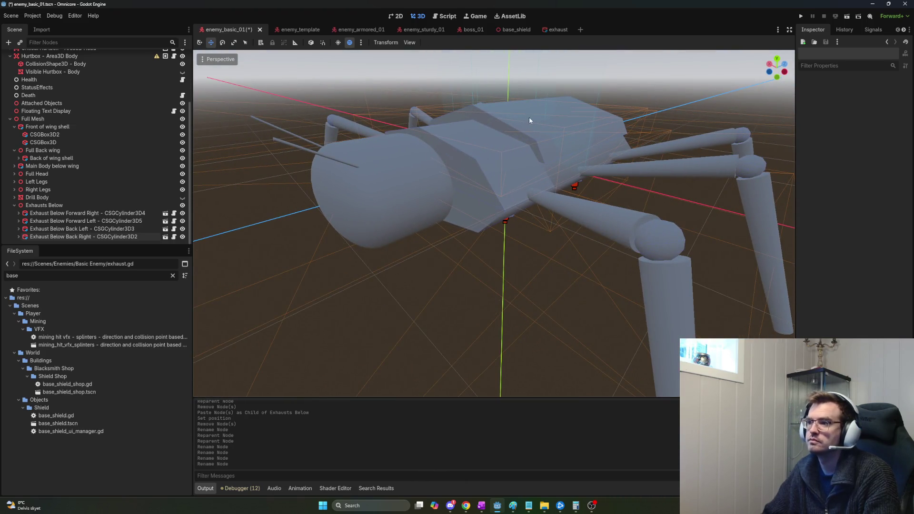
# Hide the Exhaust pipe Light in the exhaust scene, then save both it and enemy_basic_01.
pyautogui.click(115, 213)
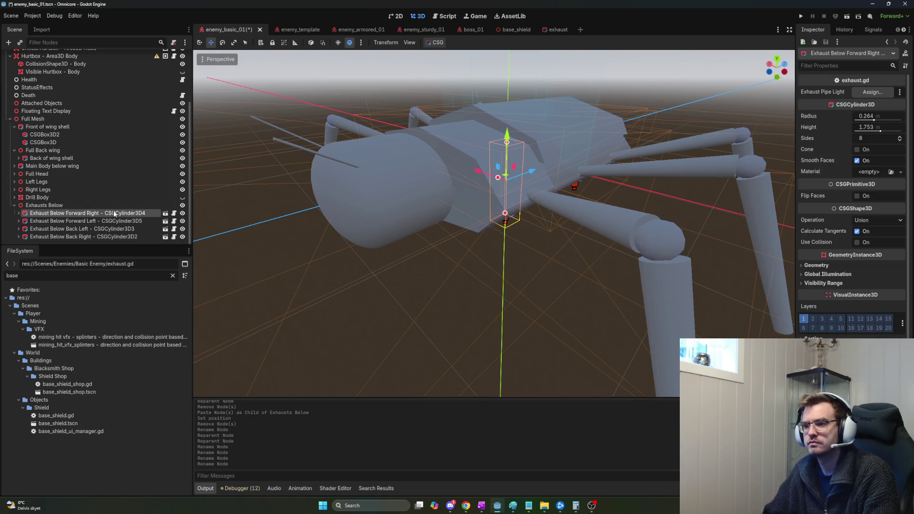
pyautogui.click(543, 32)
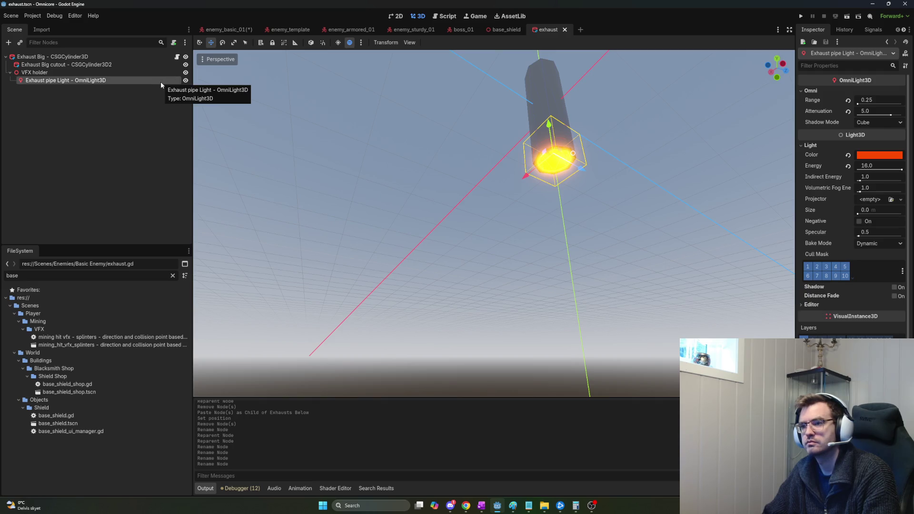
pyautogui.click(185, 80)
pyautogui.hotkey('ctrl', 's')
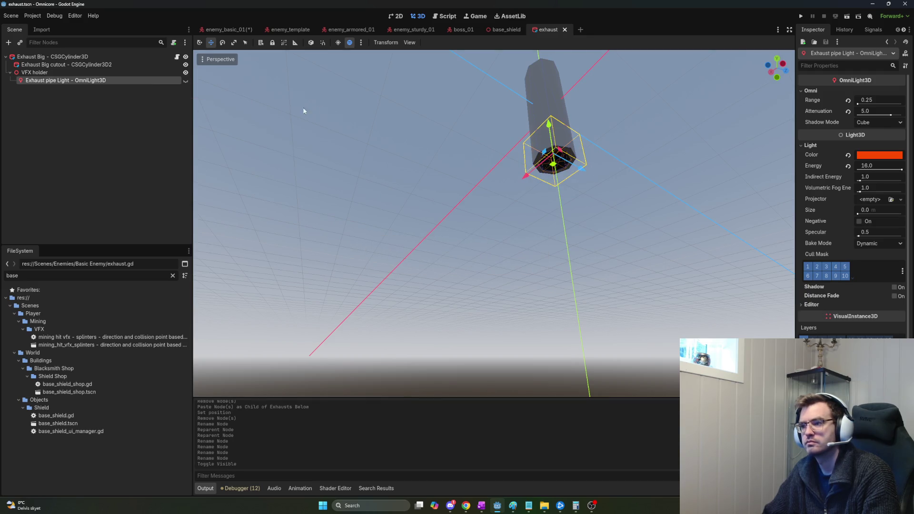
pyautogui.click(224, 29)
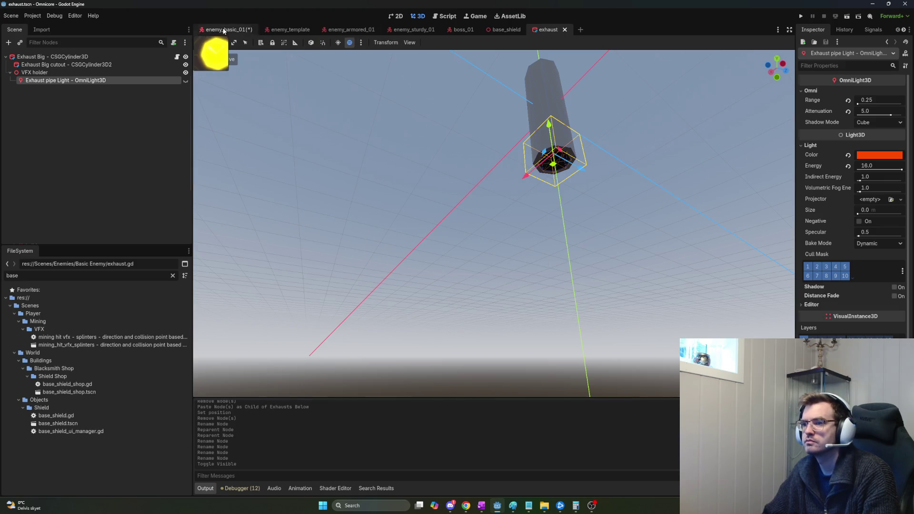
pyautogui.hotkey('ctrl', 's')
pyautogui.doubleClick(87, 237)
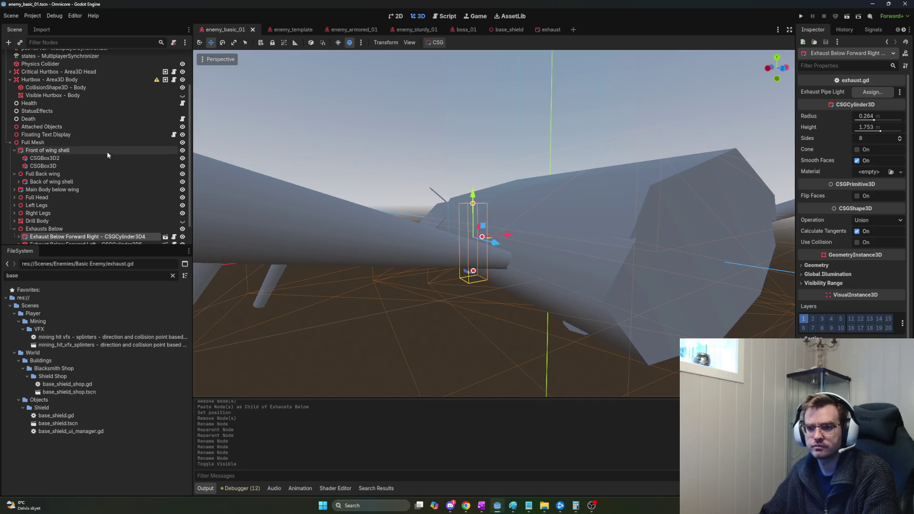
# Open beetle_rotation.gd from the Animation before attacking node and find the leg-rotation variables.
pyautogui.click(10, 142)
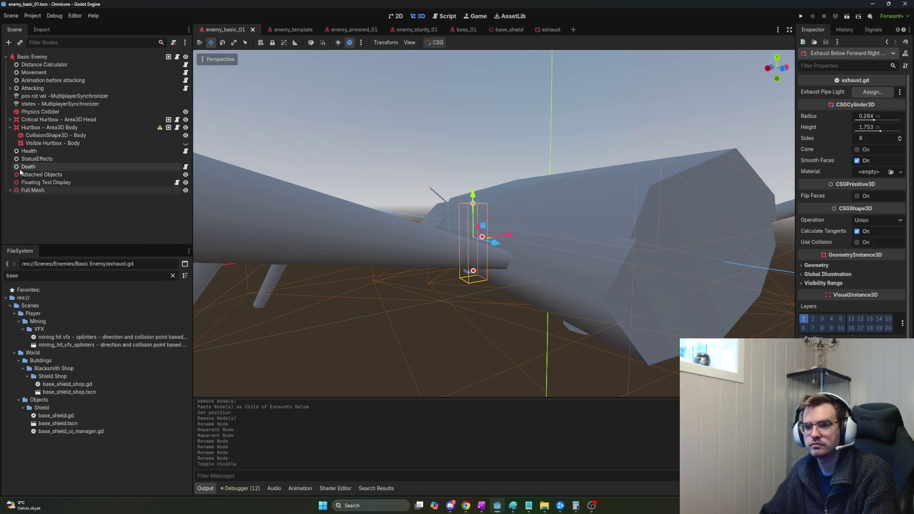
pyautogui.click(10, 191)
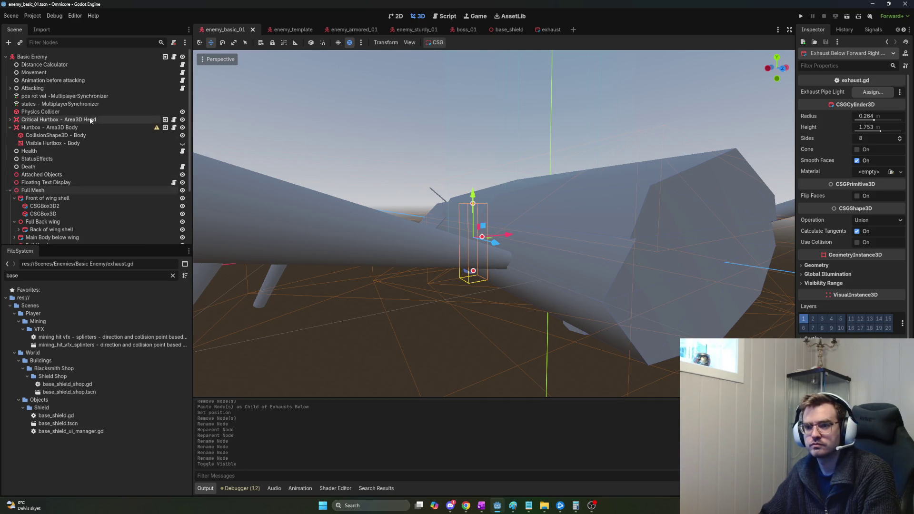
pyautogui.click(115, 81)
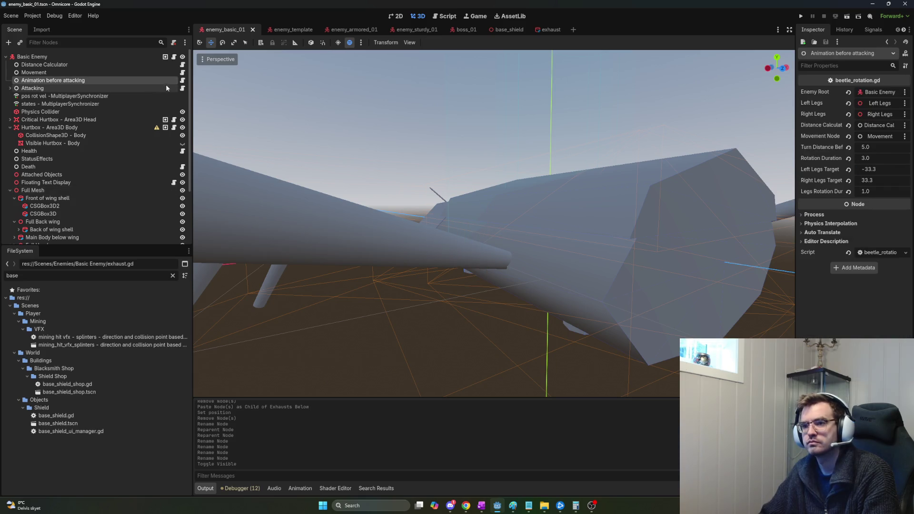
pyautogui.click(181, 82)
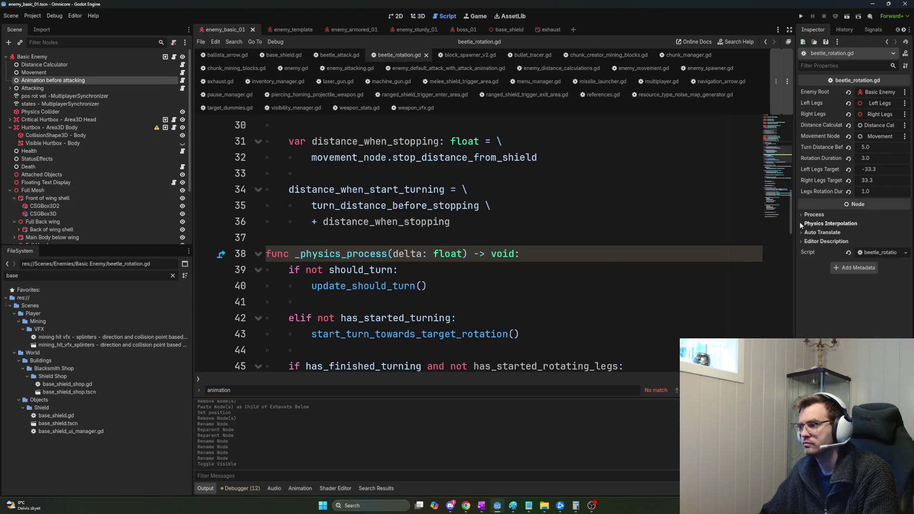
pyautogui.scroll(10, 667, 270)
pyautogui.click(576, 273)
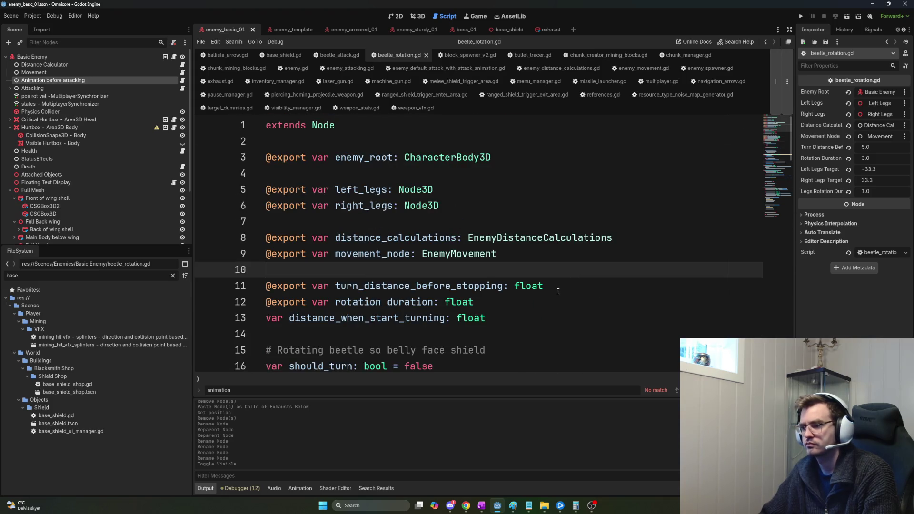
pyautogui.scroll(-2, 567, 269)
pyautogui.click(532, 220)
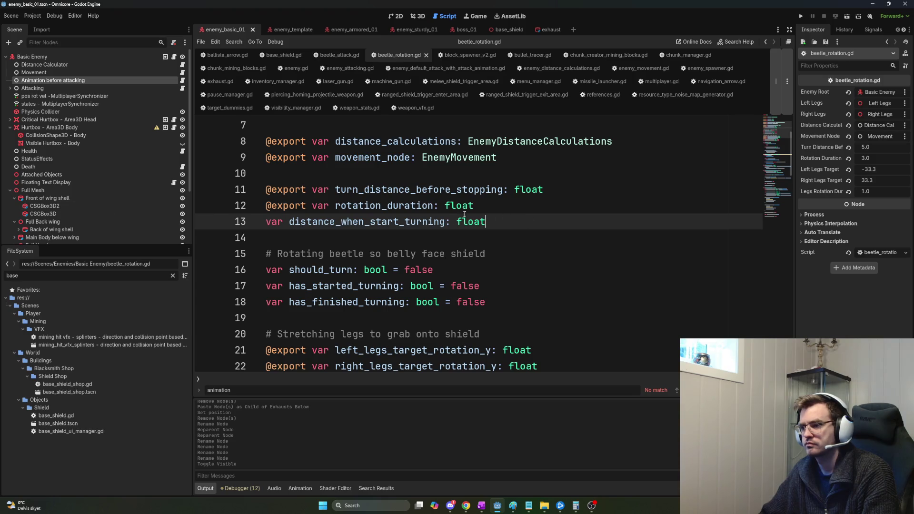
pyautogui.scroll(1, 485, 217)
pyautogui.click(489, 258)
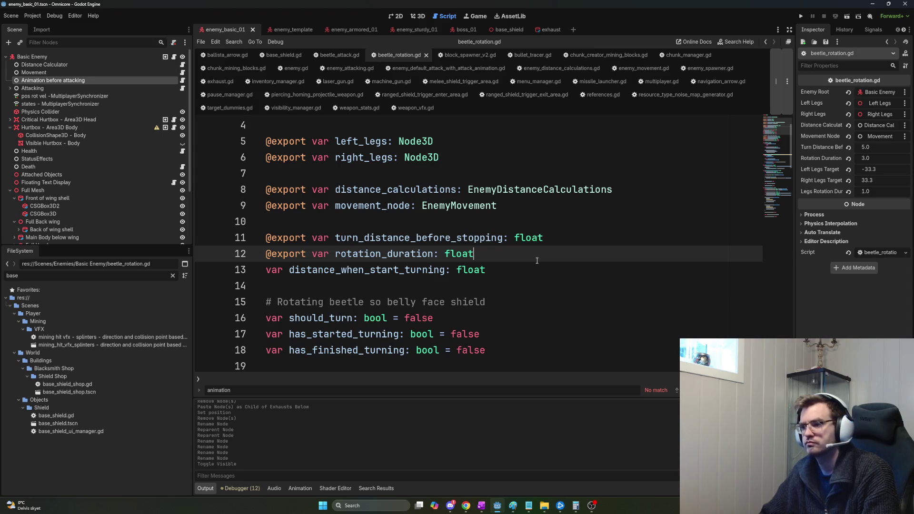
pyautogui.click(534, 264)
pyautogui.scroll(-1, 536, 285)
pyautogui.click(537, 302)
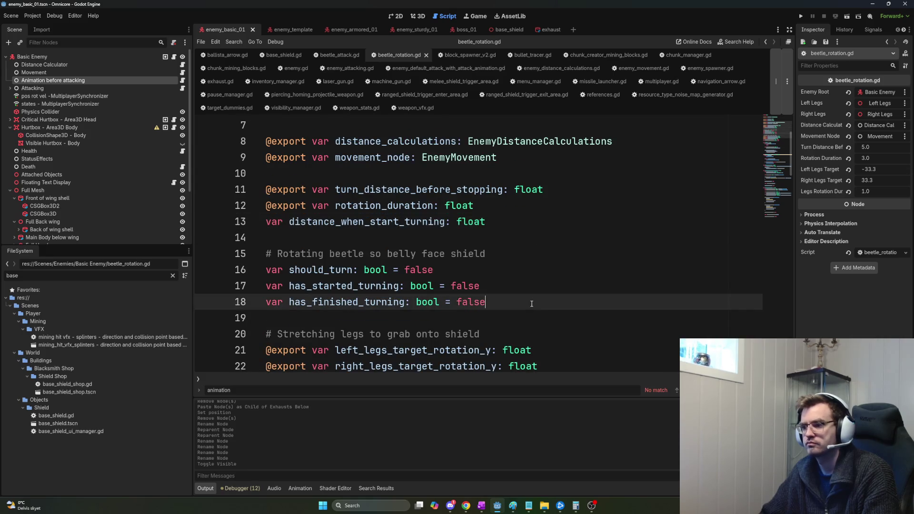
pyautogui.scroll(-3, 538, 303)
pyautogui.click(554, 267)
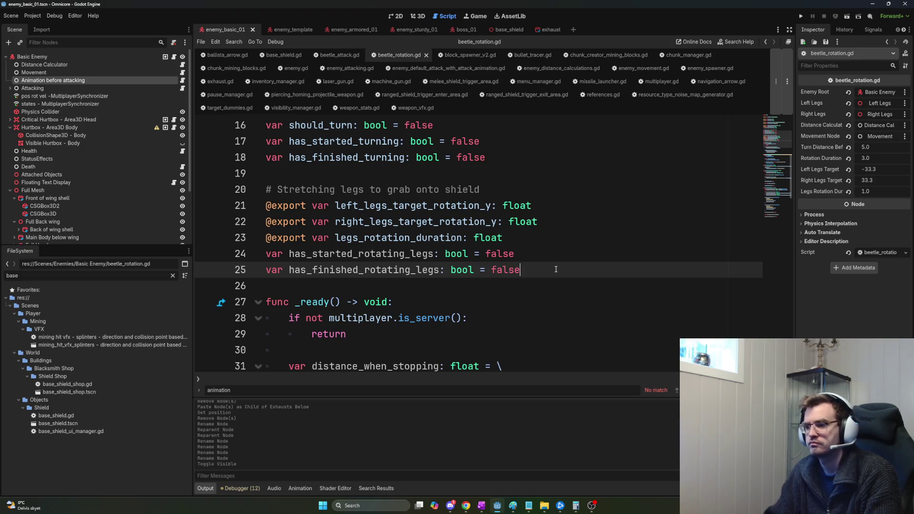
pyautogui.press('Return')
pyautogui.press('Return')
pyautogui.write('# Exhaust lights')
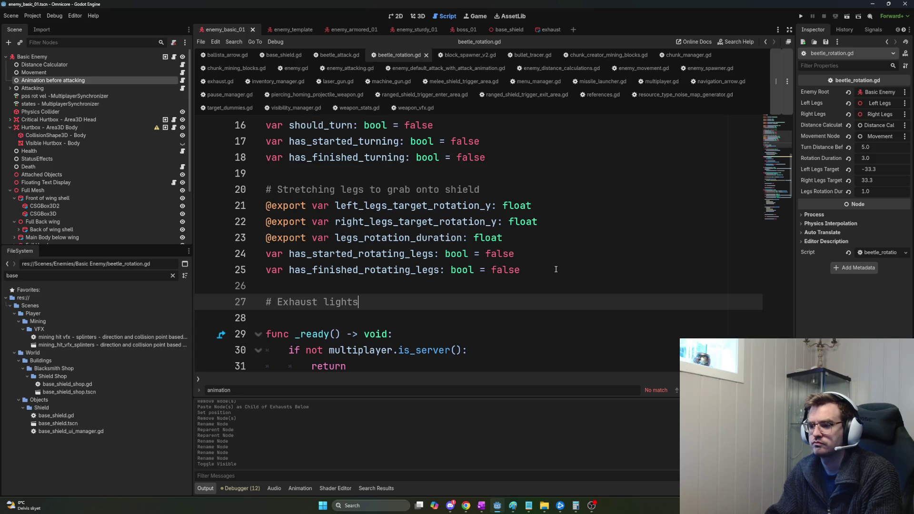
pyautogui.press('Return')
pyautogui.write('@export va')
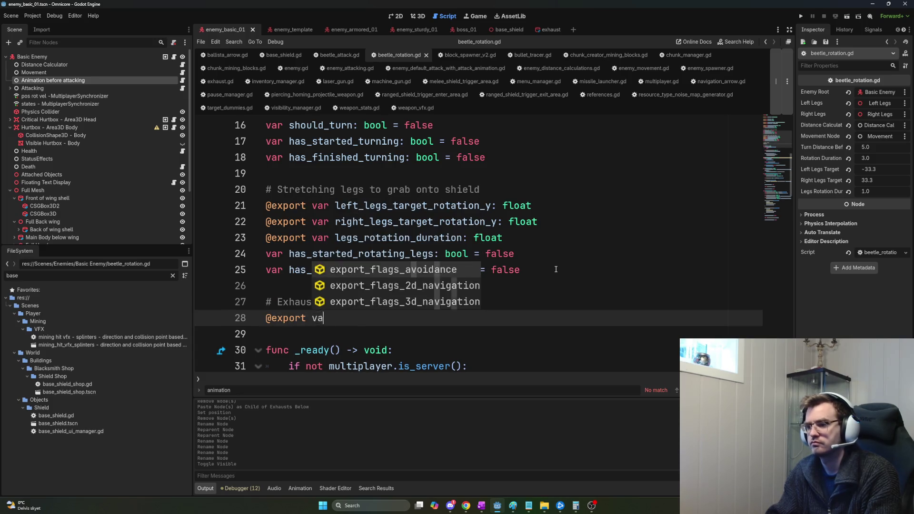
pyautogui.write('r ex')
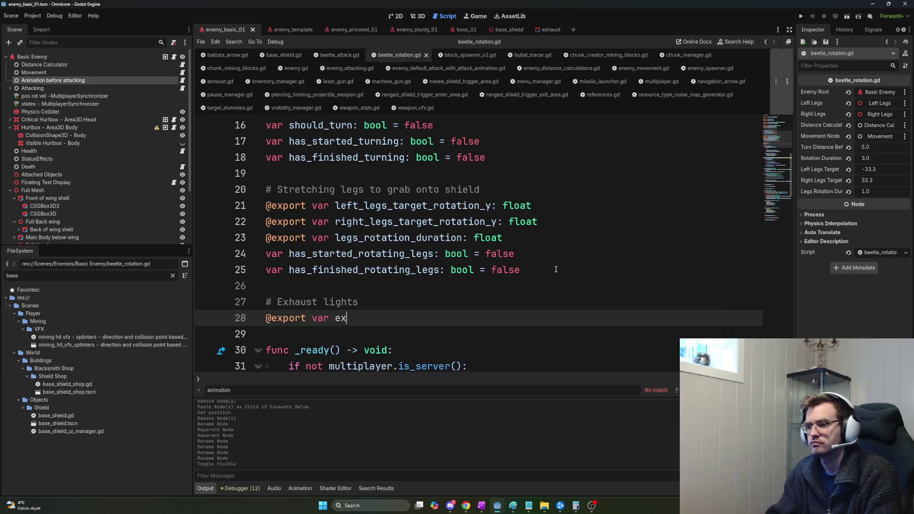
pyautogui.write('ig_exhaust_')
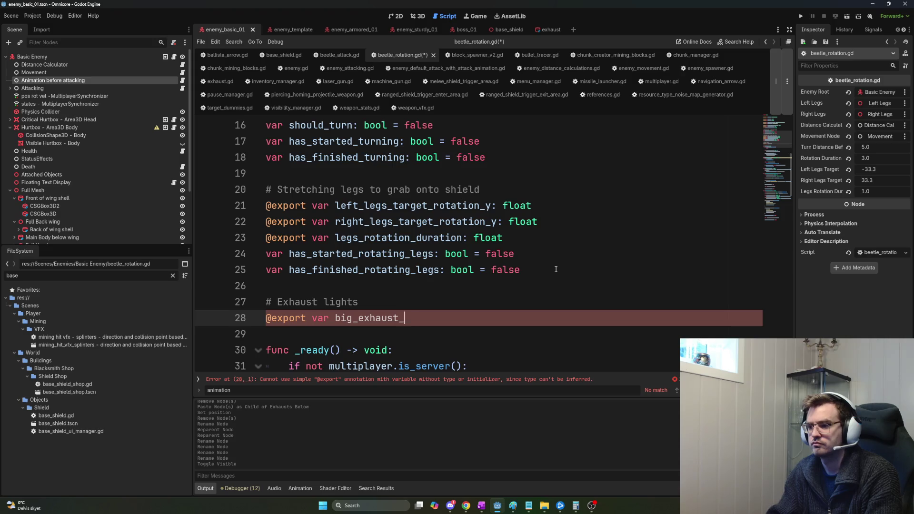
pyautogui.write('ack:')
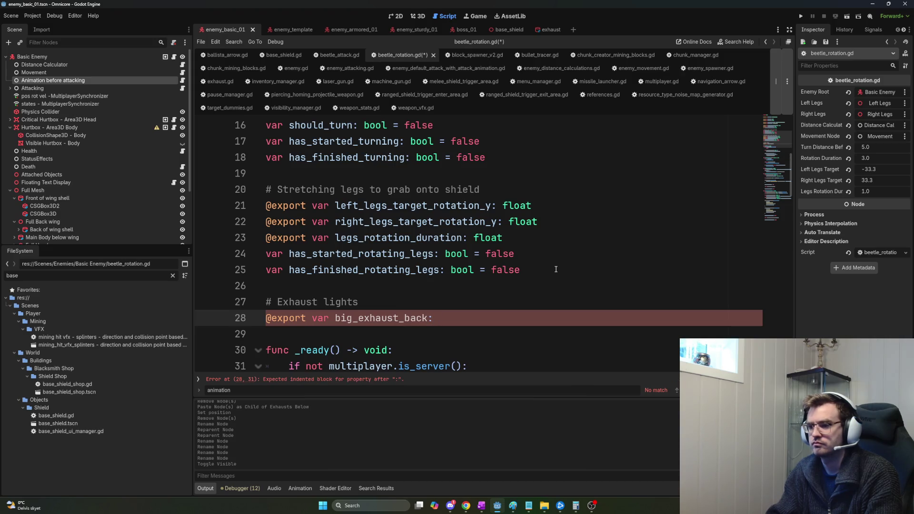
pyautogui.write('sgB')
pyautogui.press('Return')
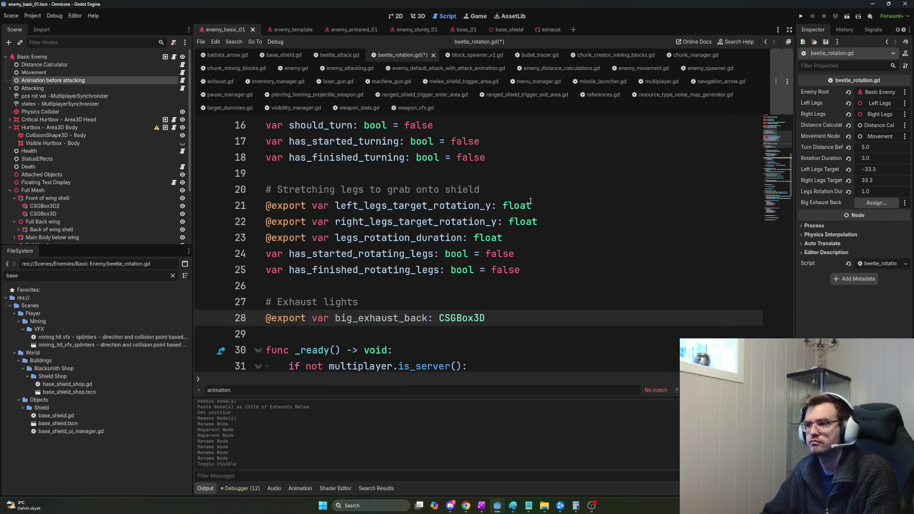
pyautogui.click(551, 29)
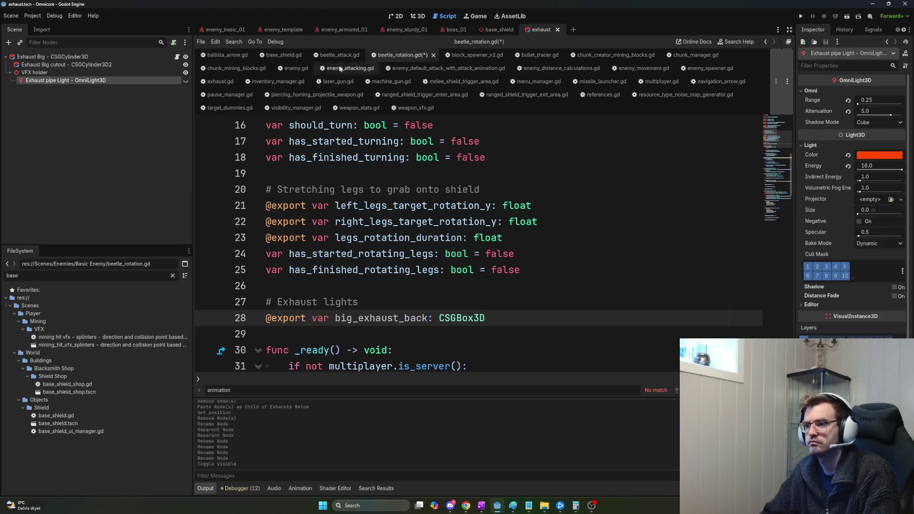
# In exhaust.gd, add 'class_name BeetleExhaust' on a new line 2 under extends.
pyautogui.click(176, 56)
pyautogui.click(404, 146)
pyautogui.press('Return')
pyautogui.click(404, 146)
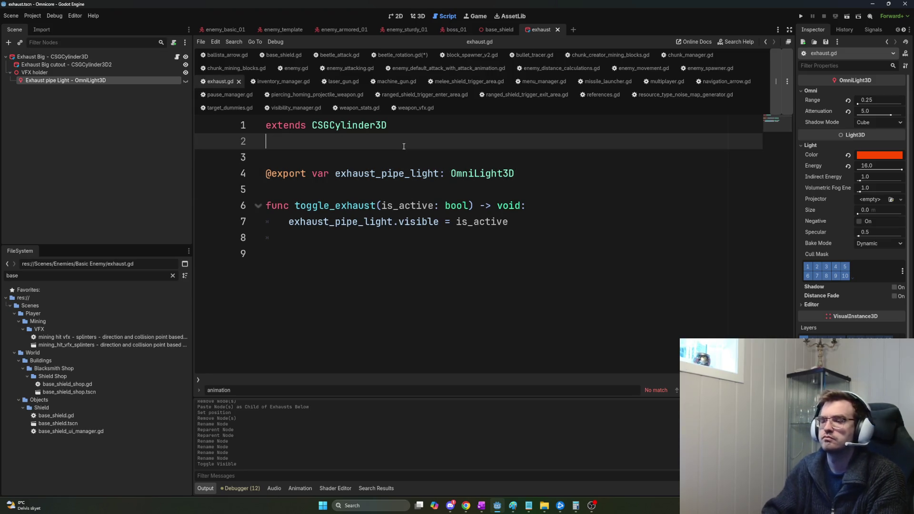
pyautogui.write('class_name:')
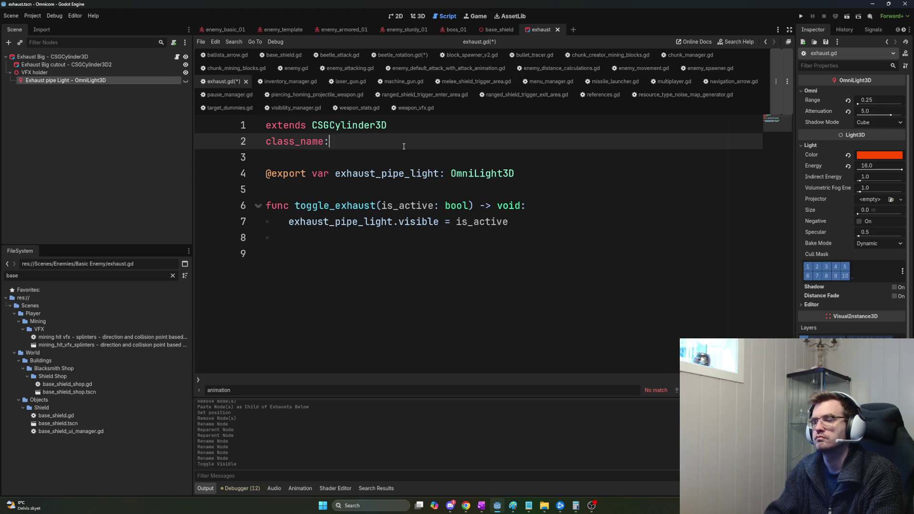
pyautogui.press('BackSpace')
pyautogui.write('Beetle')
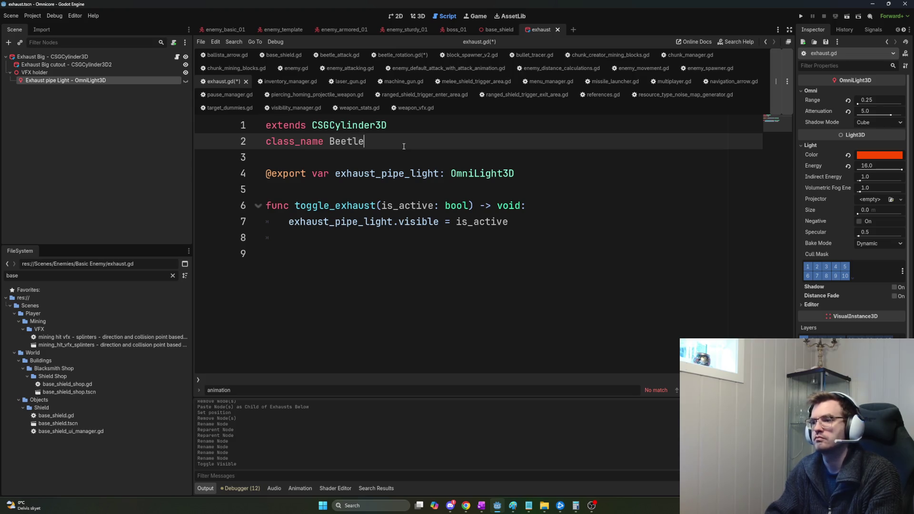
pyautogui.write('Exd')
pyautogui.press('BackSpace')
pyautogui.write('haust')
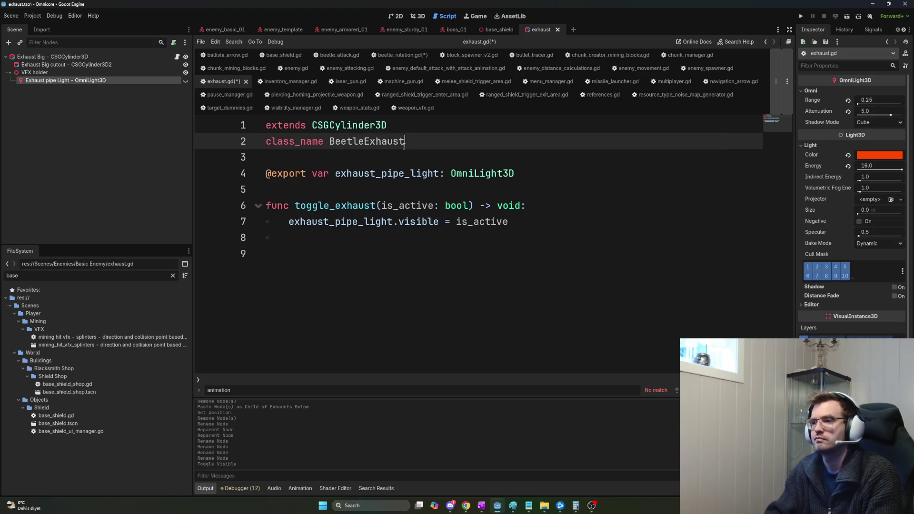
pyautogui.press('Return')
pyautogui.press('BackSpace')
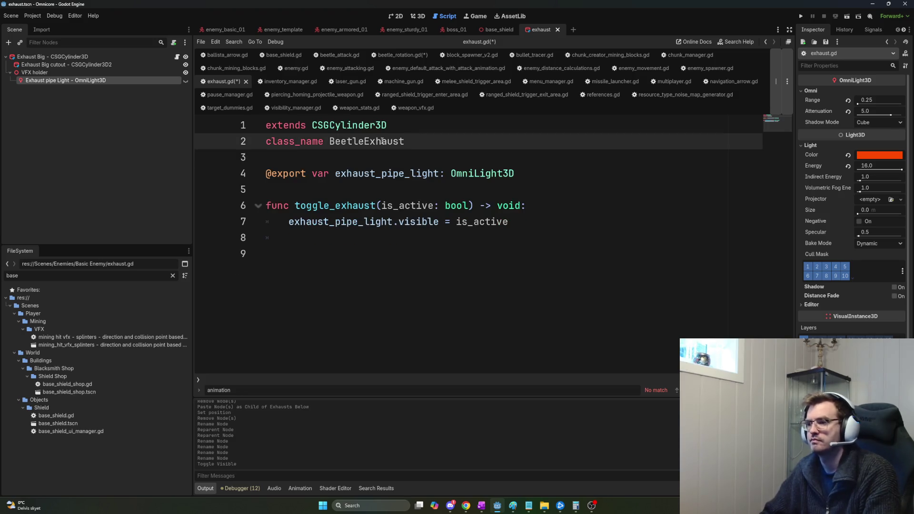
# Complete the class name as BeetleExhaustPipe and select it for reuse in the rotation script.
pyautogui.doubleClick(402, 141)
pyautogui.click(416, 141)
pyautogui.write('Å')
pyautogui.press('BackSpace')
pyautogui.write('Pipe')
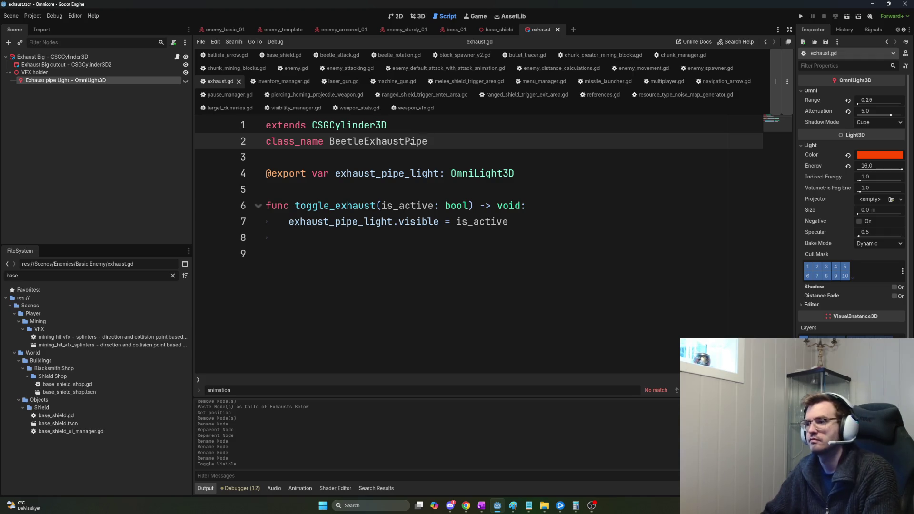
pyautogui.doubleClick(417, 141)
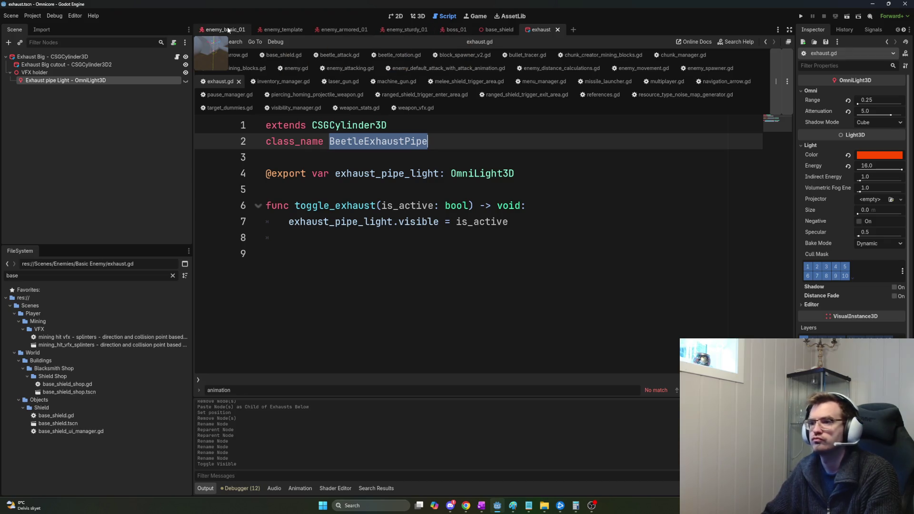
pyautogui.click(422, 17)
pyautogui.click(441, 17)
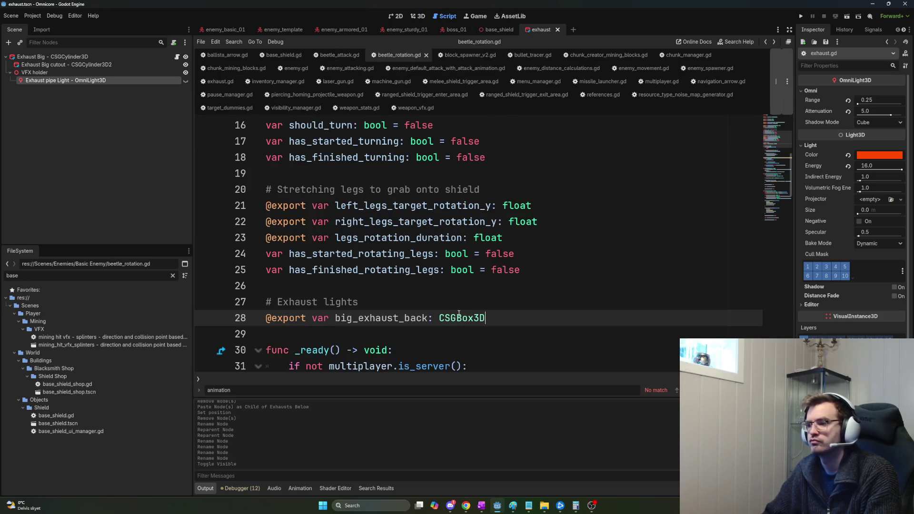
# Change big_exhaust_back's type to BeetleExhaustPipe.
pyautogui.click(459, 318)
pyautogui.write('BeetleExhaustPipe')
pyautogui.doubleClick(482, 318)
pyautogui.hotkey('ctrl', 'v')
pyautogui.click(374, 302)
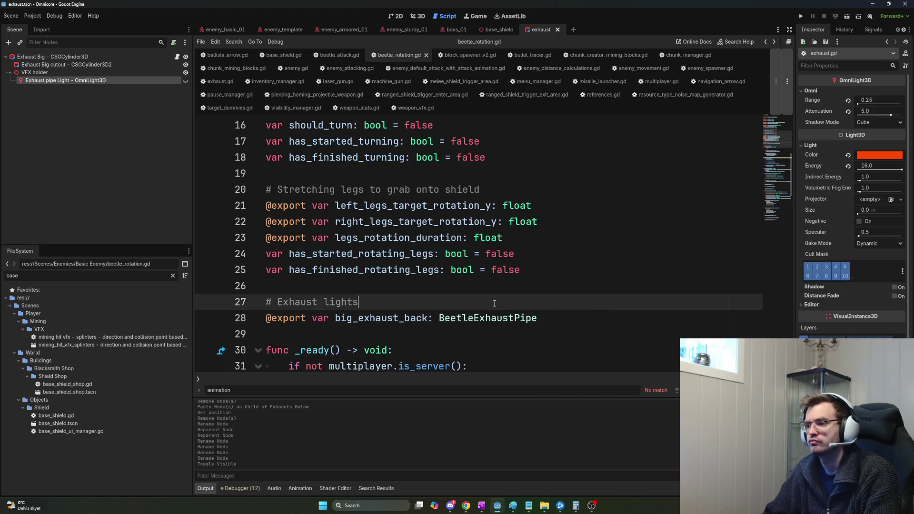
pyautogui.doubleClick(407, 319)
pyautogui.click(557, 323)
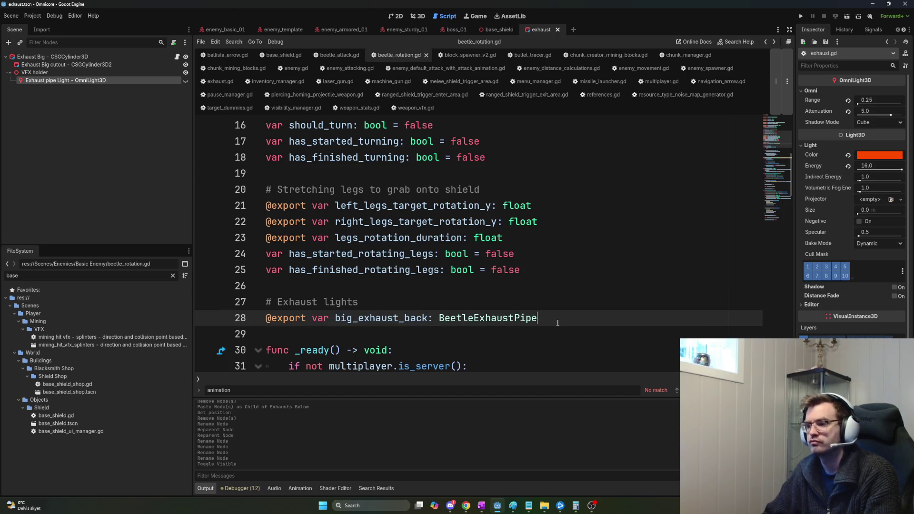
pyautogui.press('Return')
pyautogui.write('@export ')
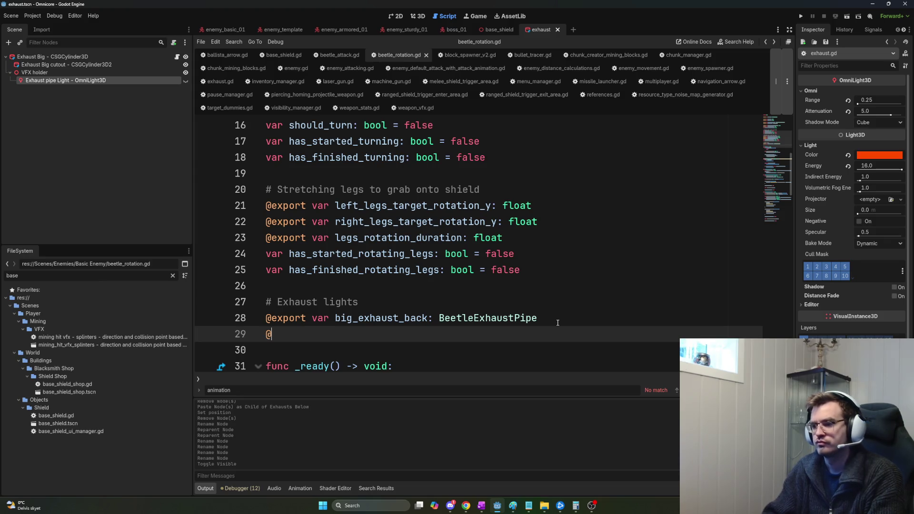
pyautogui.write('var exhausts')
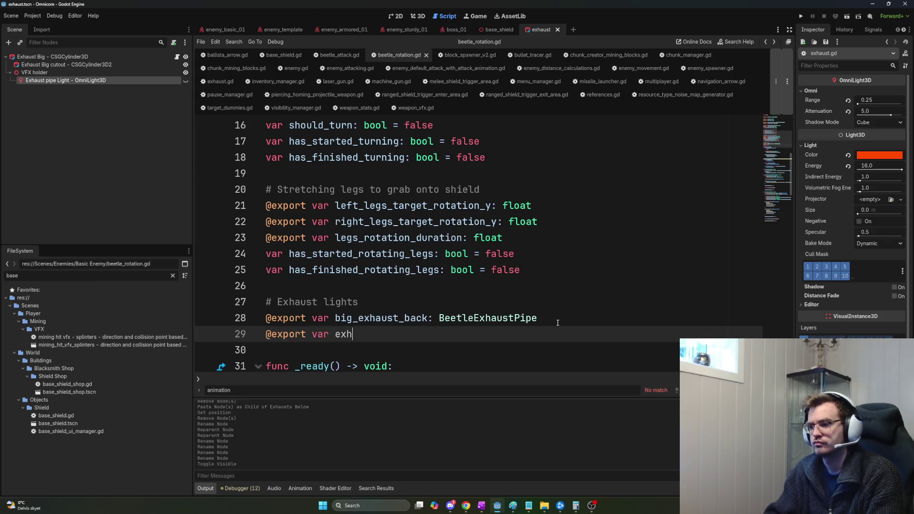
pyautogui.write(' below')
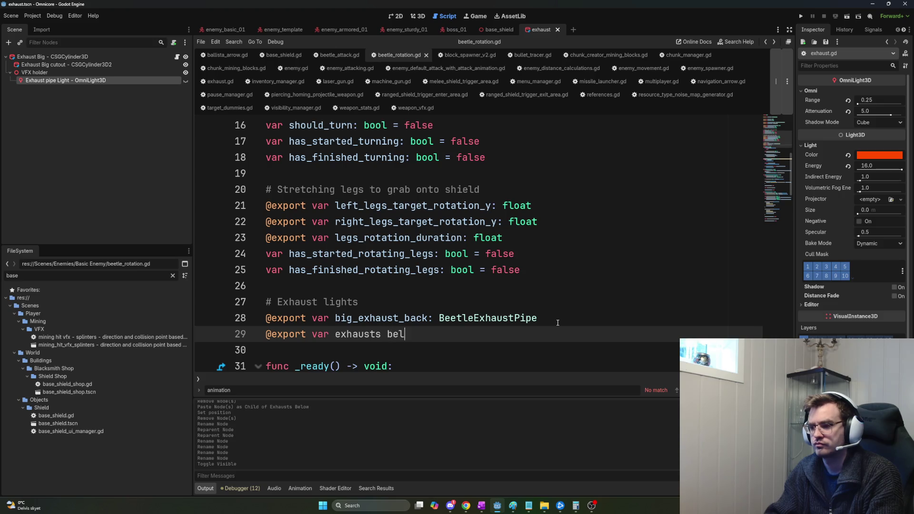
pyautogui.press('BackSpace')
pyautogui.press('BackSpace')
pyautogui.press('BackSpace')
pyautogui.write('_below_front: ')
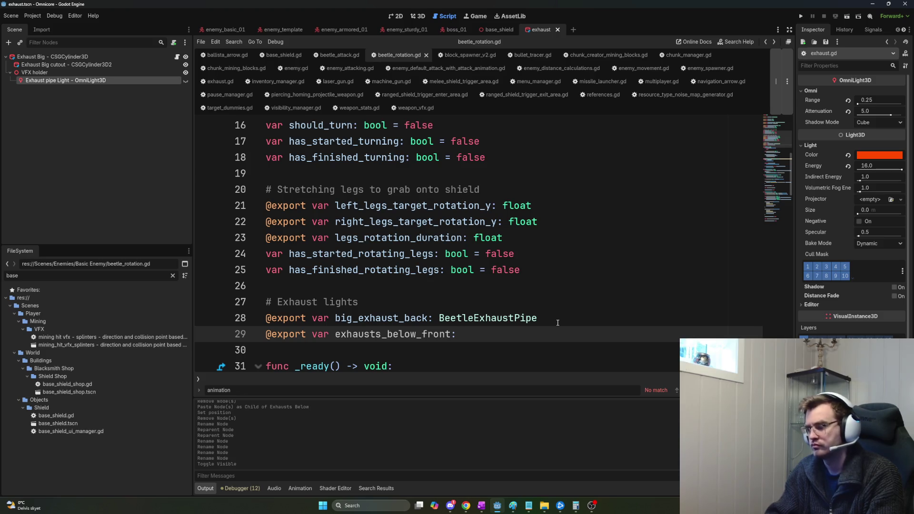
pyautogui.write('Array[')
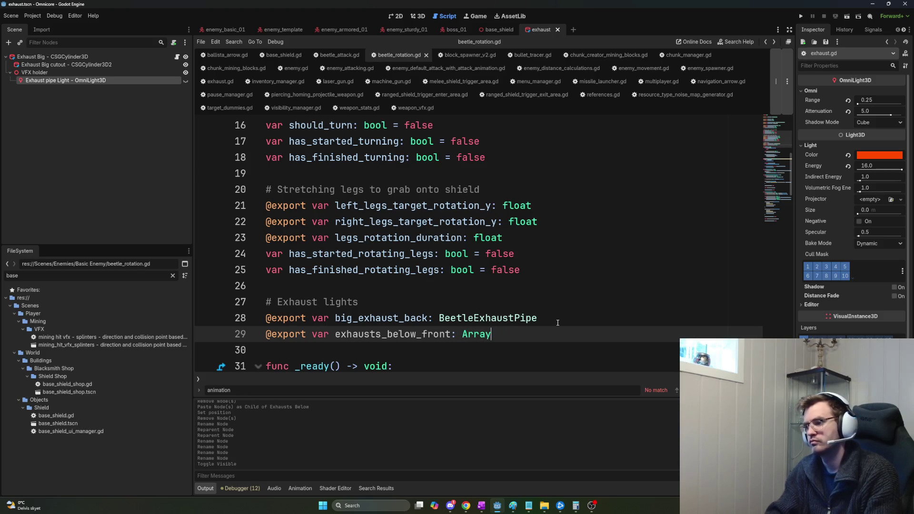
pyautogui.doubleClick(558, 323)
pyautogui.hotkey('ctrl', 'c')
pyautogui.click(495, 334)
pyautogui.hotkey('ctrl', 'v')
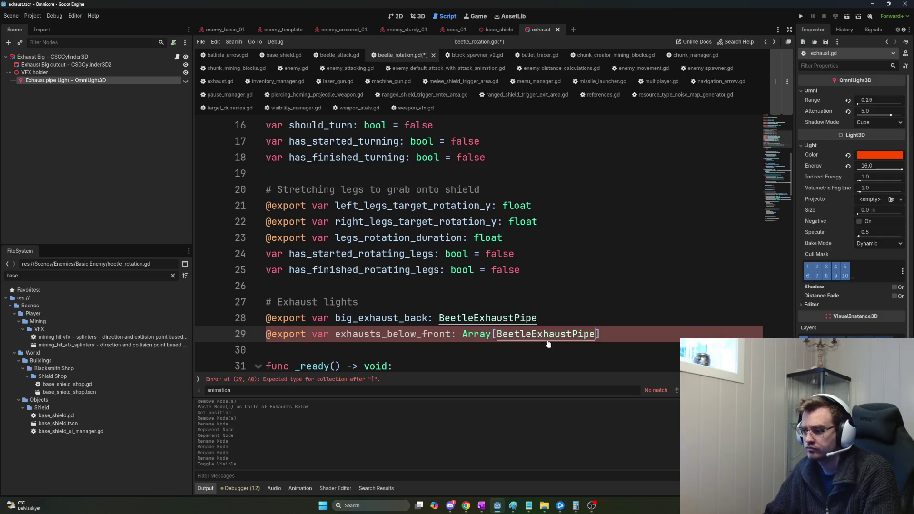
pyautogui.press('Return')
pyautogui.press('Return')
# Duplicate that line as exhausts_below_back and save beetle_rotation.gd.
pyautogui.press('Up')
pyautogui.press('Up')
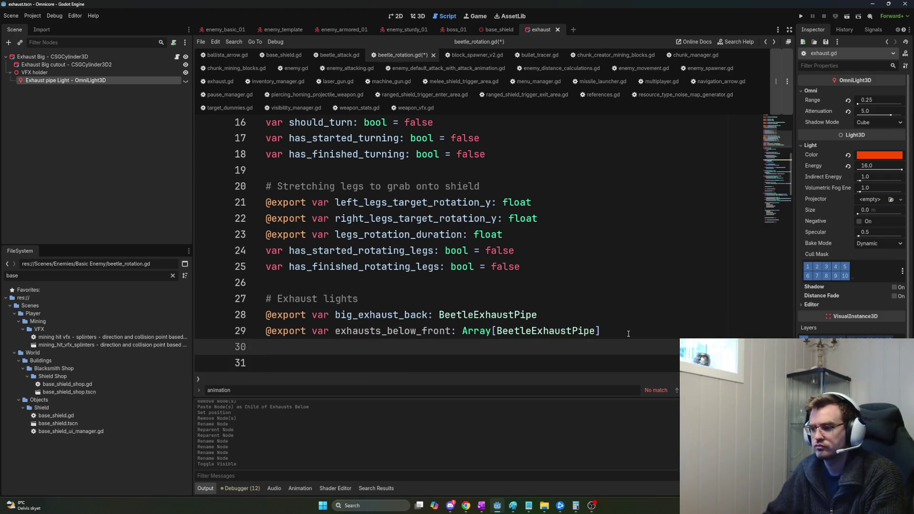
pyautogui.hotkey('shift', 'Home')
pyautogui.hotkey('ctrl', 'c')
pyautogui.press('Down')
pyautogui.hotkey('ctrl', 'v')
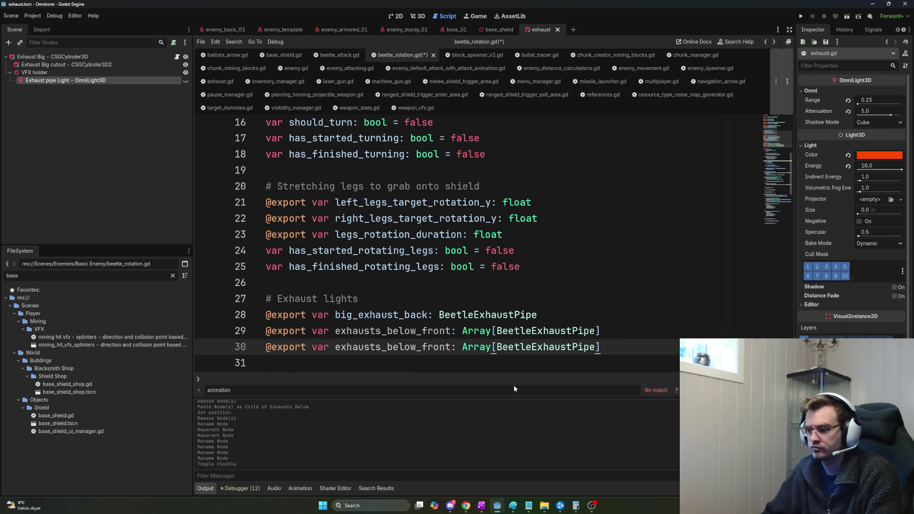
pyautogui.click(454, 351)
pyautogui.hotkey('ctrl', 'BackSpace')
pyautogui.write('back')
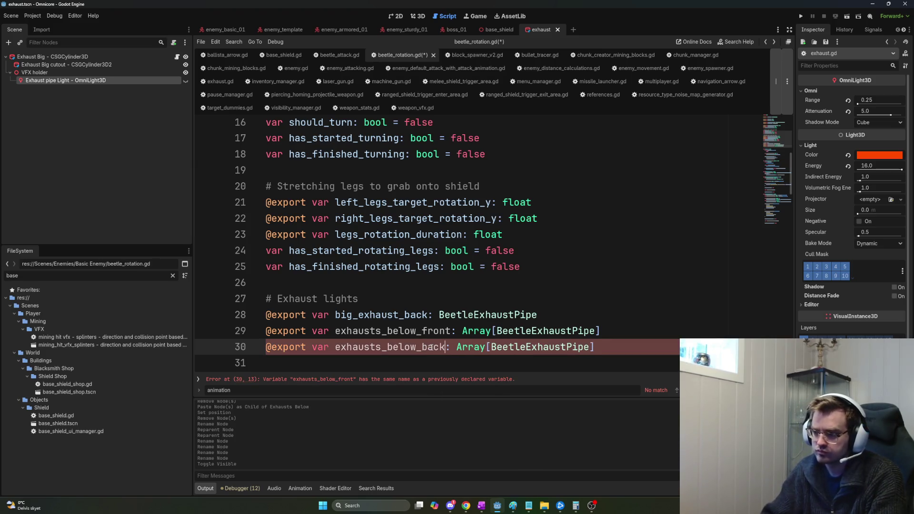
pyautogui.click(617, 315)
pyautogui.hotkey('ctrl', 's')
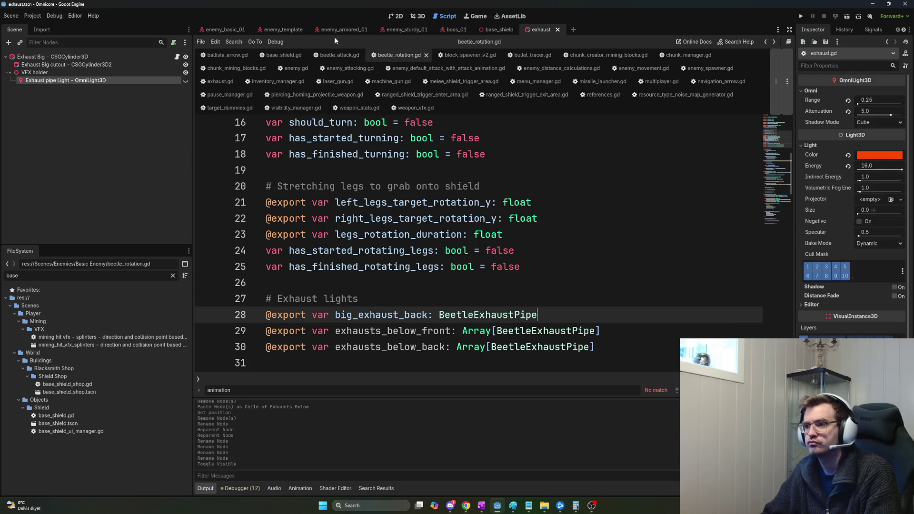
# Drag Exhaust Below Forward Right and Forward Left into Exhausts Below Front, moving Forward Left first.
pyautogui.click(225, 30)
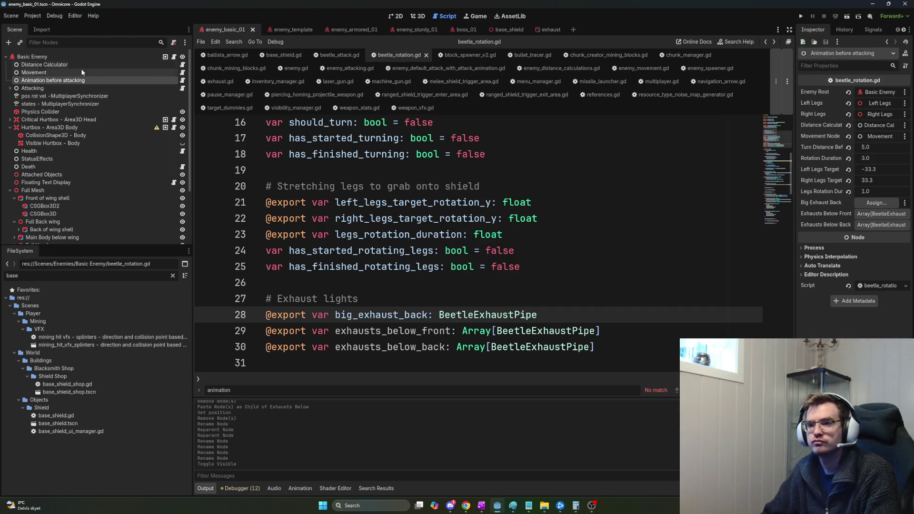
pyautogui.click(65, 44)
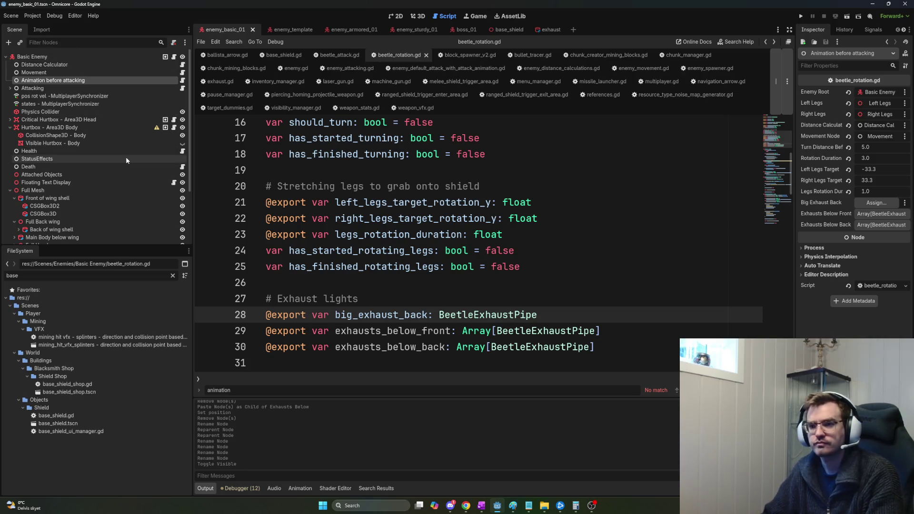
pyautogui.scroll(-3, 125, 118)
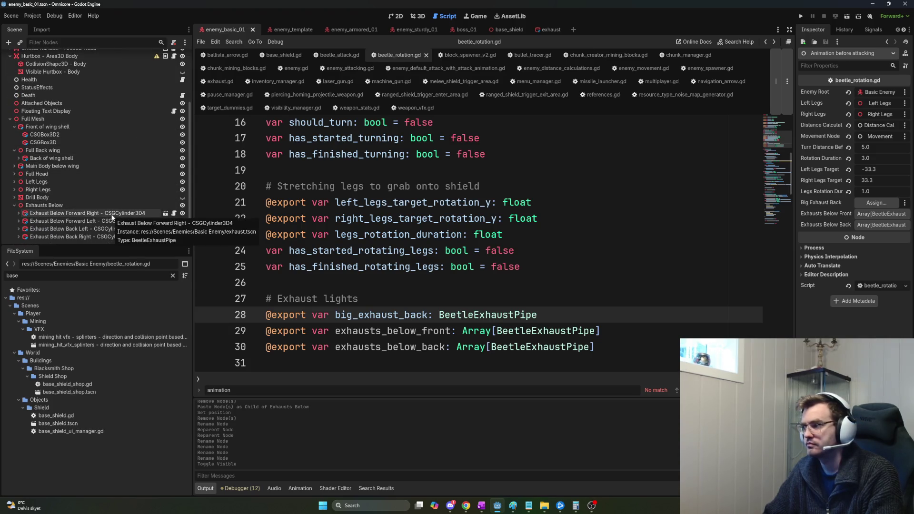
pyautogui.moveTo(112, 217)
pyautogui.mouseDown()
pyautogui.moveTo(743, 237)
pyautogui.moveTo(891, 228)
pyautogui.moveTo(883, 217)
pyautogui.mouseUp()
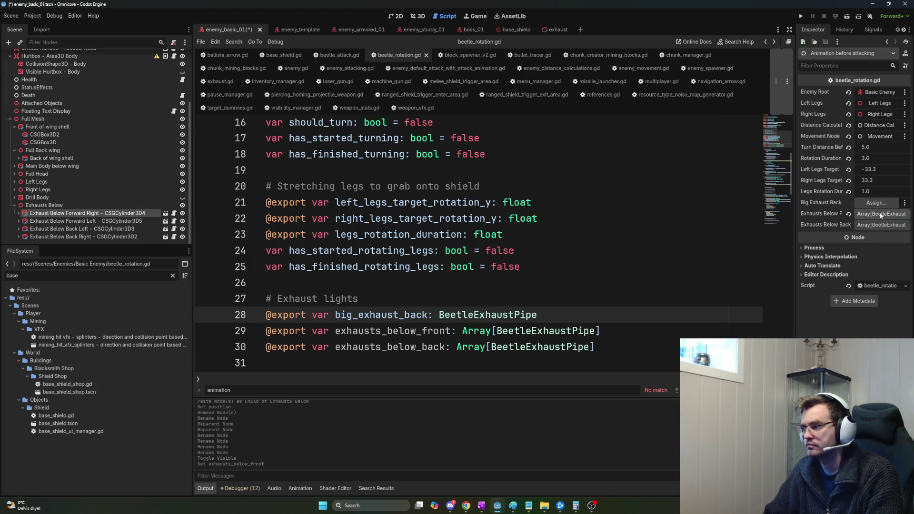
pyautogui.moveTo(115, 222)
pyautogui.mouseDown()
pyautogui.moveTo(833, 231)
pyautogui.moveTo(885, 219)
pyautogui.moveTo(876, 217)
pyautogui.mouseUp()
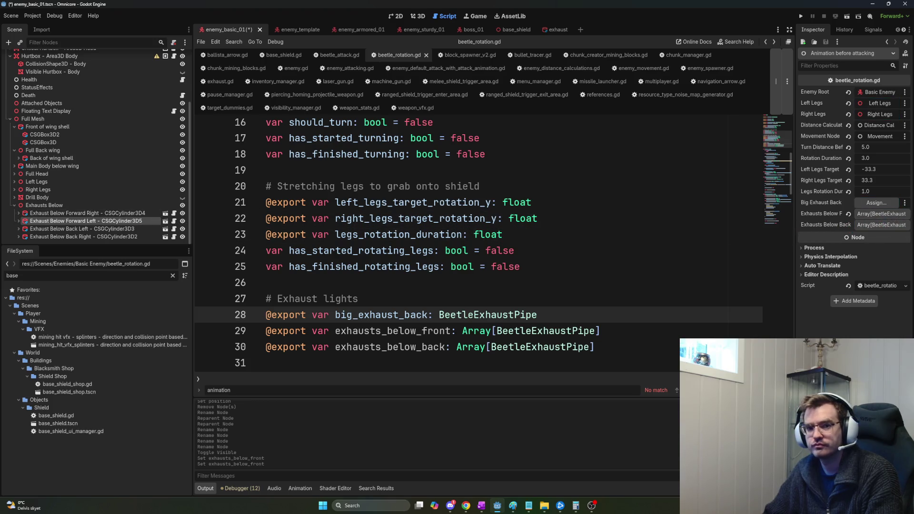
pyautogui.hotkey('alt', 'Tab')
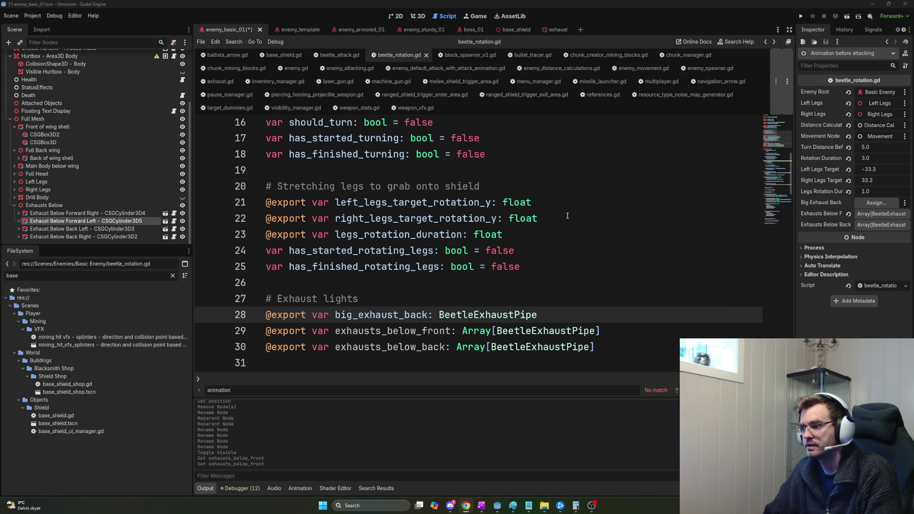
pyautogui.moveTo(116, 222); pyautogui.dragTo(95, 212)
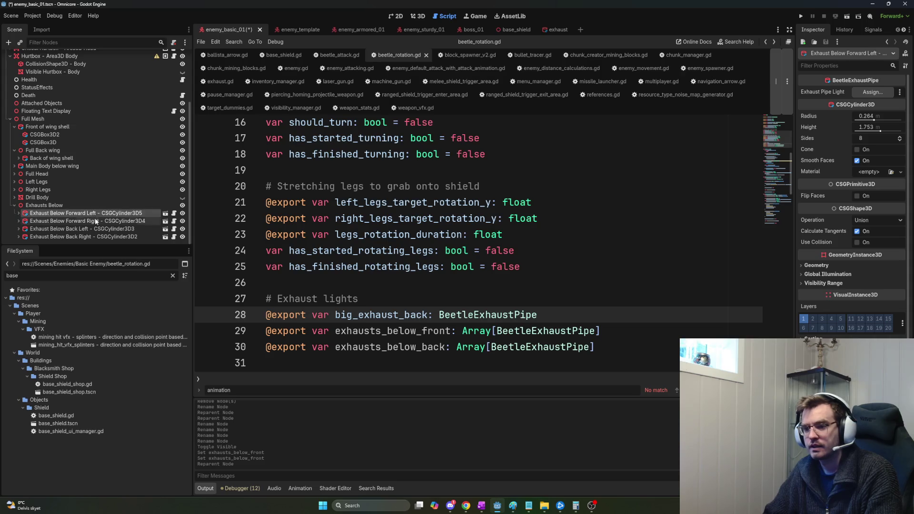
# Inspect the Exhaust Below Back Left and Back Right nodes, then select the rotation-script node.
pyautogui.click(106, 230)
pyautogui.click(106, 237)
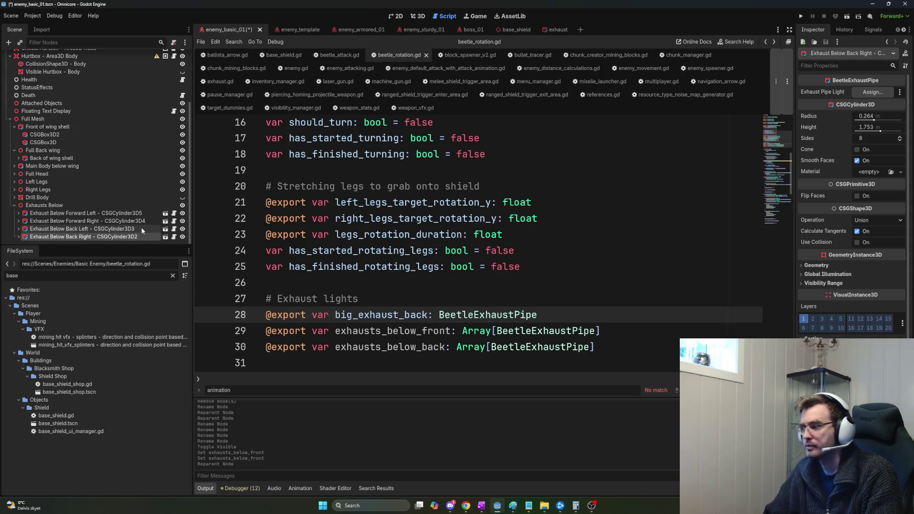
pyautogui.click(101, 230)
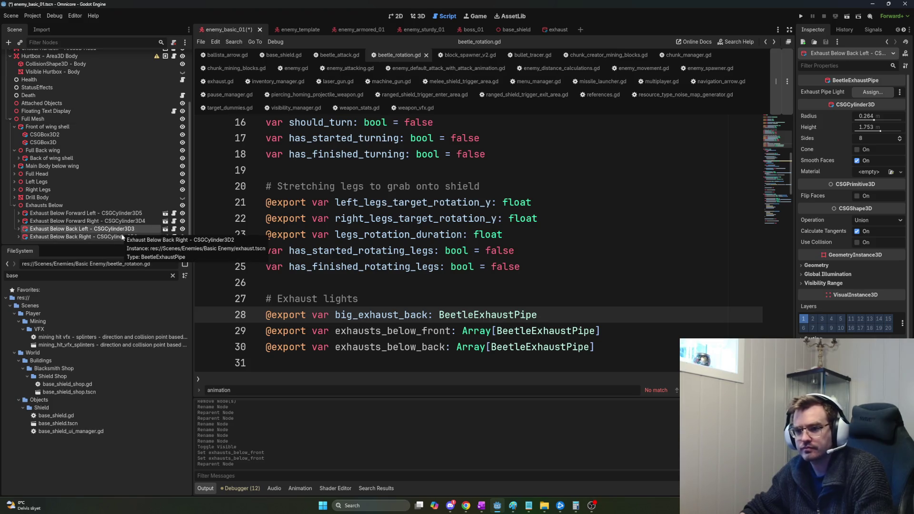
pyautogui.click(119, 237)
pyautogui.press('Up')
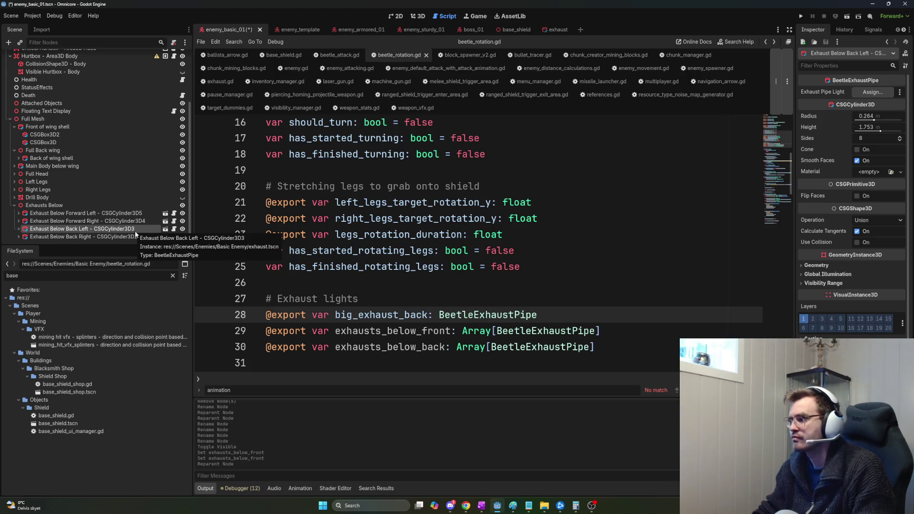
pyautogui.scroll(5, 129, 172)
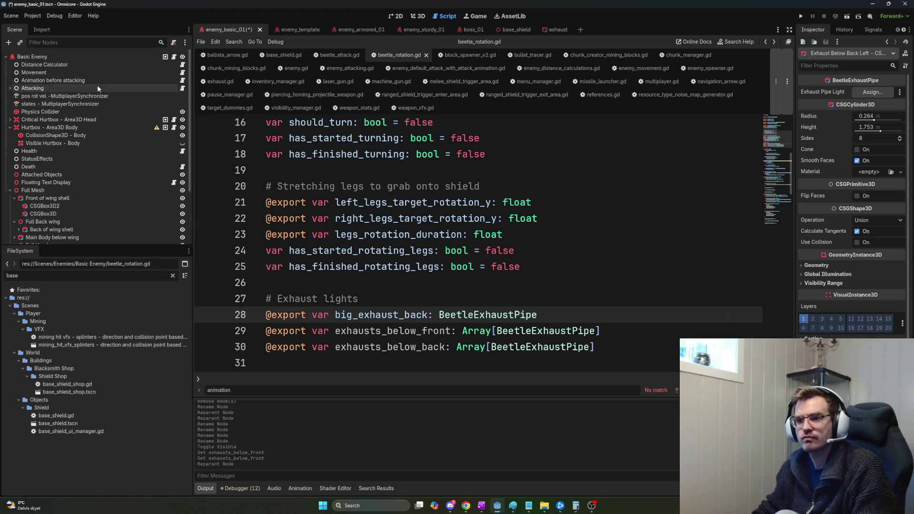
pyautogui.click(123, 81)
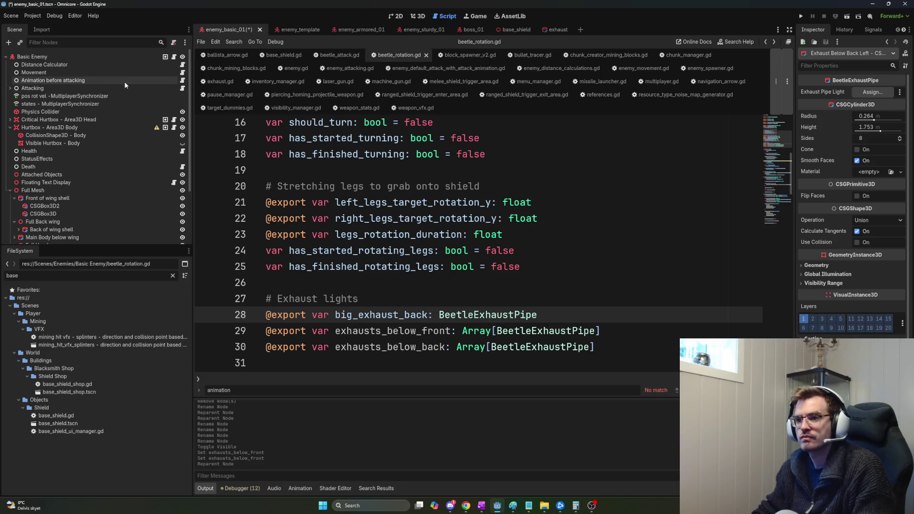
# Add Exhaust Below Back Left and Back Right to Exhausts Below Back, and swap the front pair's order.
pyautogui.scroll(-3, 121, 193)
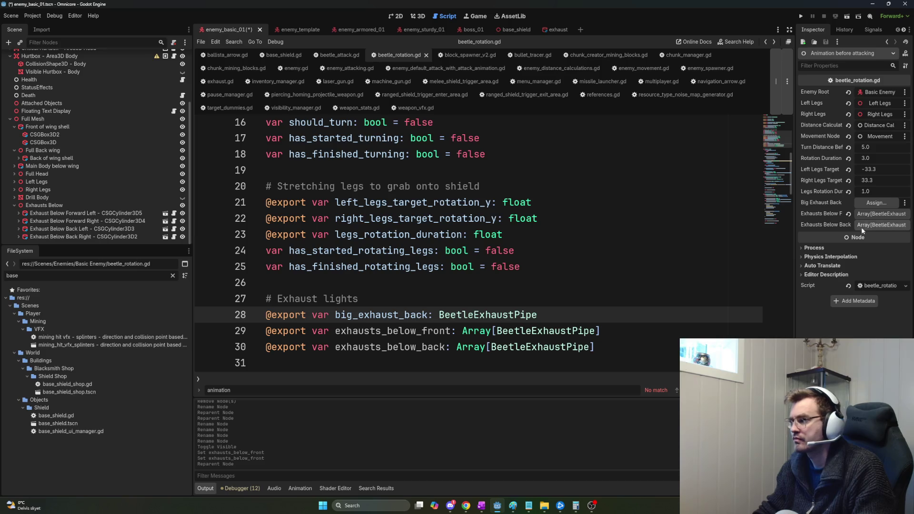
pyautogui.click(876, 214)
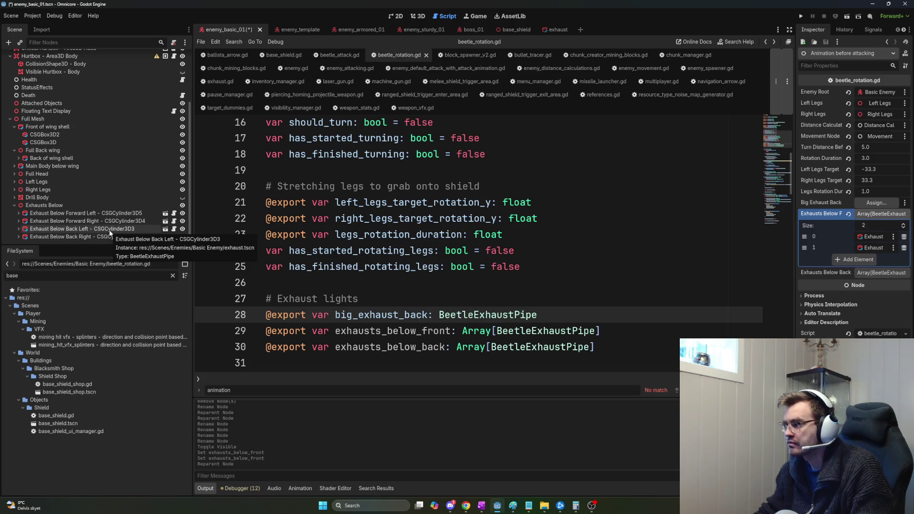
pyautogui.moveTo(110, 233)
pyautogui.mouseDown()
pyautogui.moveTo(833, 298)
pyautogui.moveTo(892, 274)
pyautogui.moveTo(886, 278)
pyautogui.mouseUp()
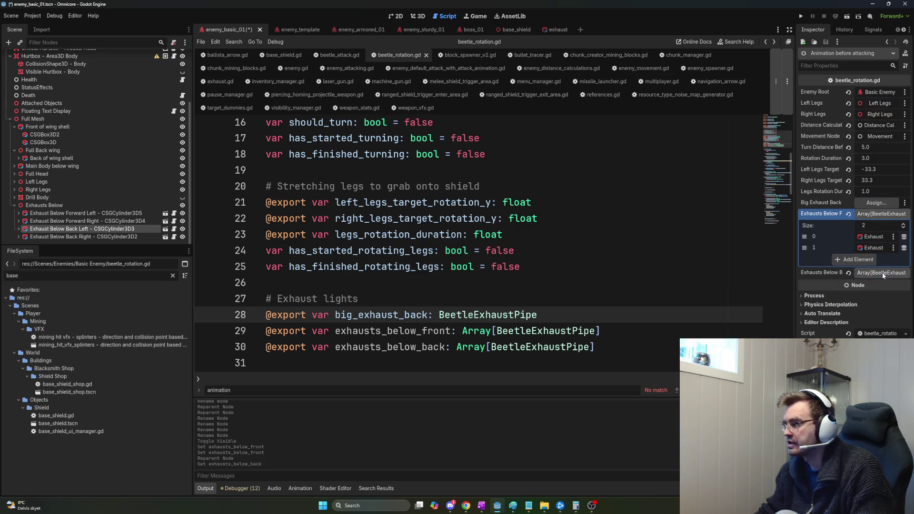
pyautogui.moveTo(107, 236)
pyautogui.mouseDown()
pyautogui.moveTo(681, 261)
pyautogui.moveTo(892, 246)
pyautogui.moveTo(895, 217)
pyautogui.moveTo(889, 260)
pyautogui.moveTo(872, 273)
pyautogui.mouseUp()
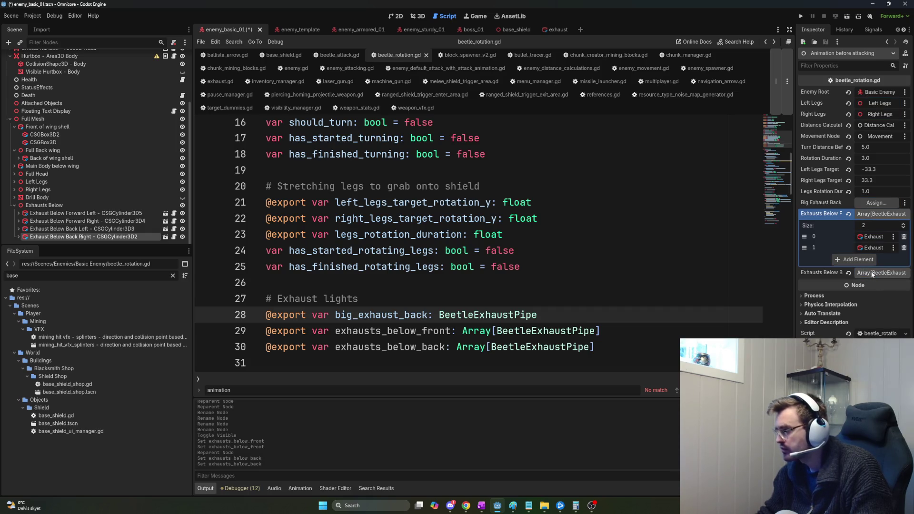
pyautogui.click(873, 273)
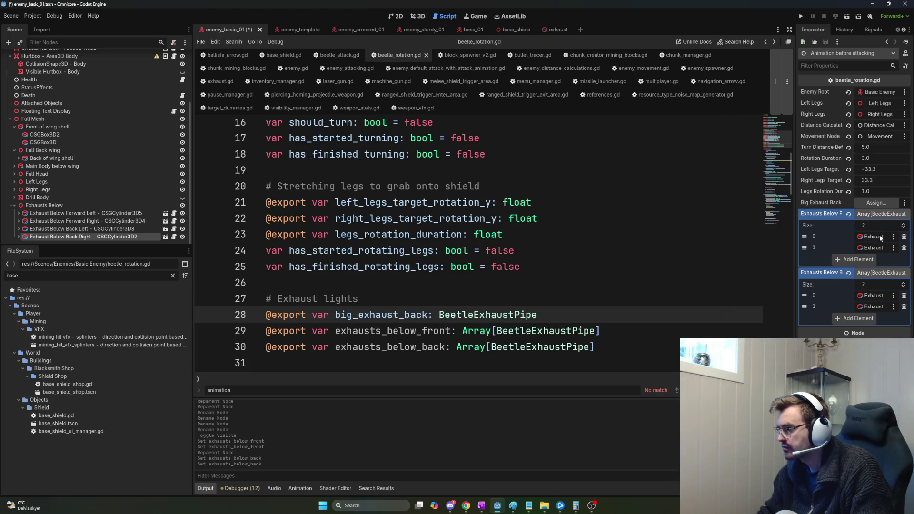
pyautogui.moveTo(804, 247); pyautogui.dragTo(804, 236)
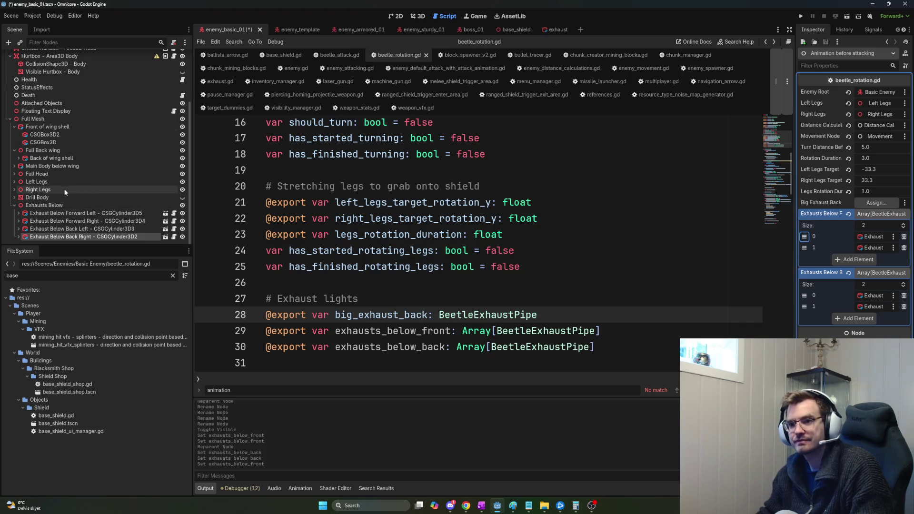
# Assign Exhaust Big from the Back of wing shell as Big Exhaust Back.
pyautogui.click(20, 160)
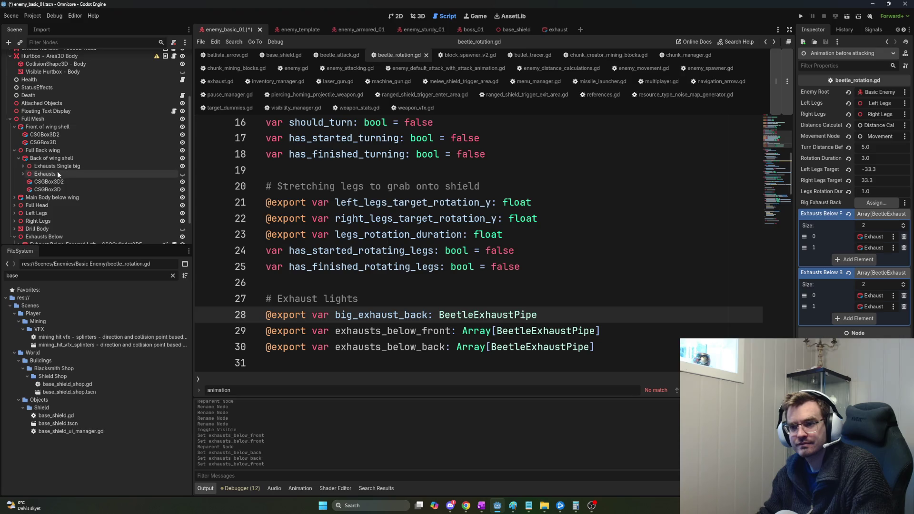
pyautogui.click(23, 166)
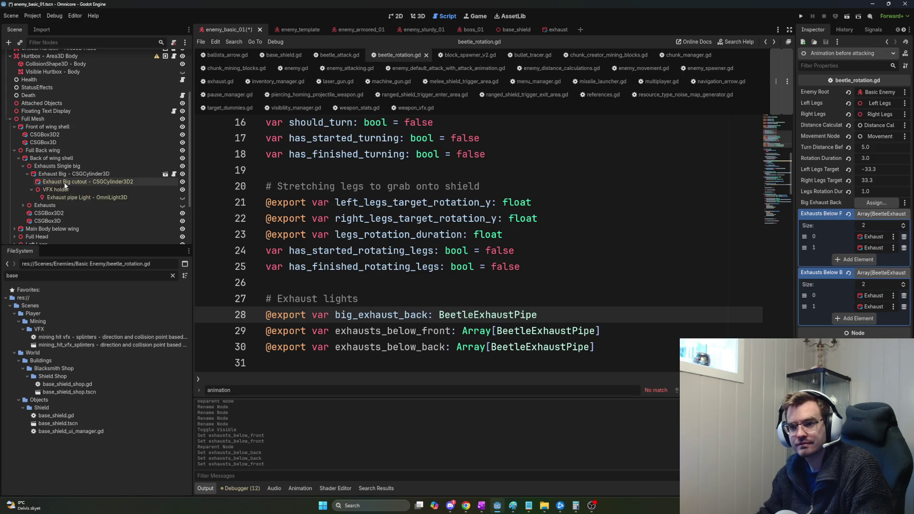
pyautogui.moveTo(68, 177)
pyautogui.mouseDown()
pyautogui.moveTo(541, 218)
pyautogui.moveTo(879, 204)
pyautogui.mouseUp()
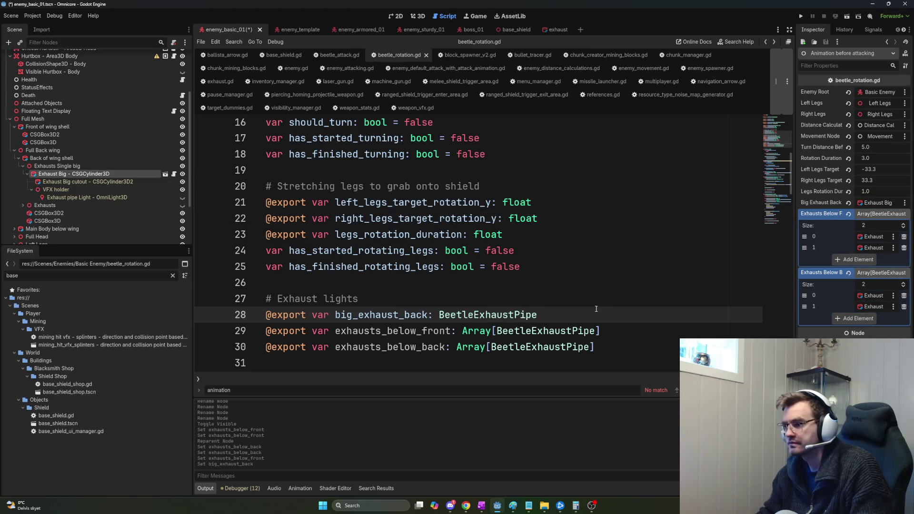
pyautogui.scroll(-2, 571, 309)
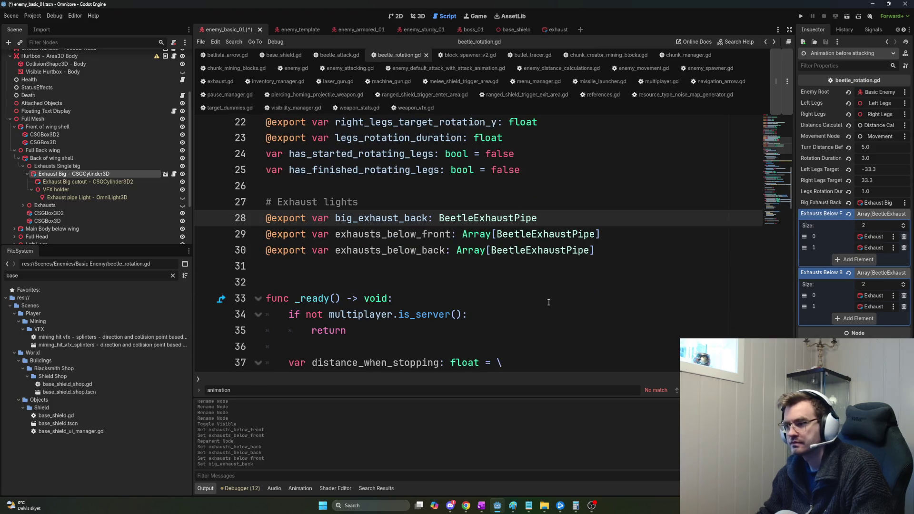
# Rename the exhaust section comment to '# Exhausts' and save the scene and script.
pyautogui.doubleClick(400, 203)
pyautogui.hotkey('shift', 'Left')
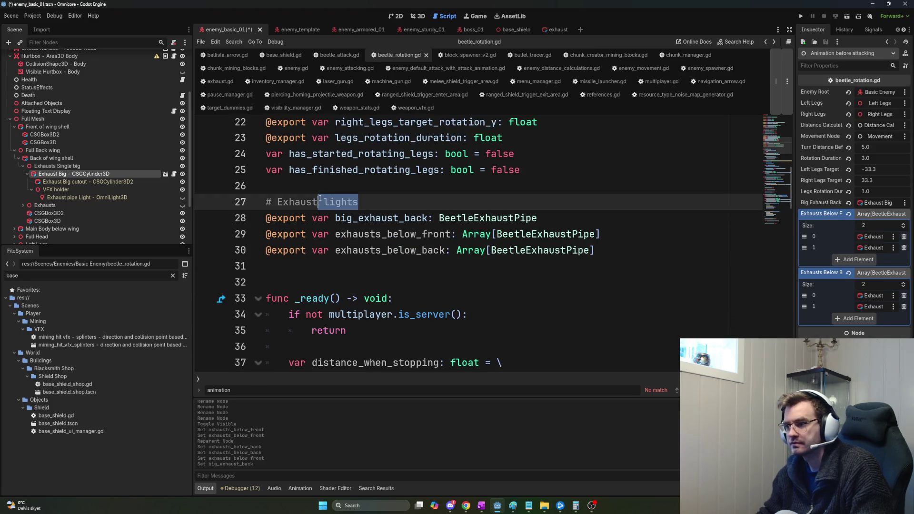
pyautogui.write('s')
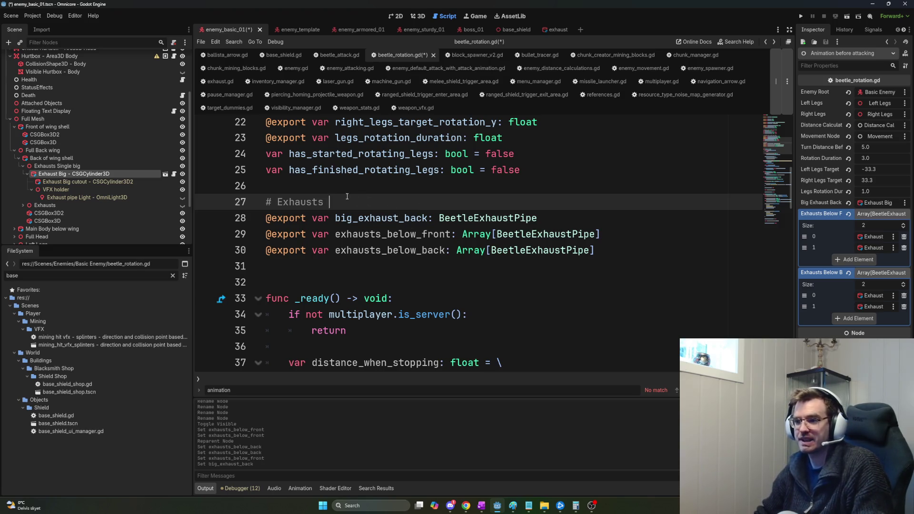
pyautogui.hotkey('ctrl', 's')
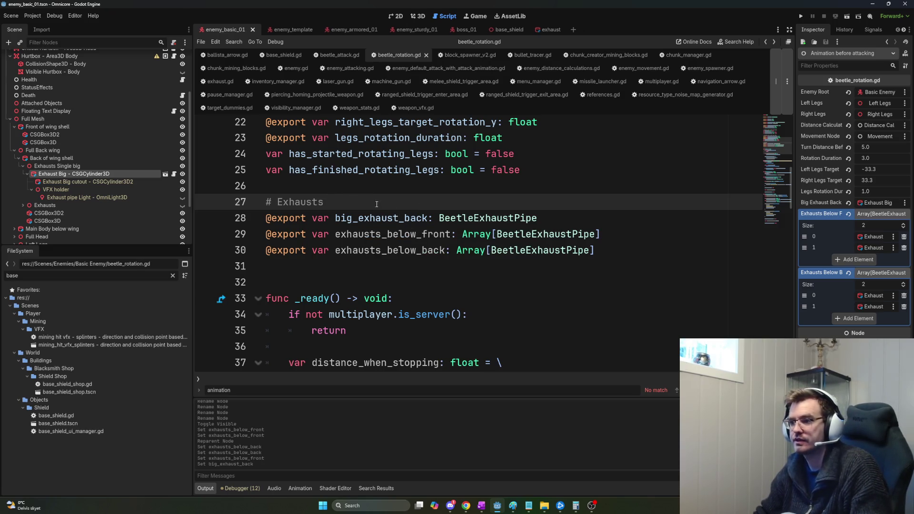
# Delete the blank line after the exhaust variables, just above _ready.
pyautogui.scroll(-2, 532, 295)
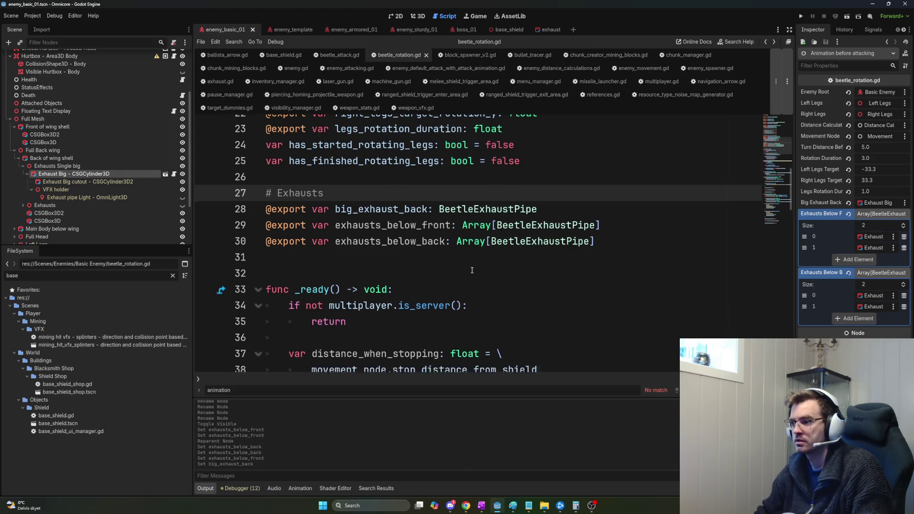
pyautogui.click(462, 177)
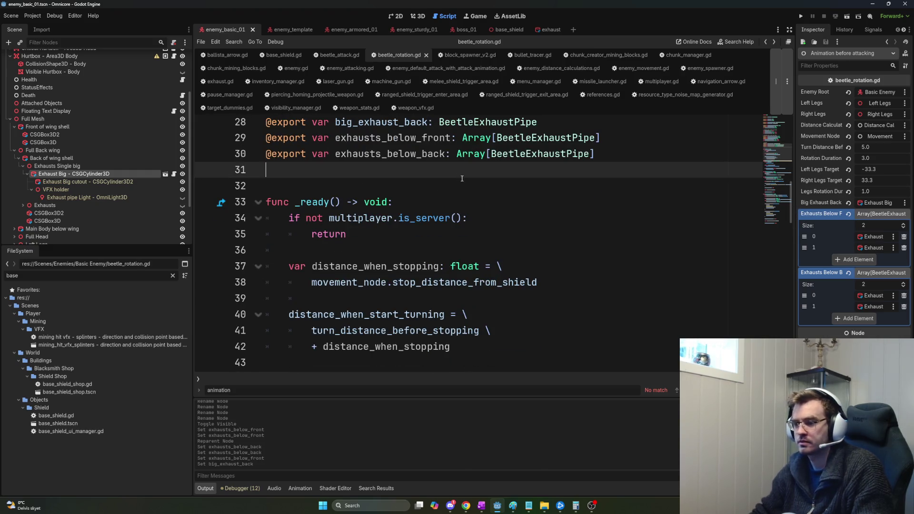
pyautogui.press('BackSpace')
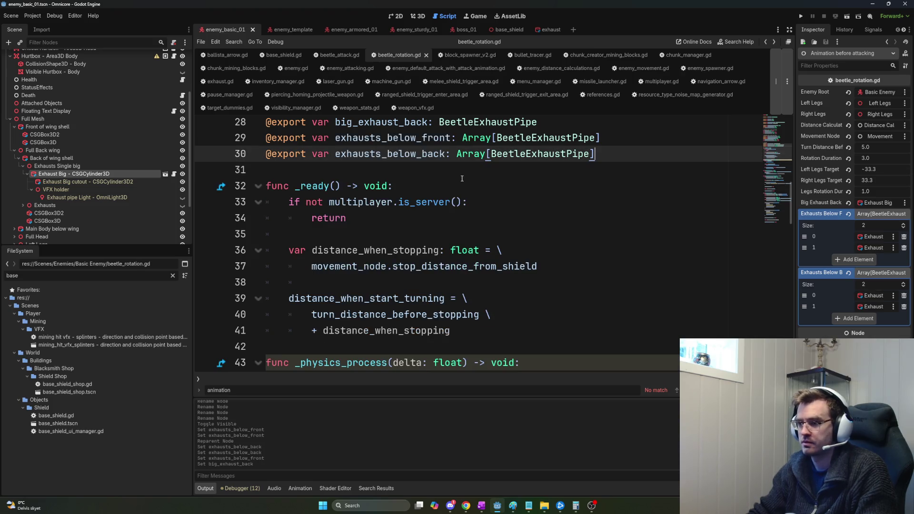
pyautogui.scroll(-3, 494, 266)
pyautogui.click(494, 218)
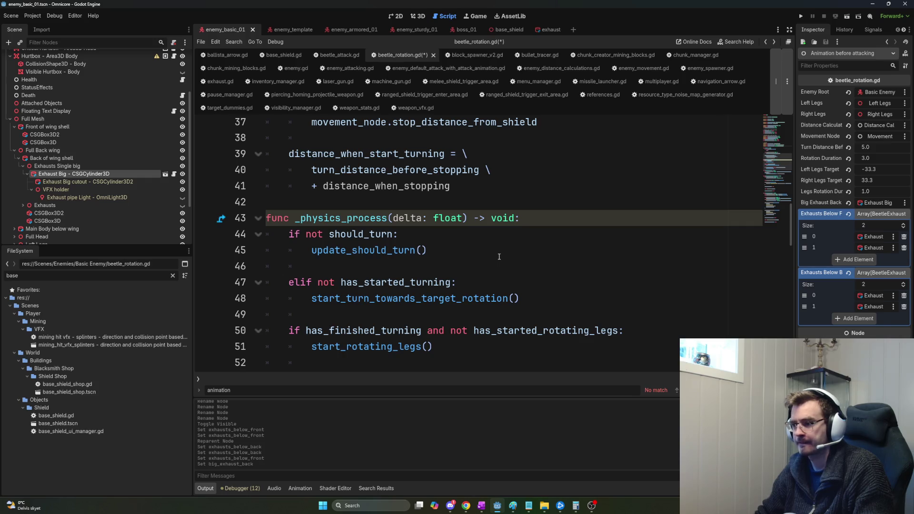
# Review _physics_process, then jump from the start_turn_towards_target_rotation call on line 48 to its definition.
pyautogui.scroll(-6, 409, 230)
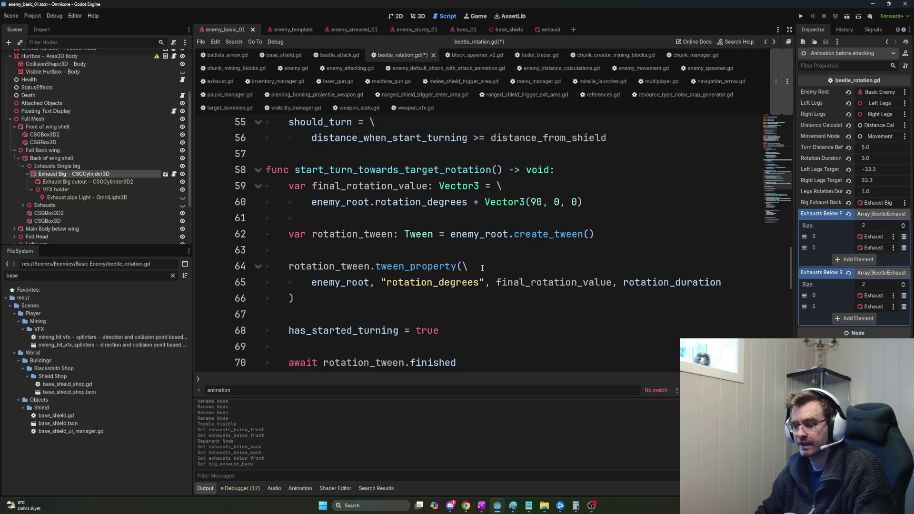
pyautogui.scroll(-2, 484, 260)
pyautogui.click(479, 299)
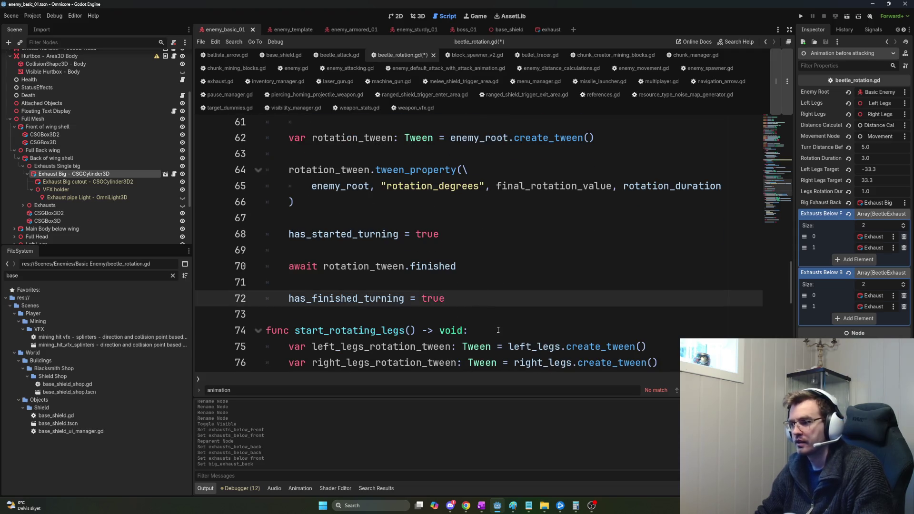
pyautogui.scroll(3, 506, 329)
pyautogui.scroll(5, 507, 329)
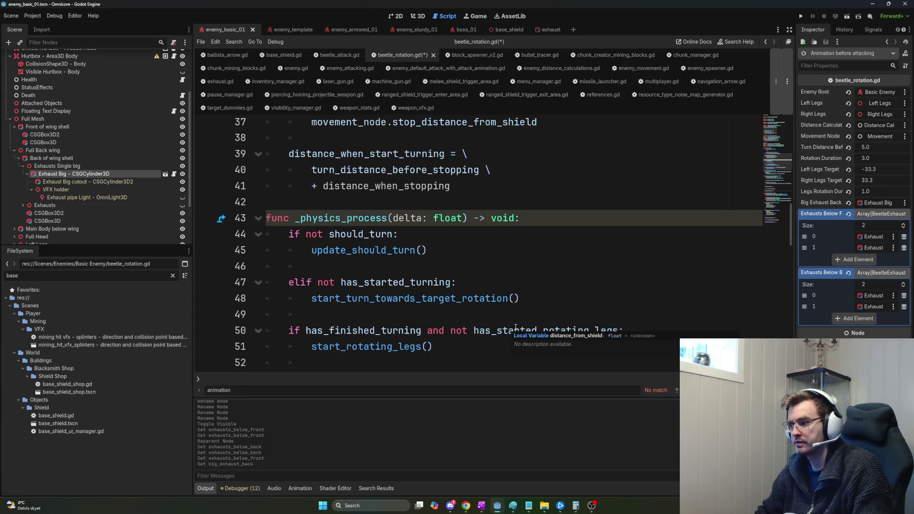
pyautogui.scroll(-1, 516, 328)
pyautogui.click(504, 305)
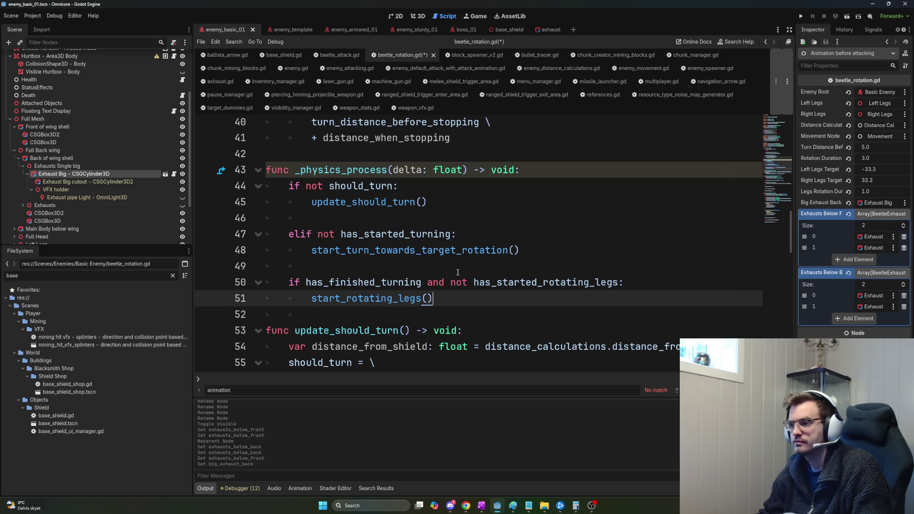
pyautogui.moveTo(539, 282)
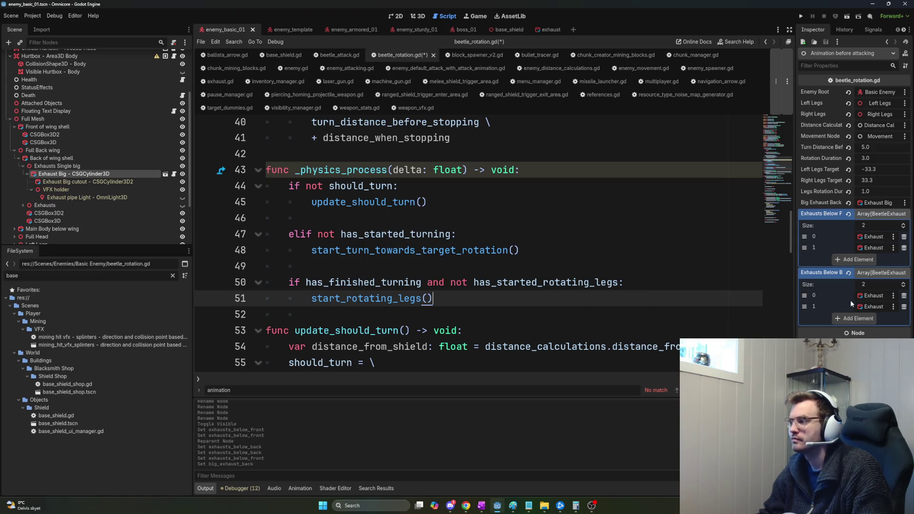
pyautogui.click(555, 249)
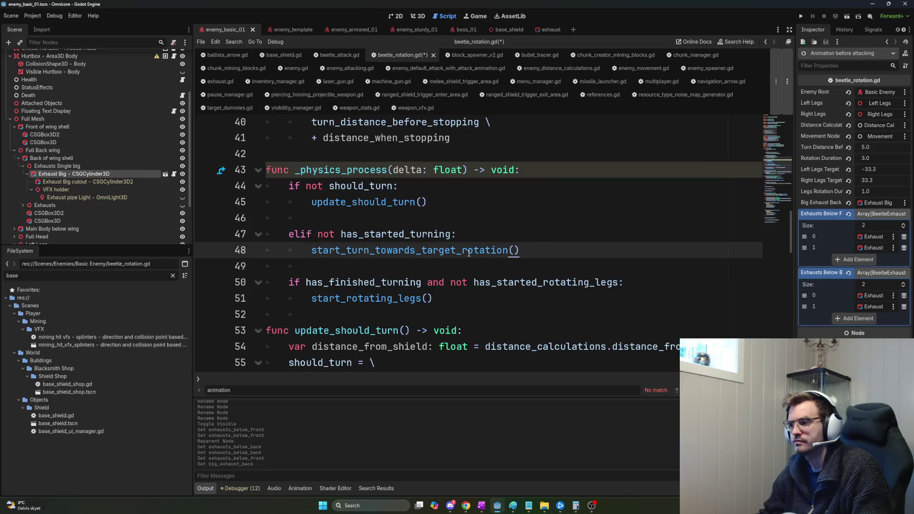
pyautogui.keyDown('ctrl'); pyautogui.click(469, 251); pyautogui.keyUp('ctrl')
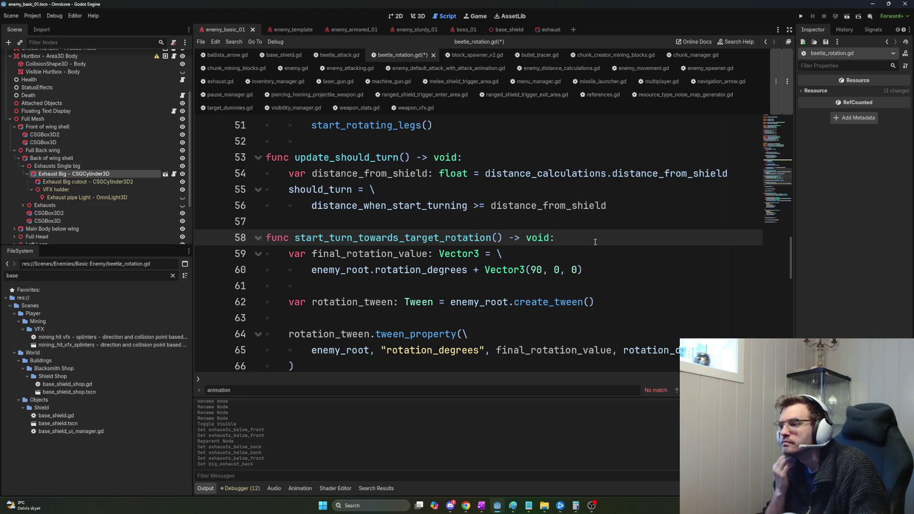
# Add big_exhaust_back.toggle_exhaust(false) at the top of start_turn_towards_target_rotation.
pyautogui.press('Return')
pyautogui.press('Return')
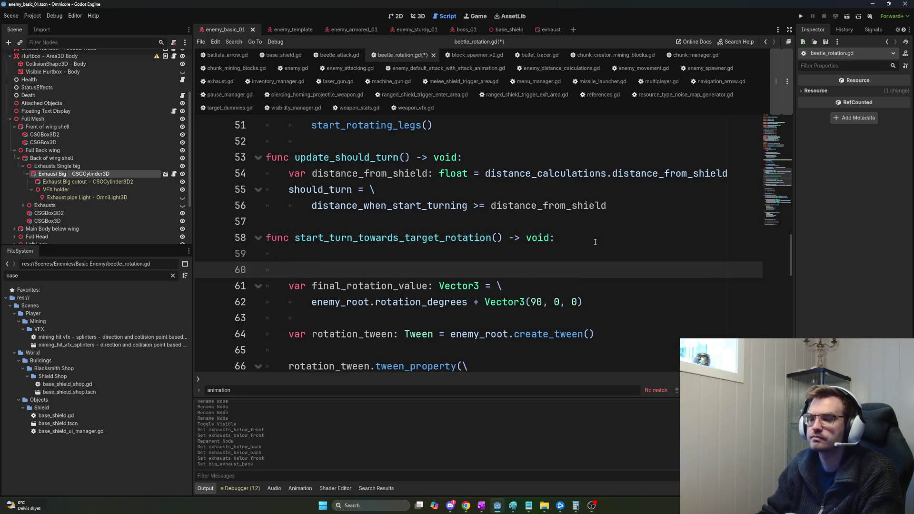
pyautogui.press('Up')
pyautogui.write('exhaust')
pyautogui.press('Down')
pyautogui.press('Down')
pyautogui.press('Return')
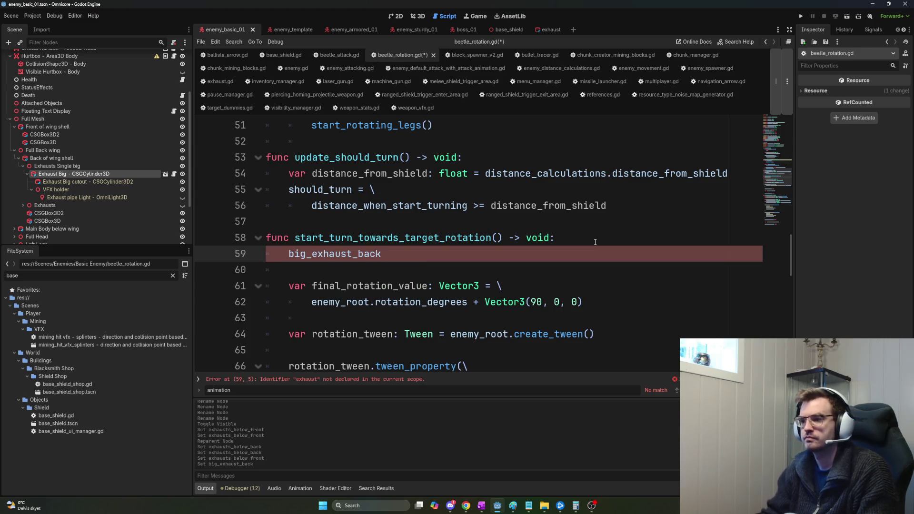
pyautogui.write('.')
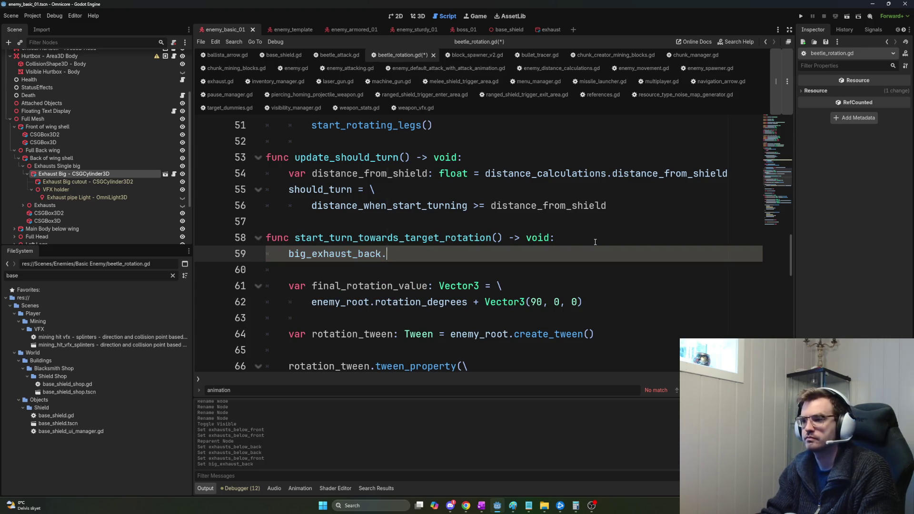
pyautogui.press('Down')
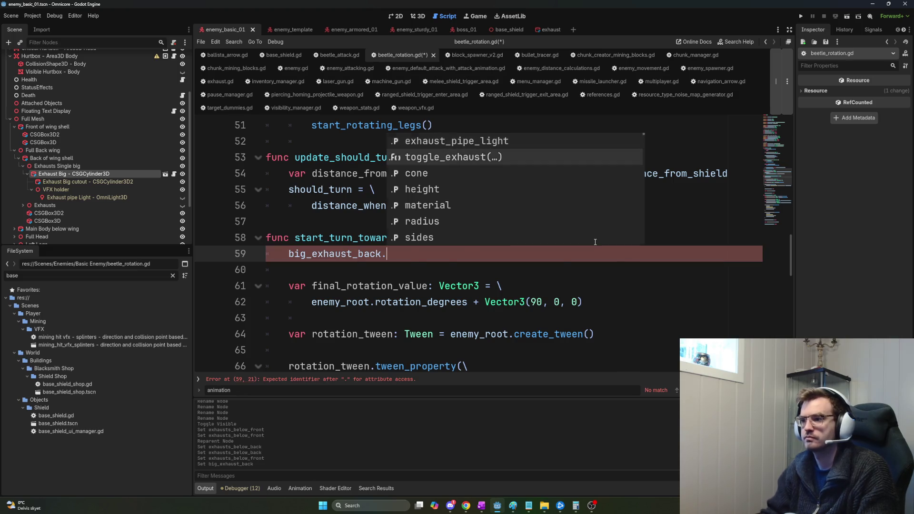
pyautogui.press('Return')
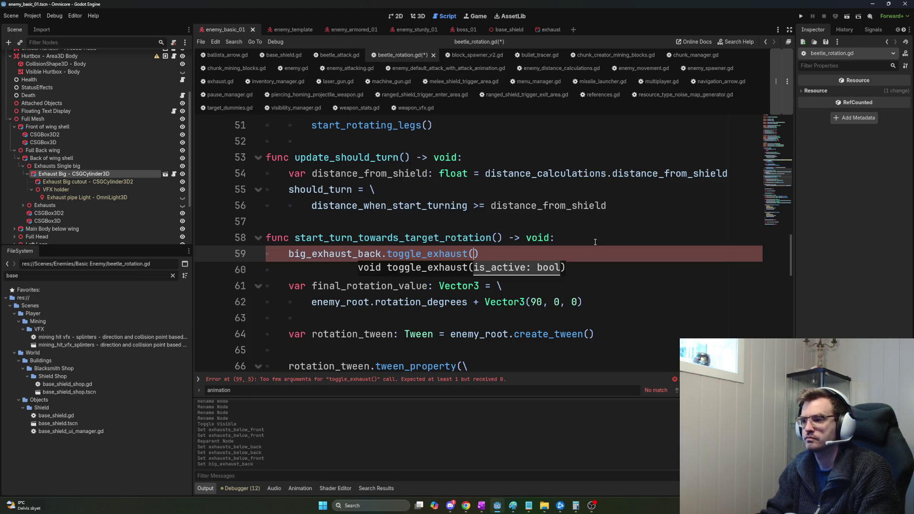
pyautogui.write('lse')
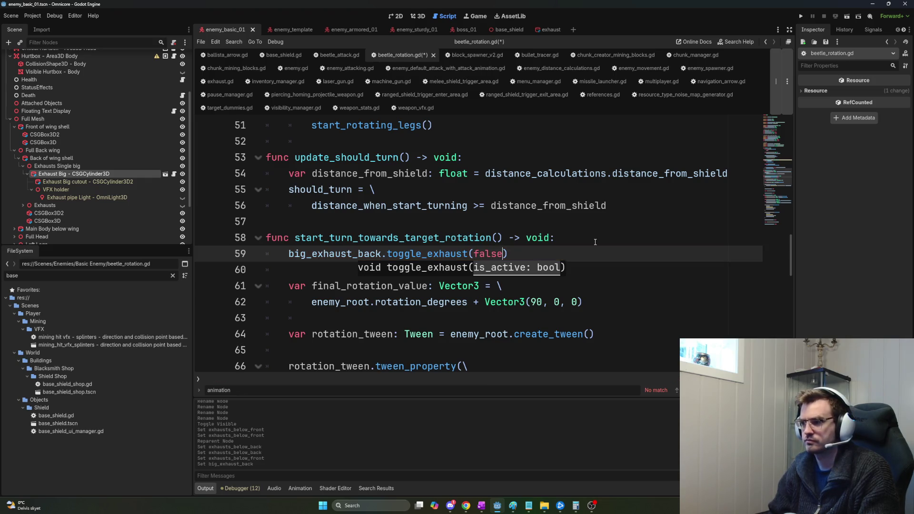
# Add a line 'for exhaust_pipe in exhausts_below_front:' below the exhaust toggle.
pyautogui.press('Return')
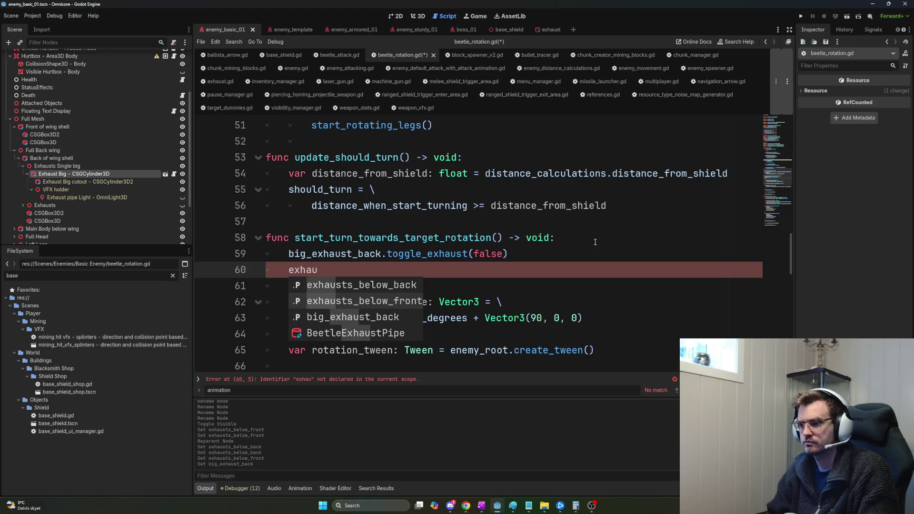
pyautogui.press('Down')
pyautogui.press('Return')
pyautogui.press('Home')
pyautogui.write('for ')
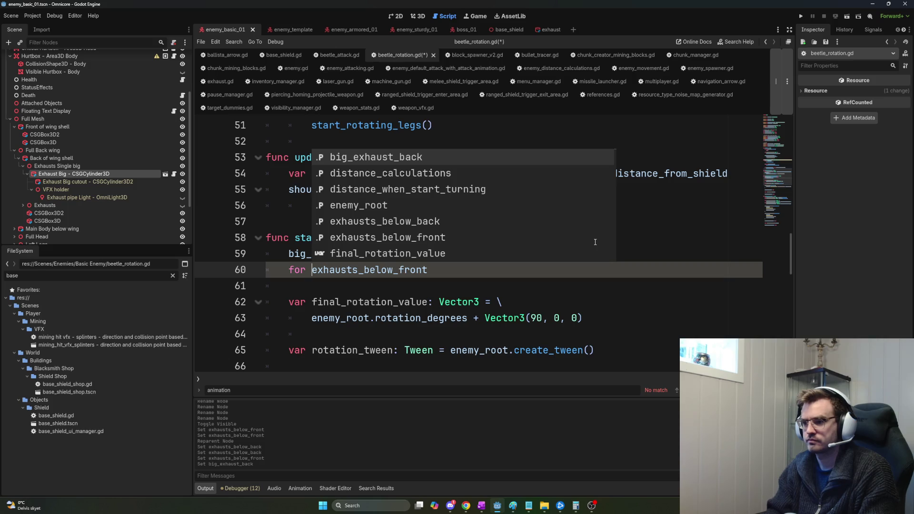
pyautogui.write('exhaust_pipe in exhausts_below_front')
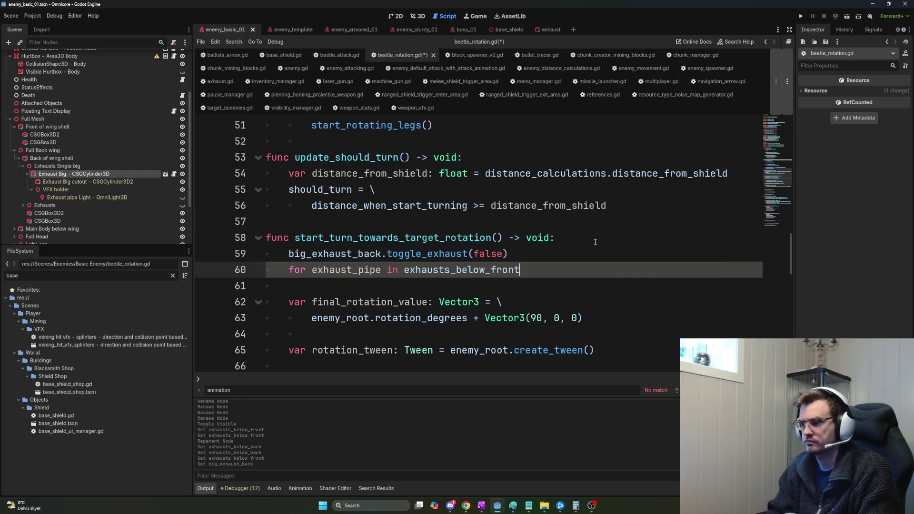
pyautogui.write(':')
pyautogui.press('Return')
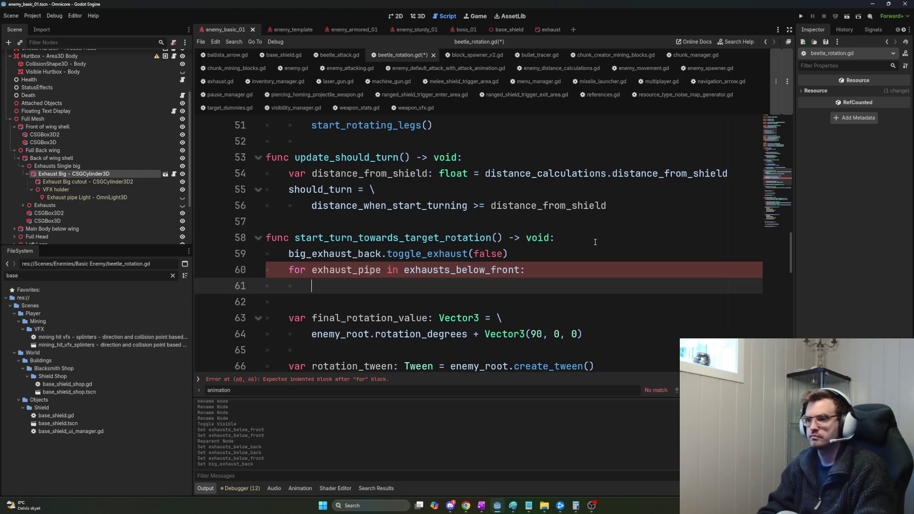
# Type the loop variable as BeetleExhaustPipe and call exhaust_pipe.toggle_exhaust(true) in the loop body.
pyautogui.click(384, 270)
pyautogui.write(': Ex')
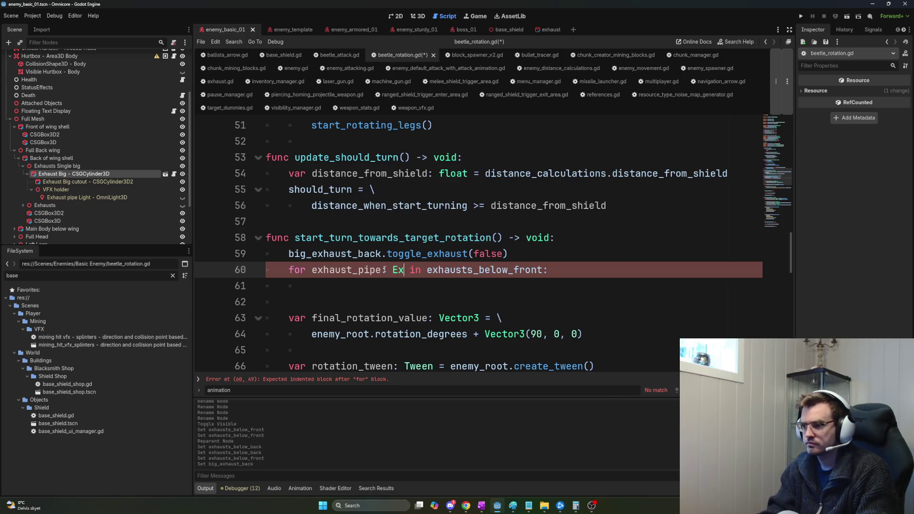
pyautogui.press('BackSpace')
pyautogui.press('BackSpace')
pyautogui.write('Beetl')
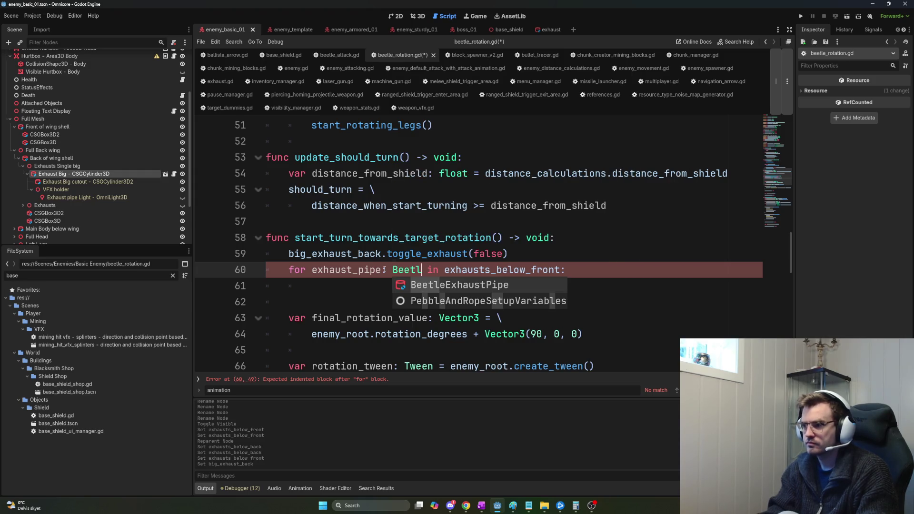
pyautogui.press('Return')
pyautogui.press('Down')
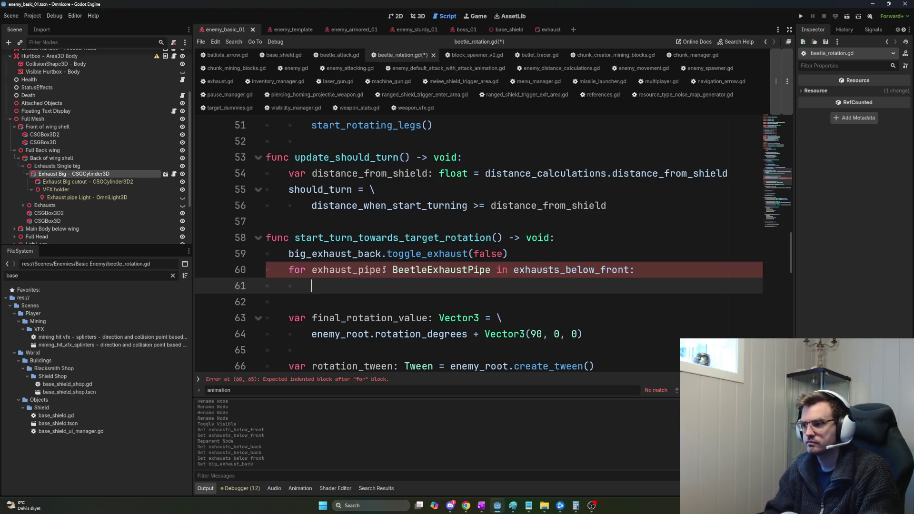
pyautogui.write('st_pipe.')
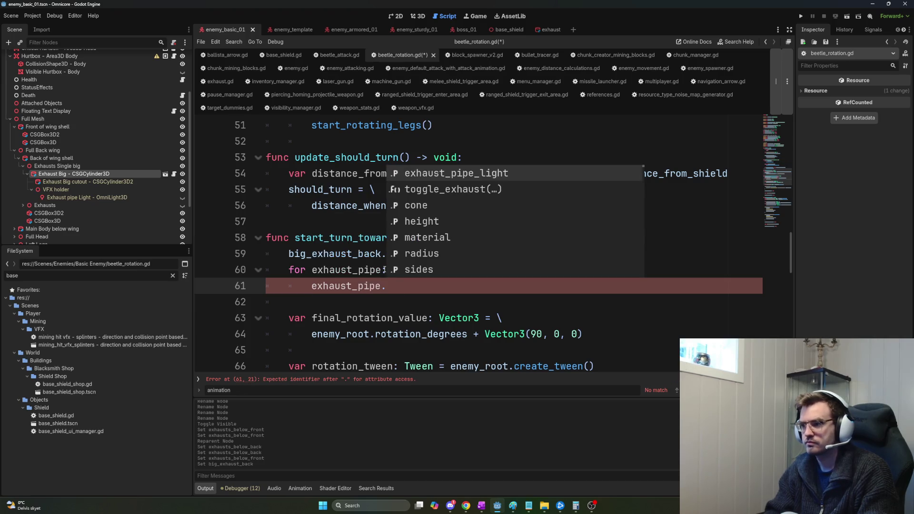
pyautogui.press('Down')
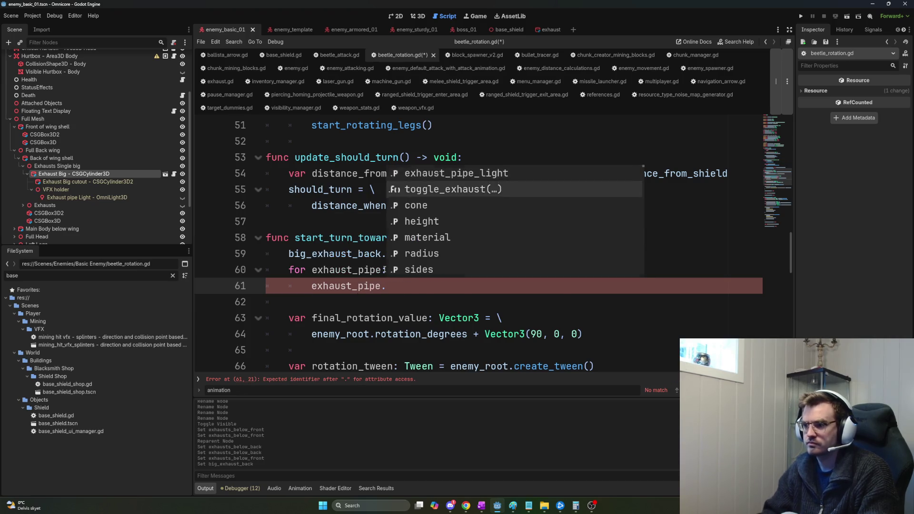
pyautogui.press('Return')
pyautogui.write('true')
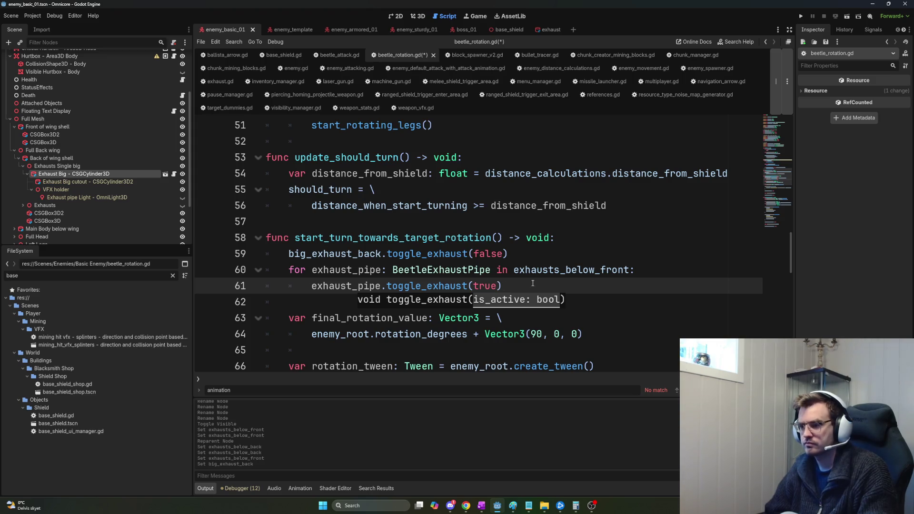
pyautogui.moveTo(533, 283); pyautogui.dragTo(289, 270)
pyautogui.hotkey('ctrl', 'c')
# Paste the exhaust loop after 'await rotation_tween.finished' and change it to loop over exhausts_below_back.
pyautogui.scroll(-5, 373, 306)
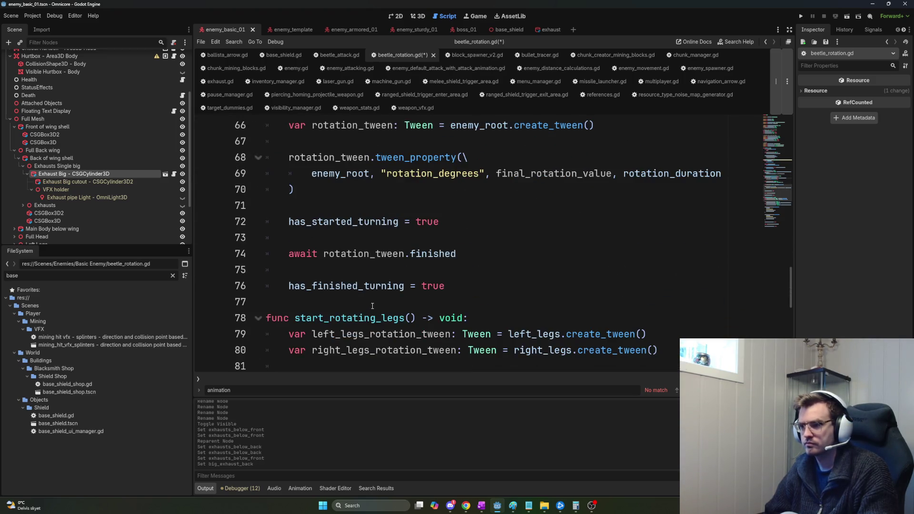
pyautogui.click(485, 257)
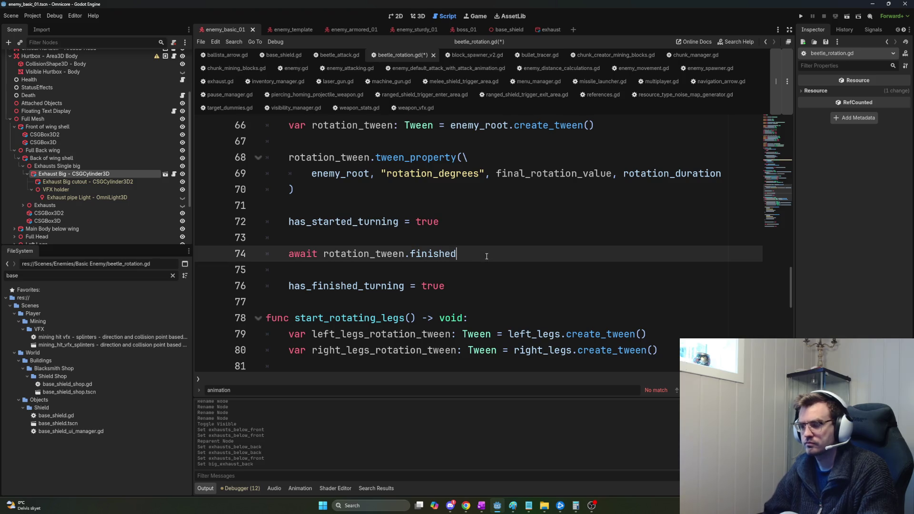
pyautogui.press('Return')
pyautogui.press('Return')
pyautogui.hotkey('ctrl', 'v')
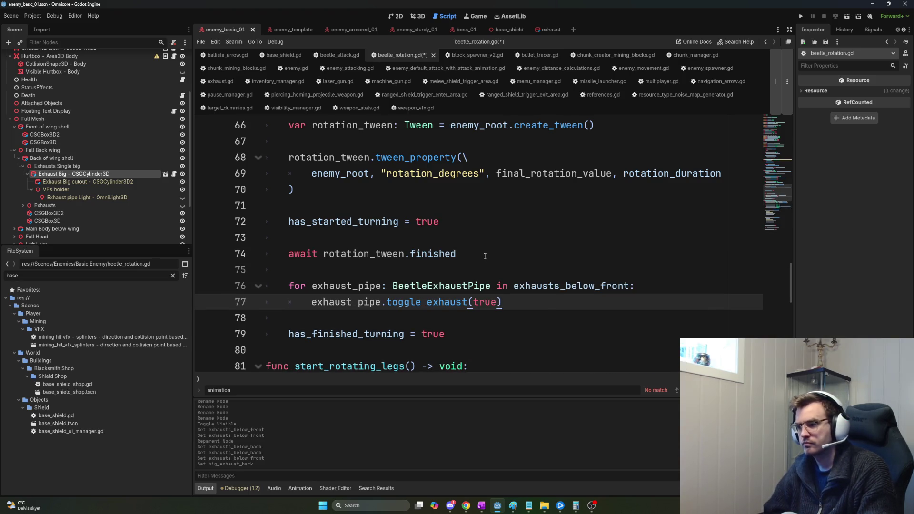
pyautogui.moveTo(630, 286); pyautogui.dragTo(605, 287)
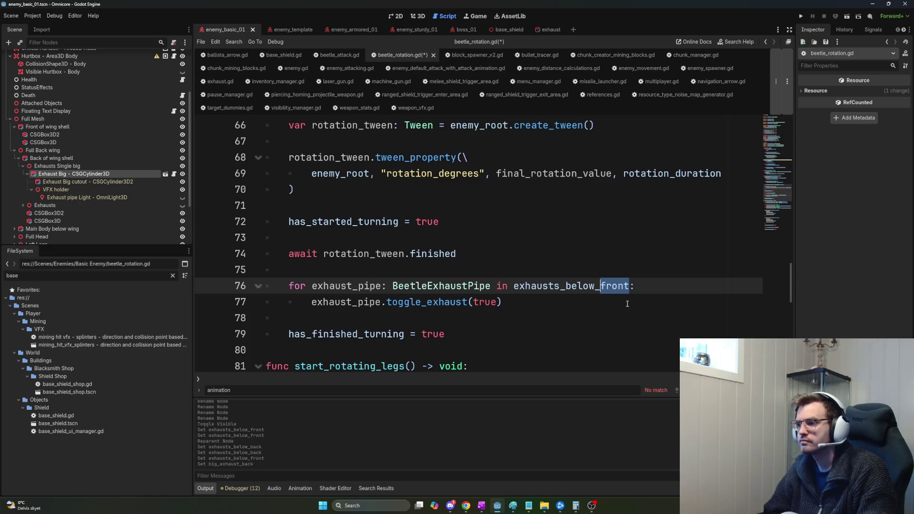
pyautogui.write('back')
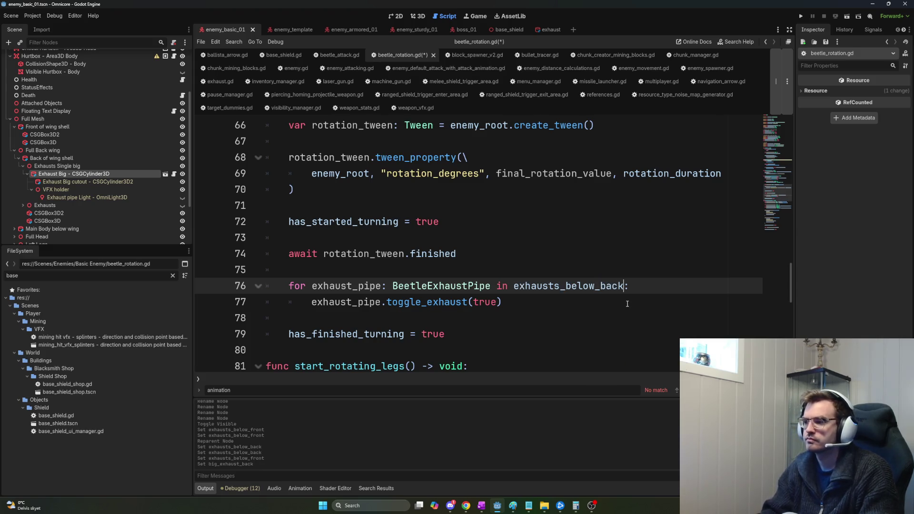
pyautogui.click(567, 304)
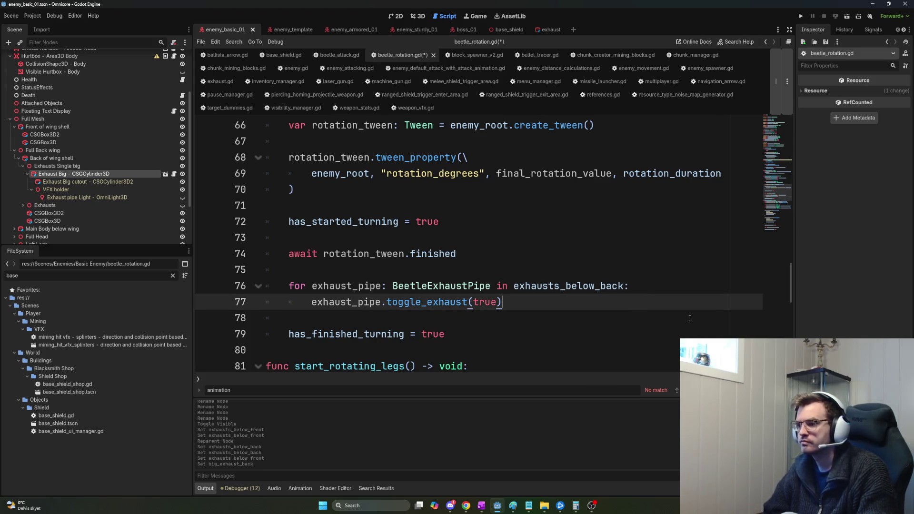
pyautogui.moveTo(790, 289); pyautogui.dragTo(786, 163)
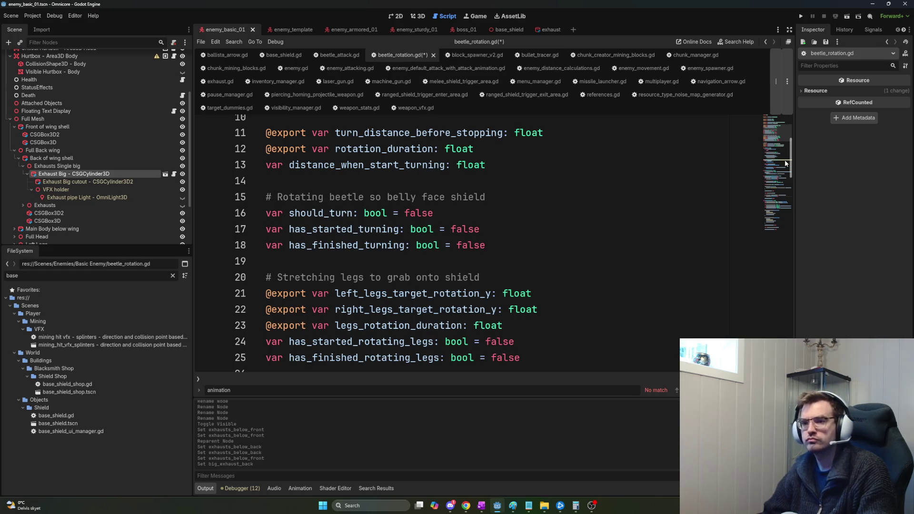
# Turn off Editable Children on Exhaust Big and frame it in the 3D view.
pyautogui.rightClick(125, 173)
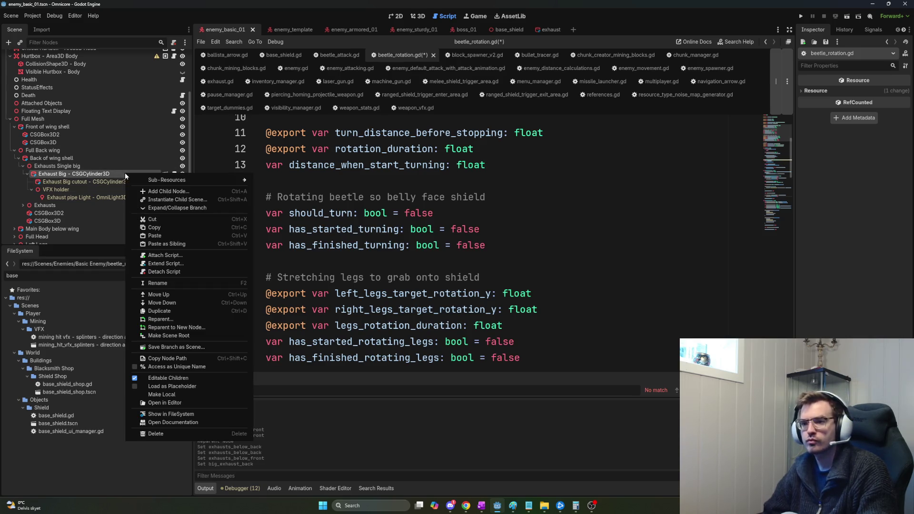
pyautogui.click(136, 379)
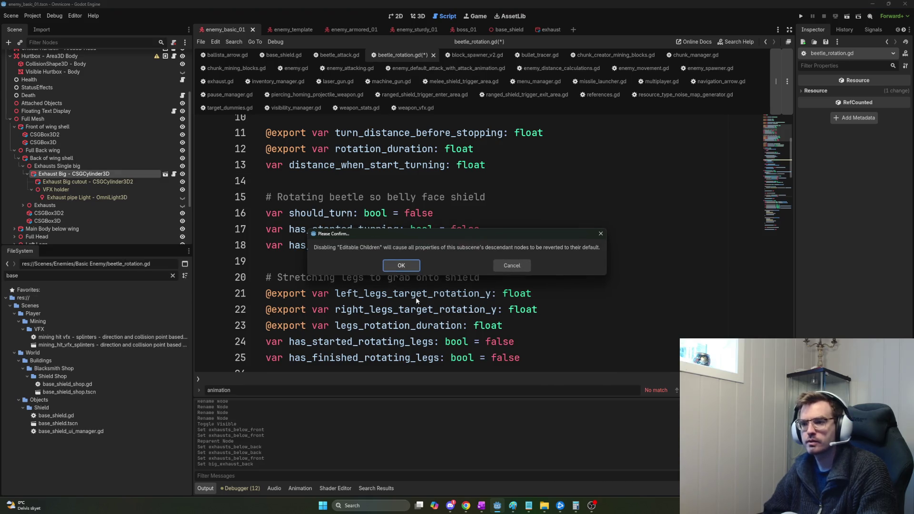
pyautogui.click(402, 266)
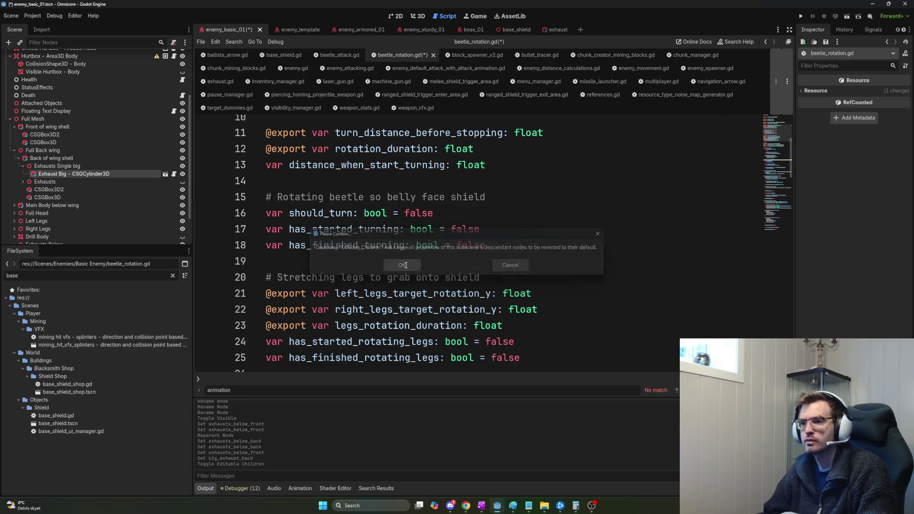
pyautogui.click(418, 16)
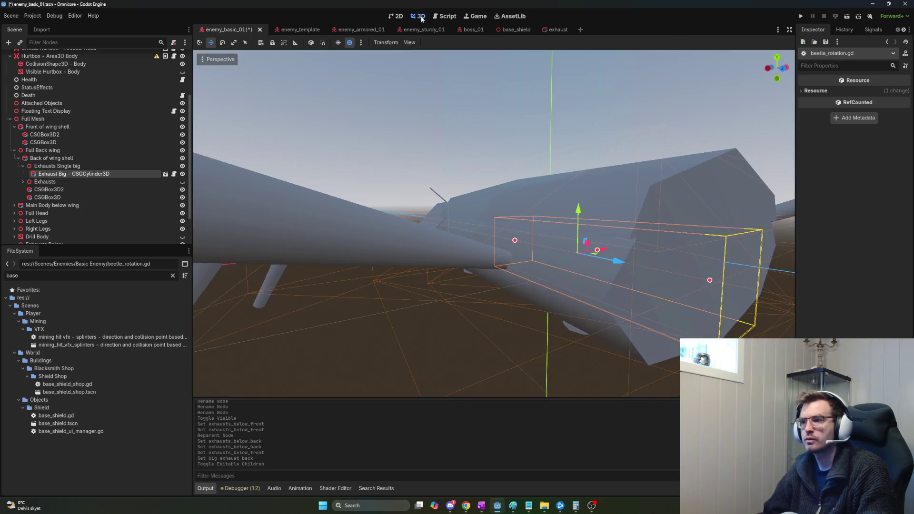
pyautogui.press('f')
# Try rotating the Full Back wing about its X axis, then undo it.
pyautogui.click(125, 150)
pyautogui.press('e')
pyautogui.moveTo(425, 239); pyautogui.dragTo(427, 234)
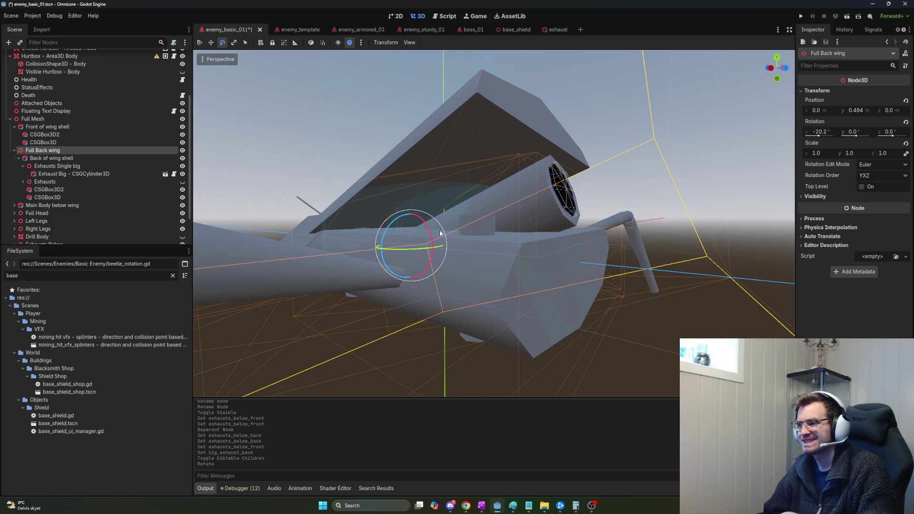
pyautogui.hotkey('ctrl', 'z')
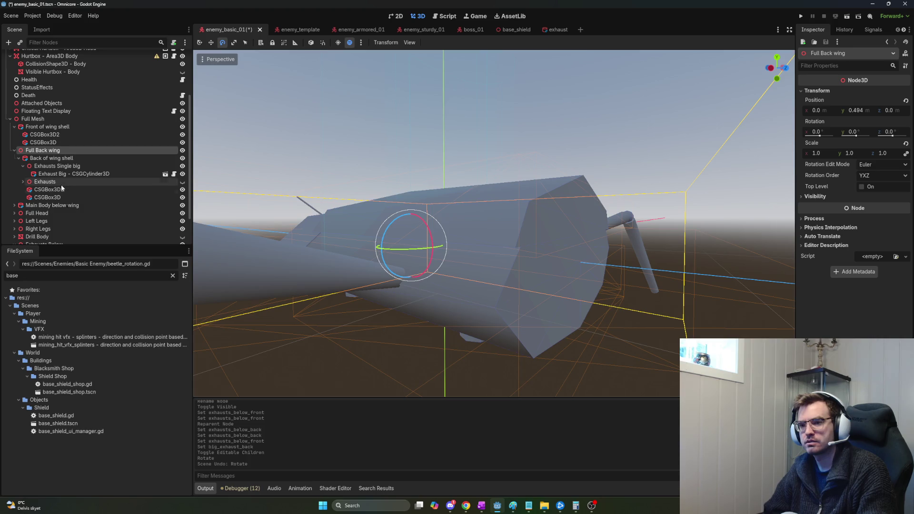
# Select each of the four Exhaust Below pipes in turn to inspect them.
pyautogui.scroll(-2, 125, 227)
pyautogui.click(83, 230)
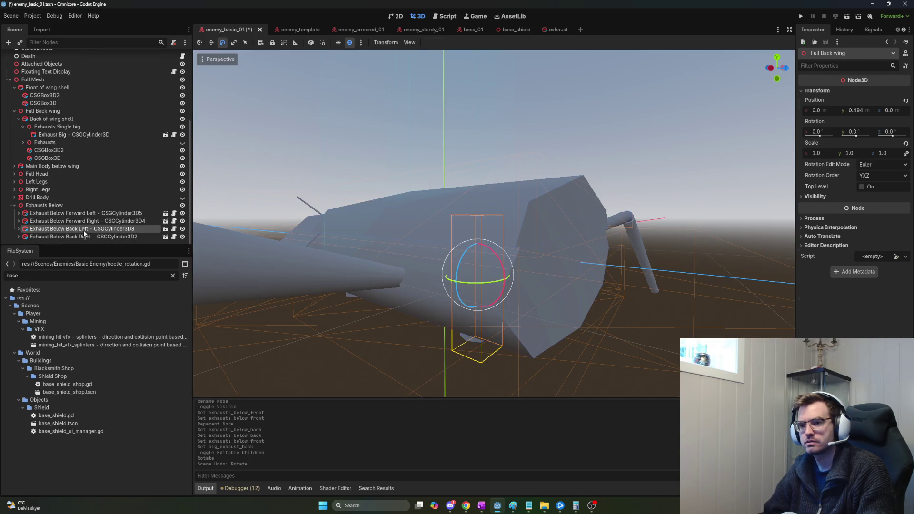
pyautogui.click(86, 221)
pyautogui.click(91, 213)
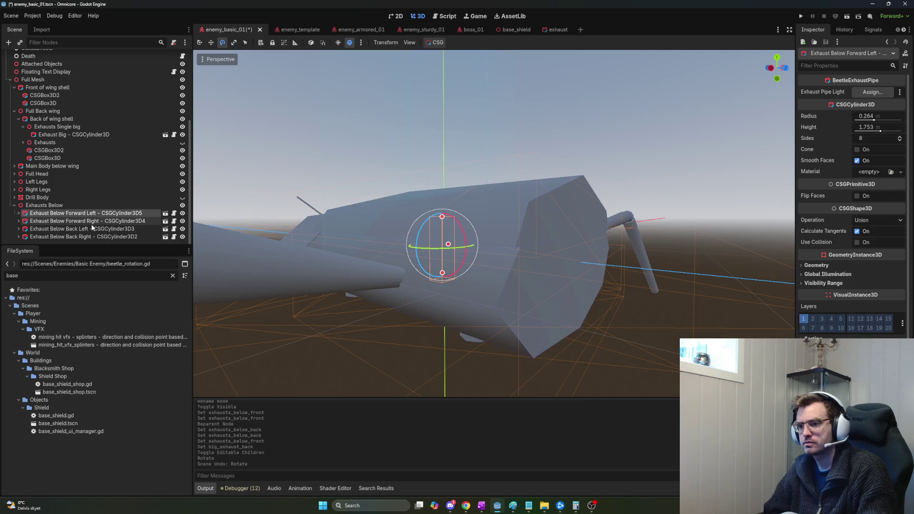
pyautogui.click(92, 229)
pyautogui.click(86, 237)
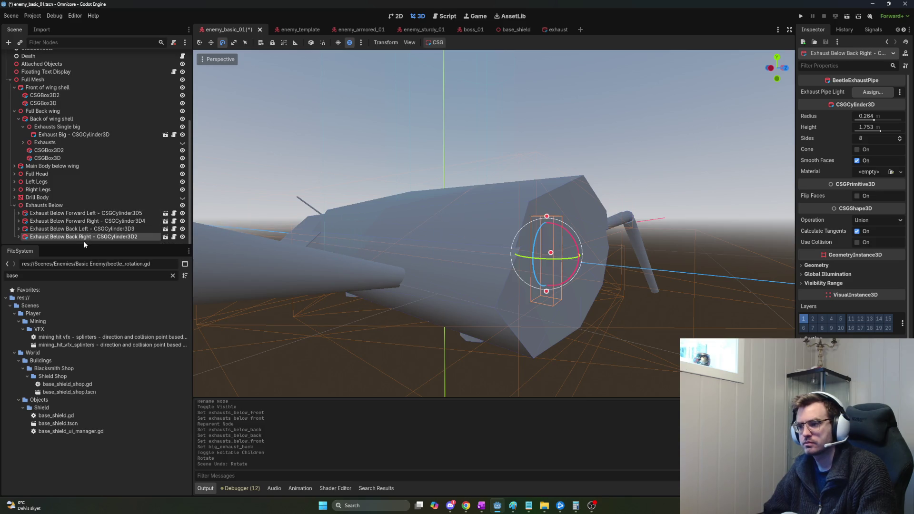
pyautogui.click(90, 222)
pyautogui.click(90, 229)
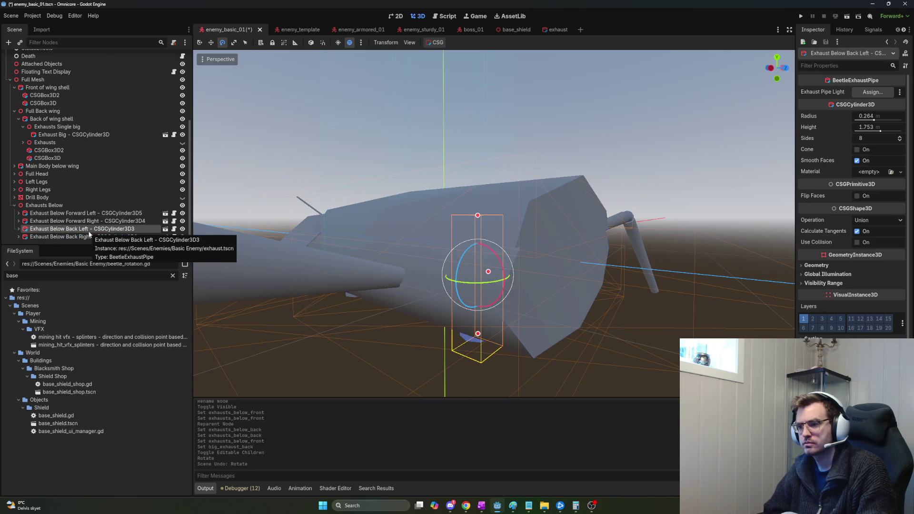
pyautogui.click(90, 213)
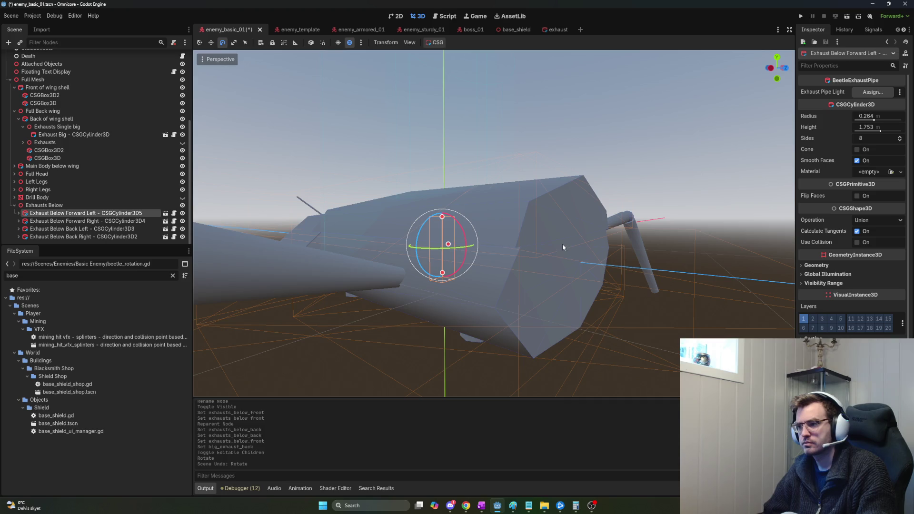
# Tilt the Full Back wing upward to expose the pipes beneath it.
pyautogui.click(506, 219)
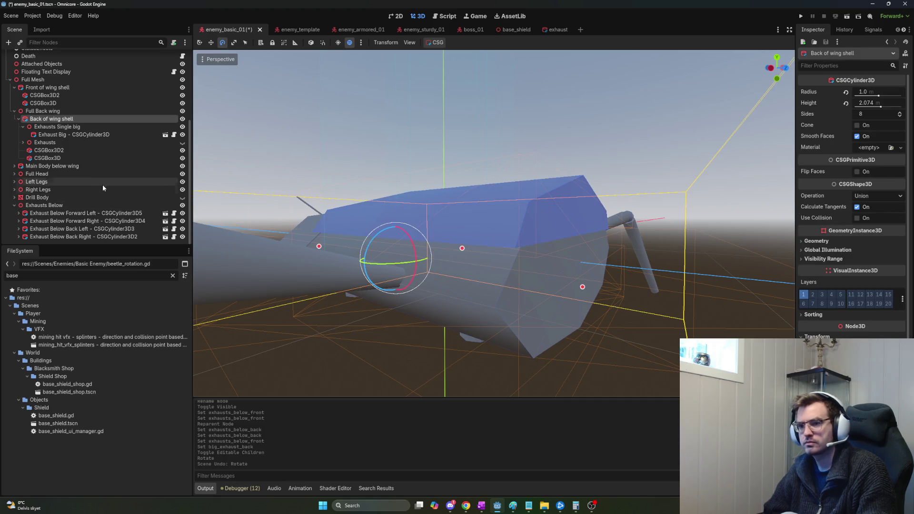
pyautogui.click(43, 111)
pyautogui.moveTo(431, 236)
pyautogui.mouseDown()
pyautogui.moveTo(371, 171)
pyautogui.moveTo(331, 150)
pyautogui.moveTo(284, 159)
pyautogui.moveTo(456, 243)
pyautogui.moveTo(461, 274)
pyautogui.moveTo(480, 256)
pyautogui.moveTo(523, 272)
pyautogui.mouseUp()
pyautogui.hotkey('ctrl', 'z')
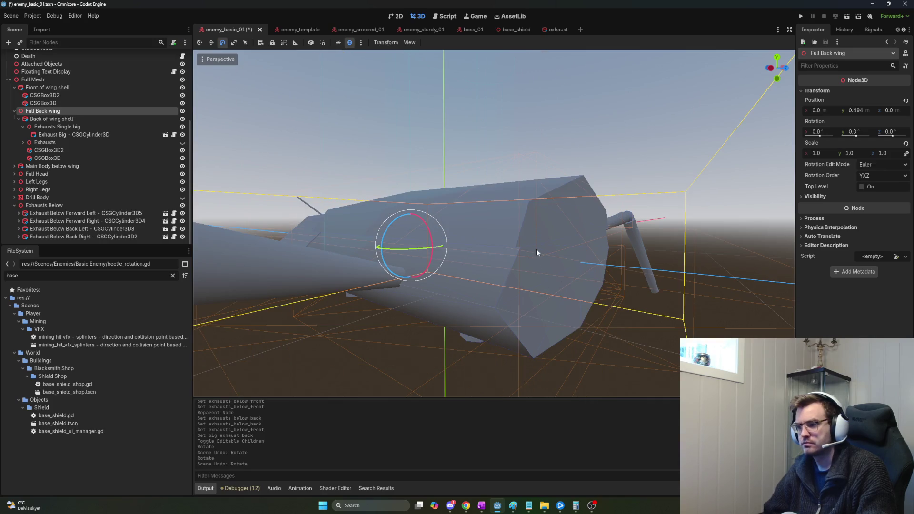
pyautogui.moveTo(434, 245); pyautogui.dragTo(426, 234)
# Try shortening Exhaust Below Back Left vertically, then undo it and restore the wing tilt.
pyautogui.click(482, 228)
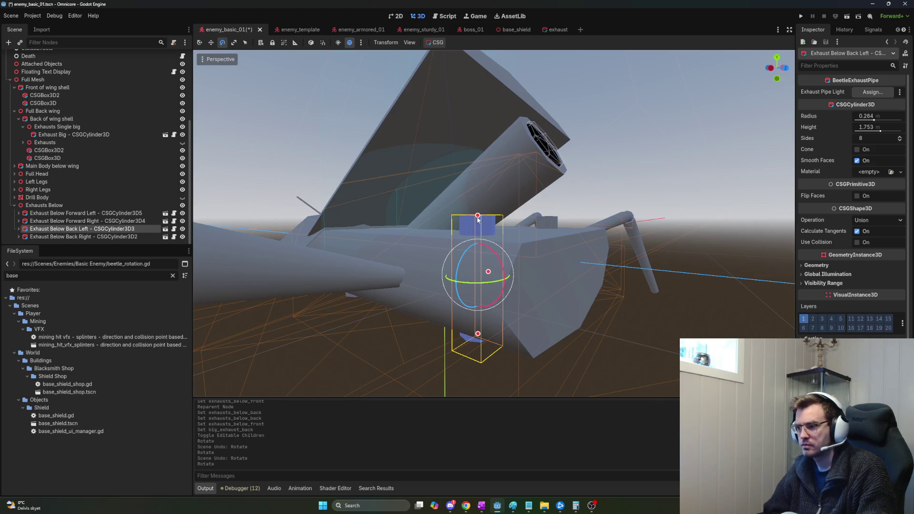
pyautogui.press('s')
pyautogui.press('y')
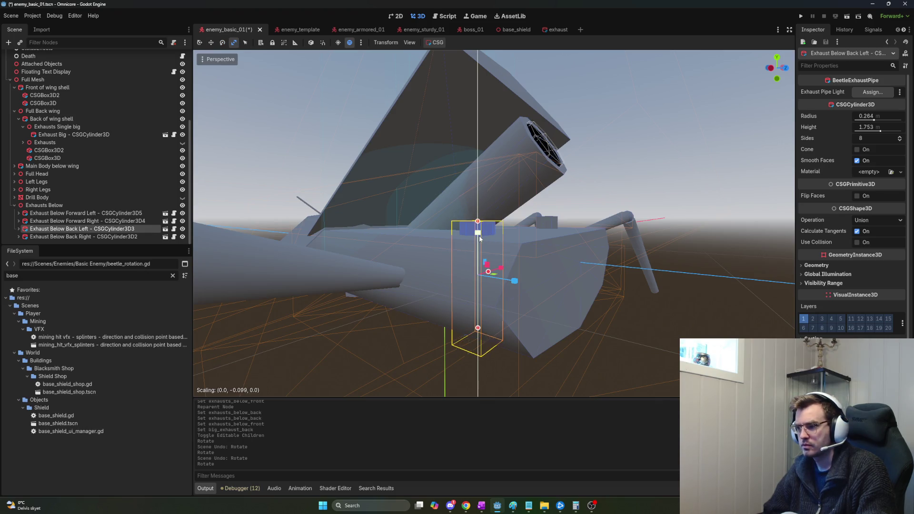
pyautogui.moveTo(479, 242)
pyautogui.mouseDown()
pyautogui.moveTo(479, 249)
pyautogui.moveTo(479, 238)
pyautogui.mouseUp()
pyautogui.click(479, 249)
pyautogui.scroll(5, 479, 238)
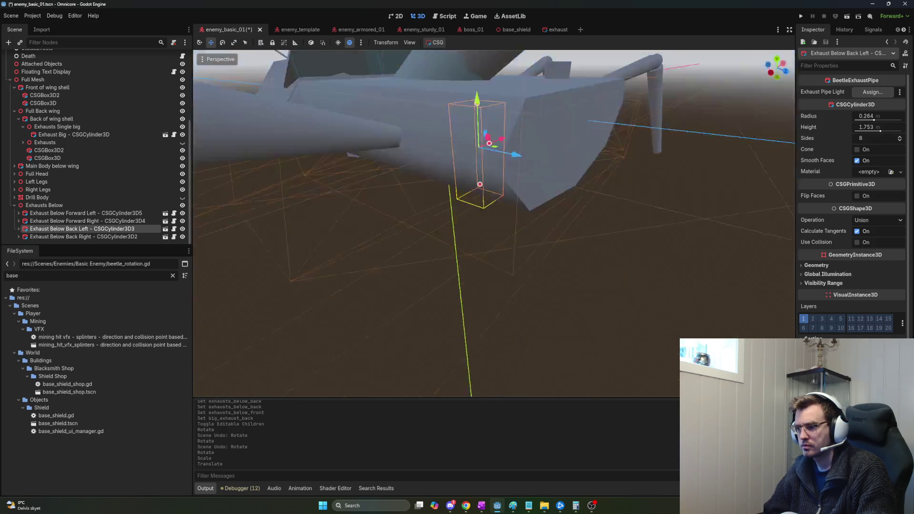
pyautogui.scroll(3, 494, 224)
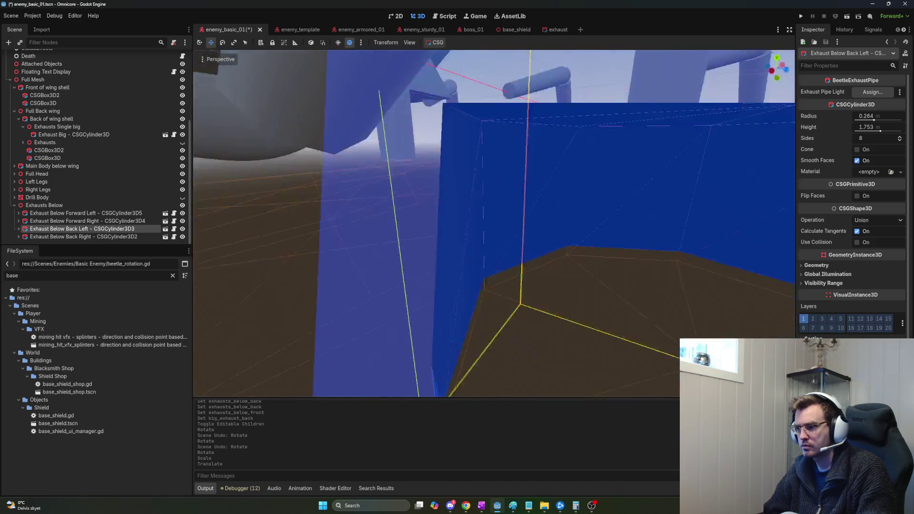
pyautogui.press('f')
pyautogui.hotkey('ctrl', 'z')
pyautogui.hotkey('ctrl', 'z')
pyautogui.hotkey('ctrl', 'z')
pyautogui.moveTo(512, 286)
pyautogui.mouseDown()
pyautogui.moveTo(459, 256)
pyautogui.moveTo(332, 256)
pyautogui.mouseUp()
pyautogui.hotkey('ctrl', 'shift', 'z')
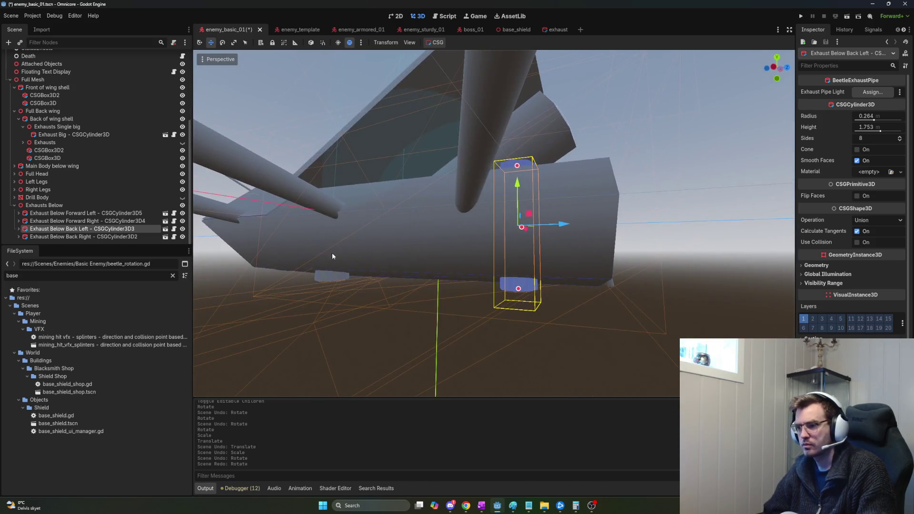
# Select all four Exhaust Below pipes and shorten them together.
pyautogui.click(71, 213)
pyautogui.keyDown('shift'); pyautogui.click(96, 237); pyautogui.keyUp('shift')
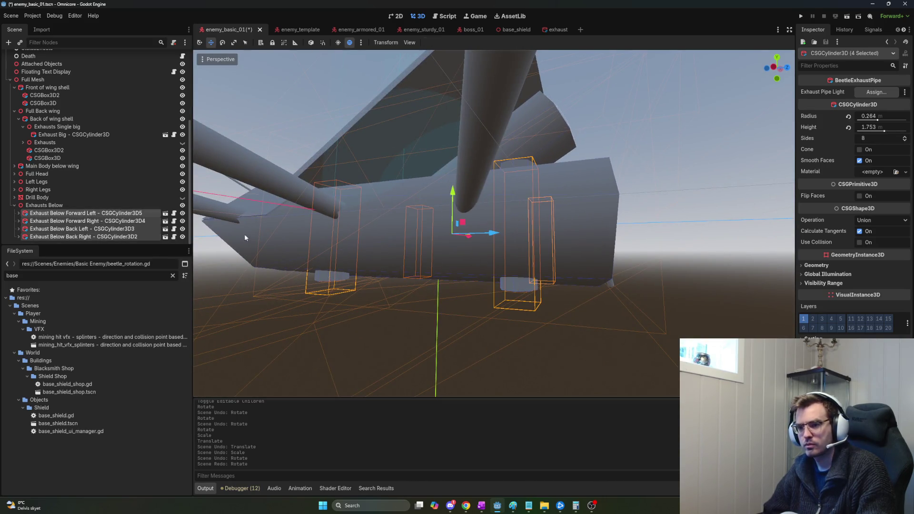
pyautogui.press('r')
pyautogui.moveTo(454, 196)
pyautogui.mouseDown()
pyautogui.moveTo(465, 203)
pyautogui.moveTo(453, 199)
pyautogui.moveTo(461, 238)
pyautogui.moveTo(545, 264)
pyautogui.mouseUp()
pyautogui.press('w')
# Move the four shortened pipes vertically so they sit just under the body.
pyautogui.scroll(2, 453, 205)
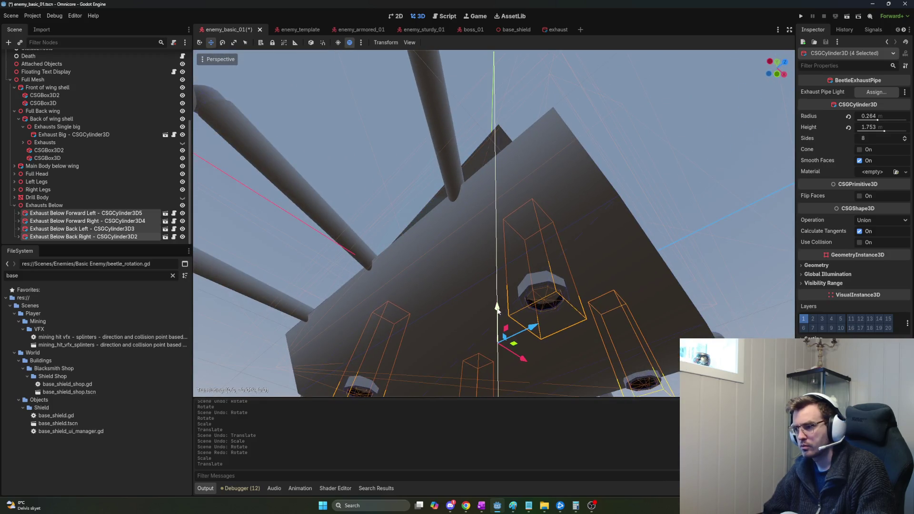
pyautogui.moveTo(500, 310)
pyautogui.mouseDown()
pyautogui.moveTo(378, 272)
pyautogui.moveTo(558, 316)
pyautogui.mouseUp()
pyautogui.moveTo(498, 262); pyautogui.dragTo(428, 235)
pyautogui.scroll(-5, 408, 285)
pyautogui.moveTo(411, 280); pyautogui.dragTo(412, 281)
pyautogui.scroll(-3, 412, 281)
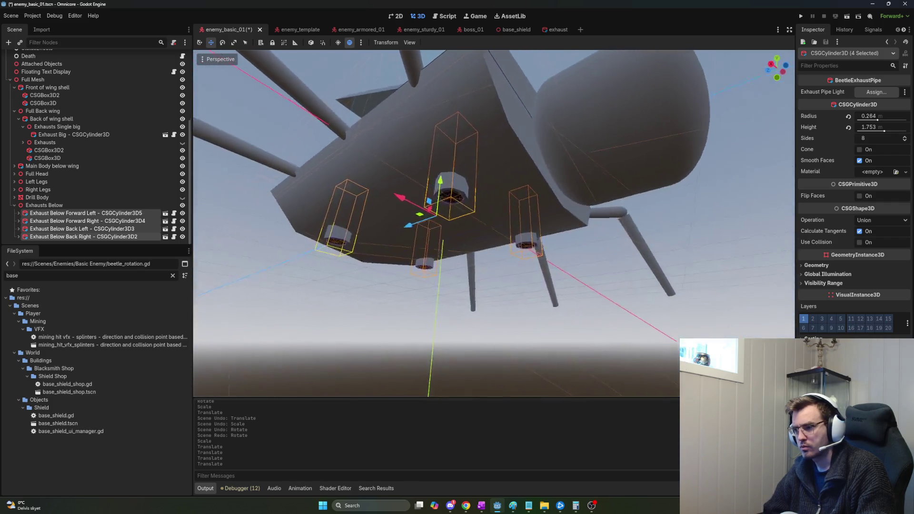
pyautogui.scroll(3, 505, 265)
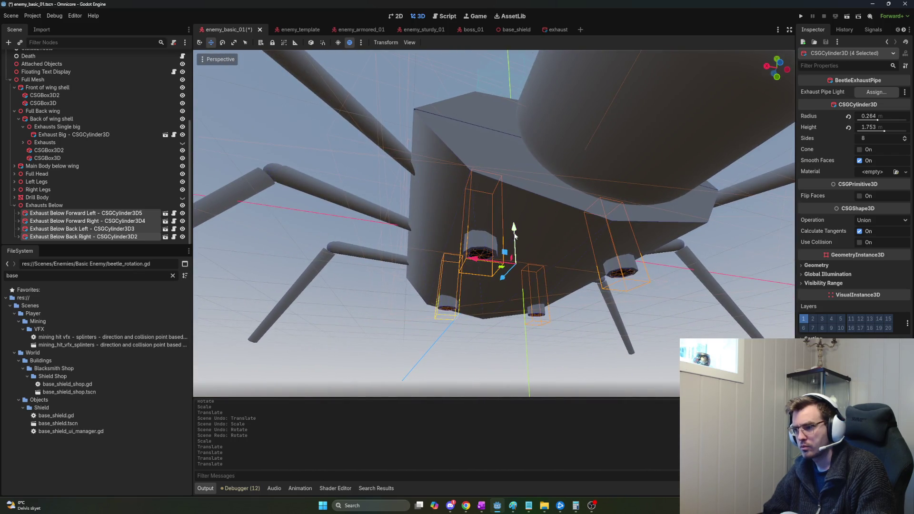
pyautogui.moveTo(515, 236); pyautogui.dragTo(517, 231)
pyautogui.moveTo(516, 230); pyautogui.dragTo(517, 228)
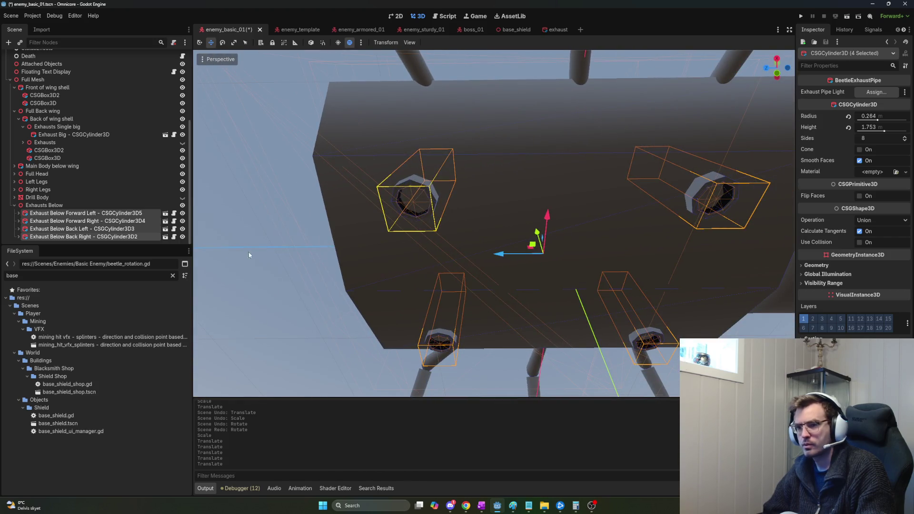
# Select the Exhaust Big cutout in all four Exhaust Below pipes and shift them along the pipes.
pyautogui.click(21, 214)
pyautogui.click(19, 221)
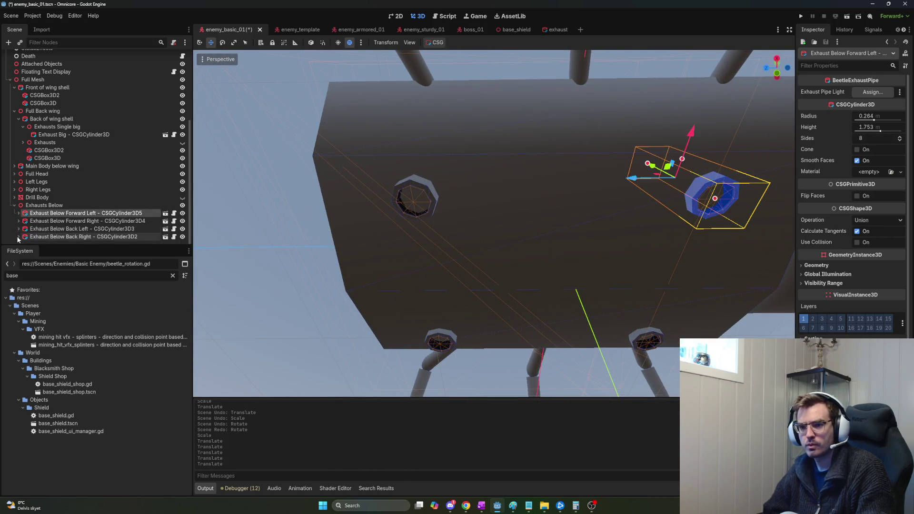
pyautogui.click(19, 214)
pyautogui.click(80, 221)
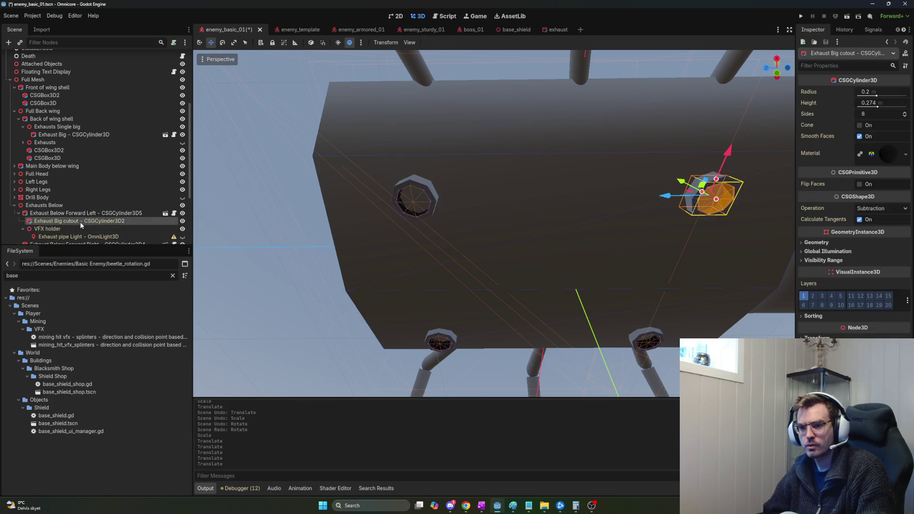
pyautogui.scroll(-1, 121, 233)
pyautogui.scroll(-2, 121, 234)
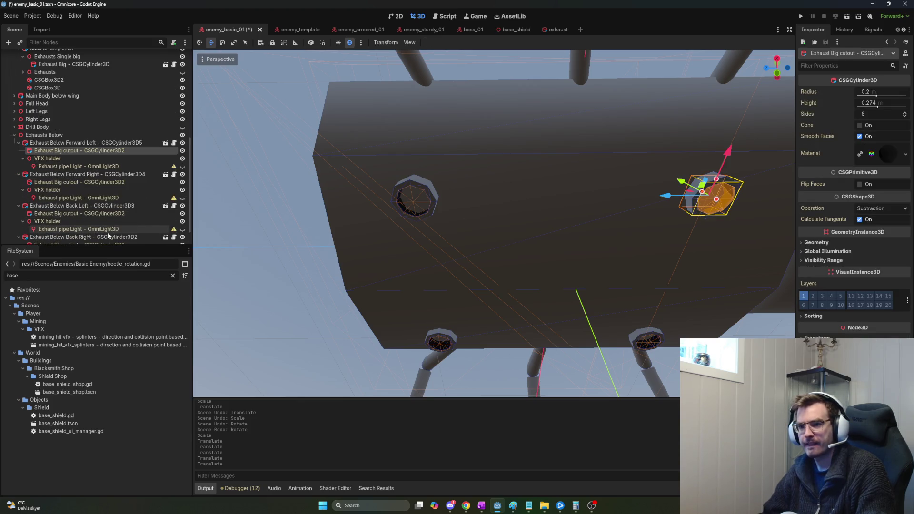
pyautogui.keyDown('shift'); pyautogui.click(70, 184); pyautogui.keyUp('shift')
pyautogui.click(62, 182)
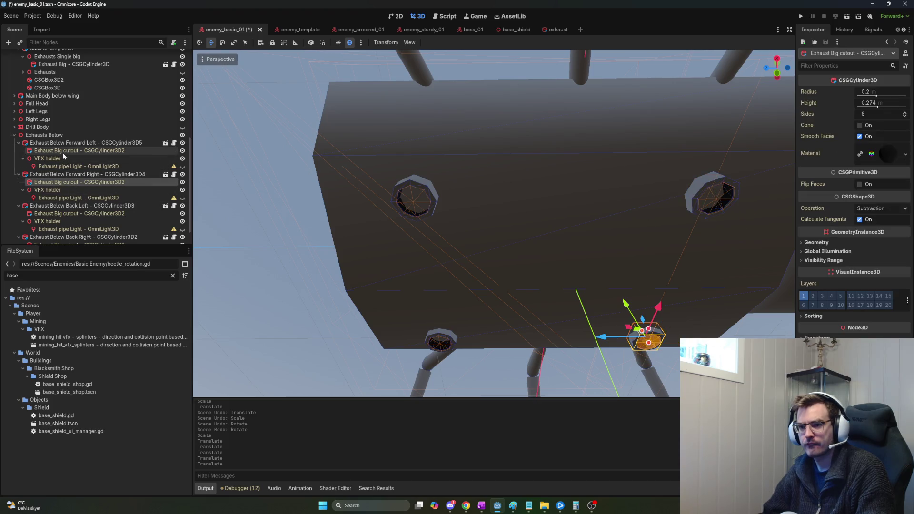
pyautogui.keyDown('ctrl'); pyautogui.click(62, 151); pyautogui.keyUp('ctrl')
pyautogui.keyDown('ctrl'); pyautogui.click(55, 213); pyautogui.keyUp('ctrl')
pyautogui.scroll(-1, 66, 221)
pyautogui.keyDown('ctrl'); pyautogui.click(66, 221); pyautogui.keyUp('ctrl')
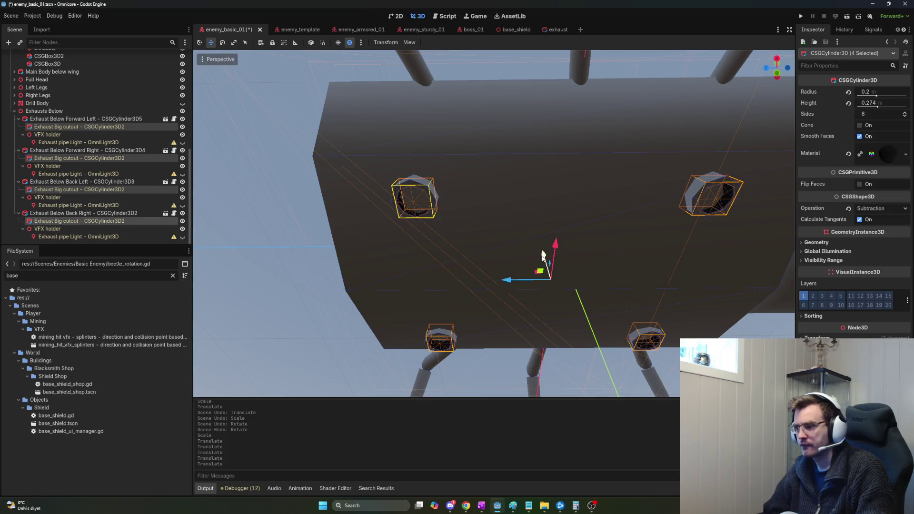
pyautogui.moveTo(543, 255); pyautogui.dragTo(545, 259)
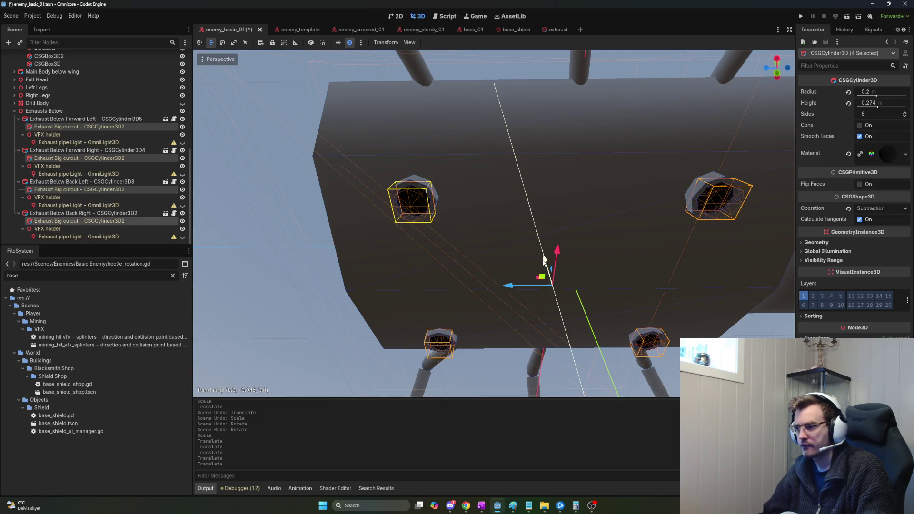
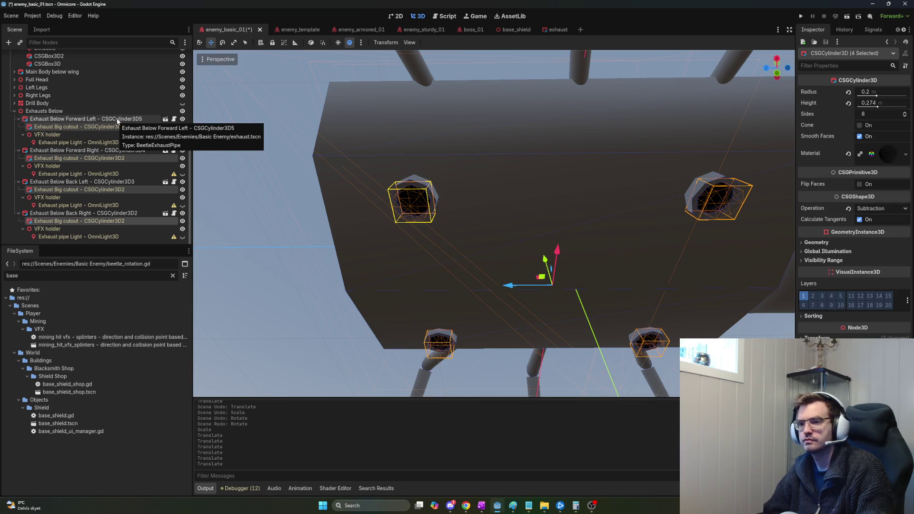
# Select the four exhaust VFX holder nodes together.
pyautogui.click(91, 136)
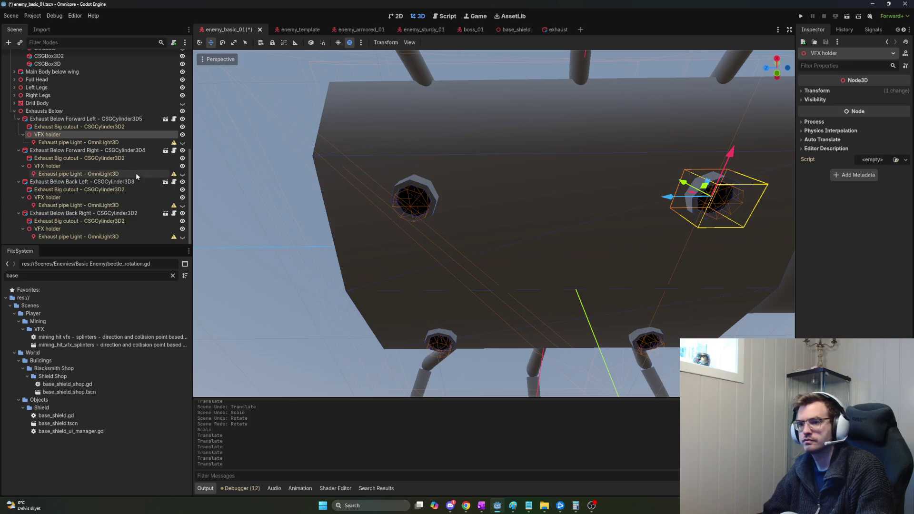
pyautogui.keyDown('ctrl'); pyautogui.click(76, 166); pyautogui.keyUp('ctrl')
pyautogui.keyDown('ctrl'); pyautogui.click(63, 198); pyautogui.keyUp('ctrl')
pyautogui.keyDown('ctrl'); pyautogui.click(58, 229); pyautogui.keyUp('ctrl')
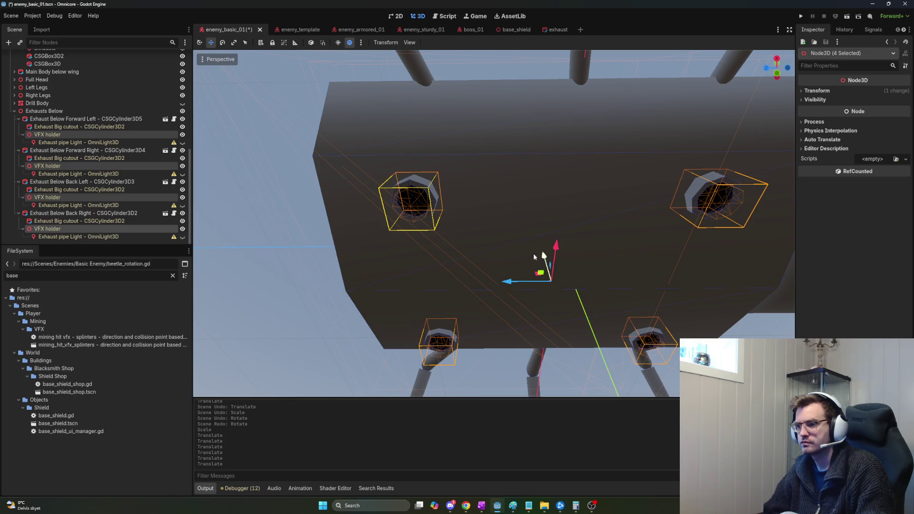
# Show the four exhaust pipe lights and inspect the glowing exhausts under the body.
pyautogui.click(182, 237)
pyautogui.click(183, 206)
pyautogui.click(182, 174)
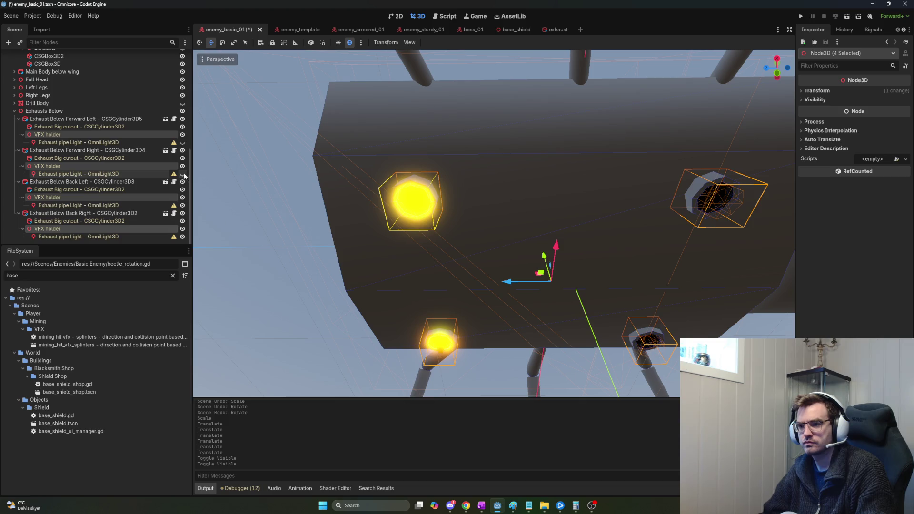
pyautogui.click(182, 142)
pyautogui.click(182, 142)
pyautogui.press('w')
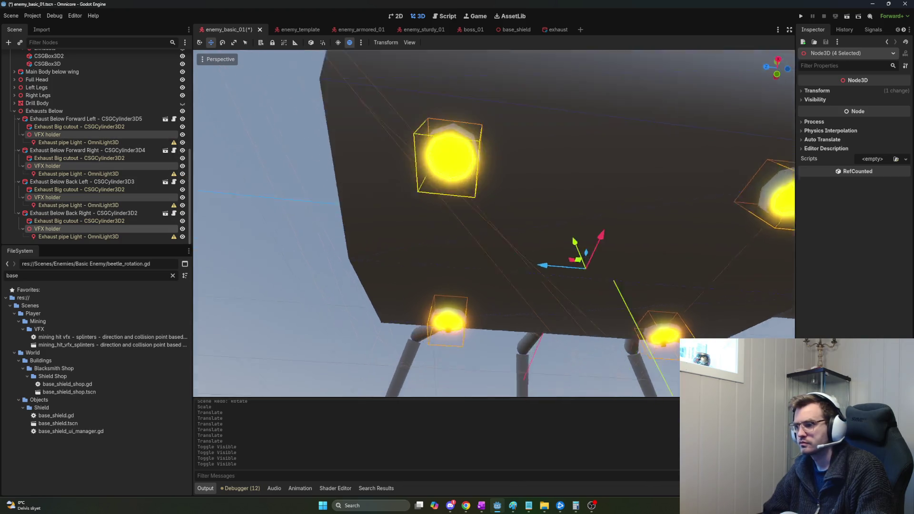
pyautogui.press('s')
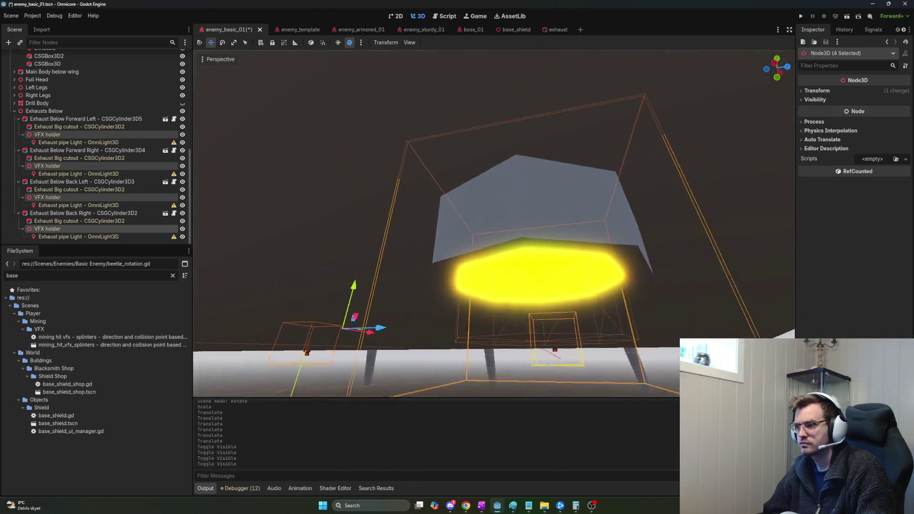
pyautogui.press('w')
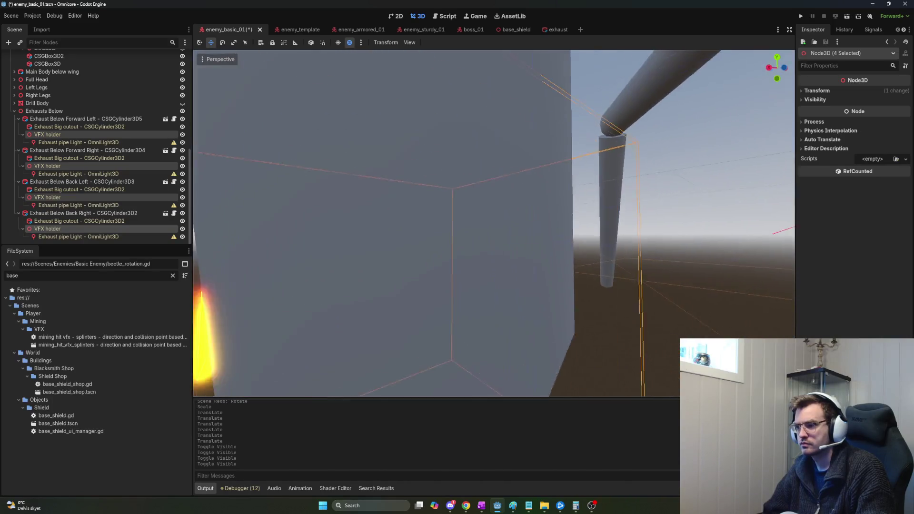
pyautogui.press('s')
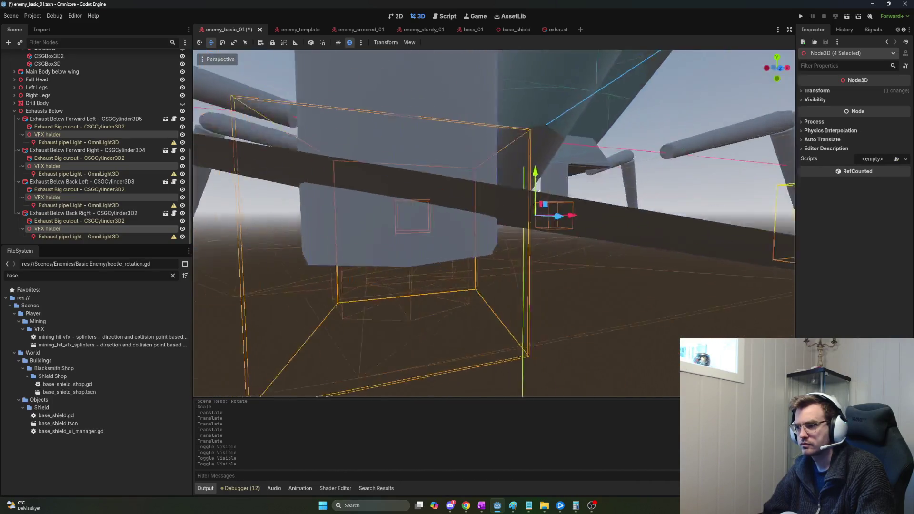
pyautogui.press('s')
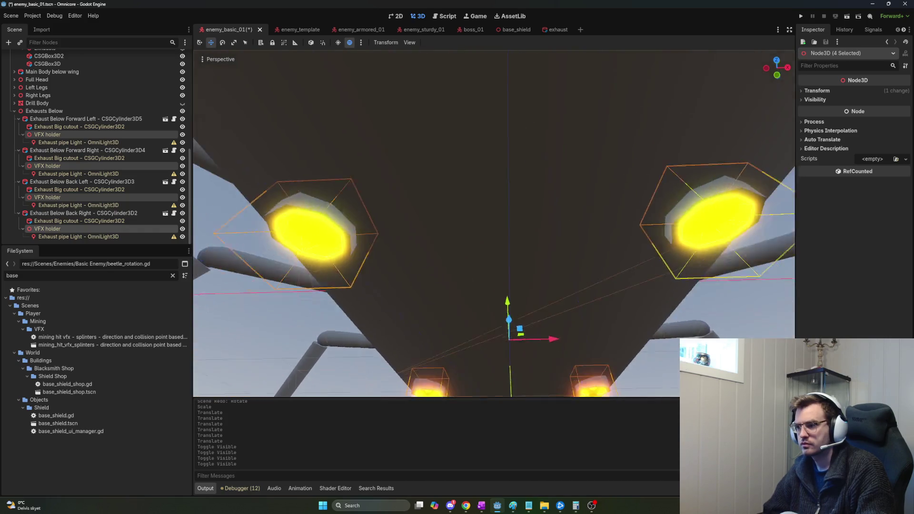
# Hide the four exhaust pipe lights again.
pyautogui.click(182, 236)
pyautogui.click(182, 206)
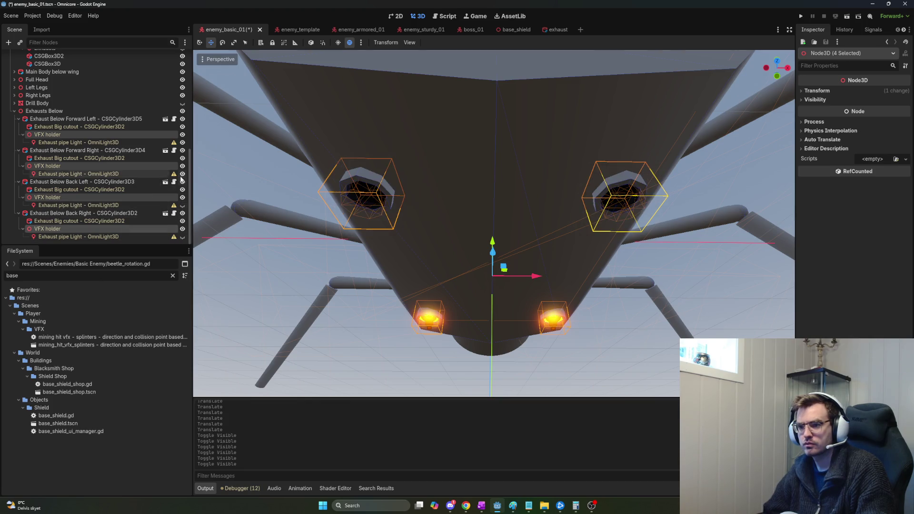
pyautogui.click(183, 173)
pyautogui.click(183, 143)
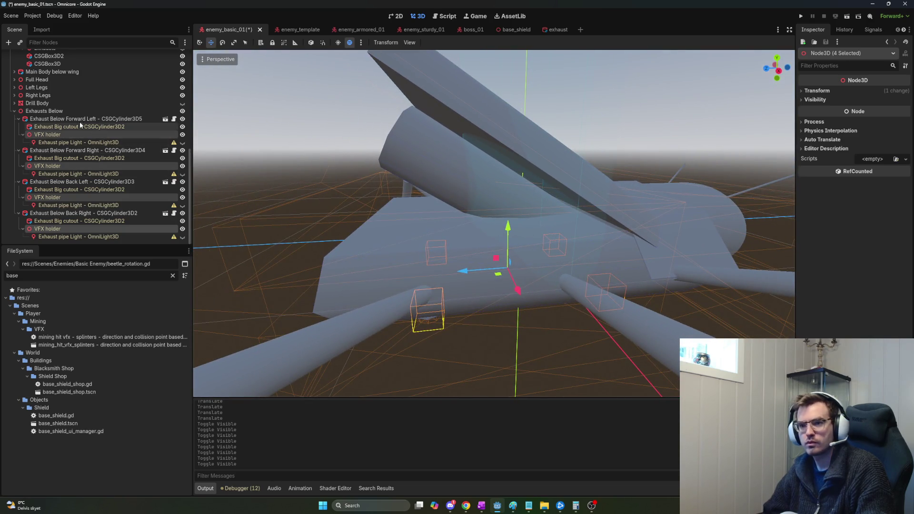
# Rotate the Full Back wing upward to about -19.3° on X.
pyautogui.click(71, 111)
pyautogui.click(71, 104)
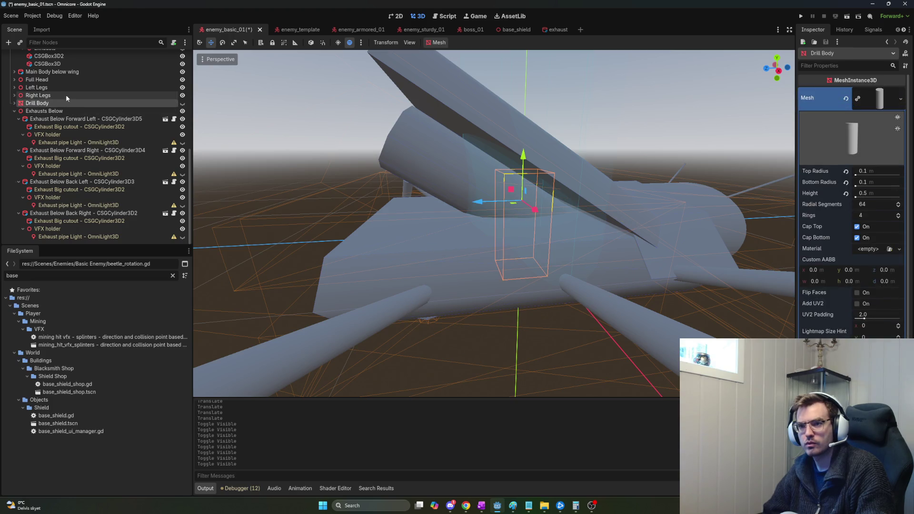
pyautogui.click(79, 110)
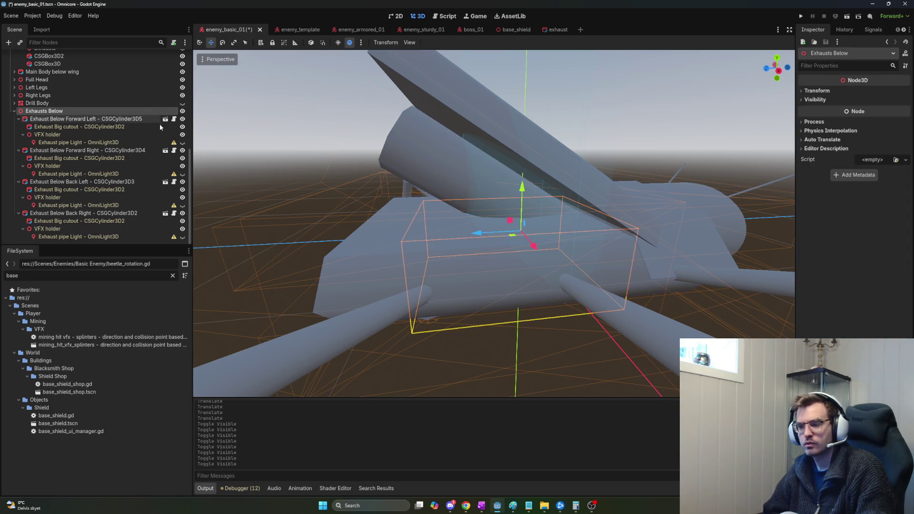
pyautogui.click(486, 127)
pyautogui.scroll(2, 118, 114)
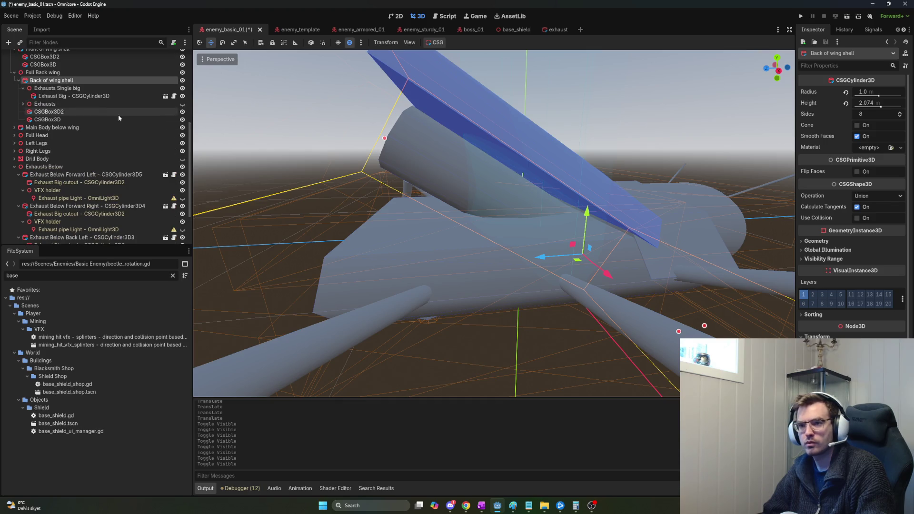
pyautogui.click(143, 72)
pyautogui.press('e')
pyautogui.moveTo(581, 202)
pyautogui.mouseDown()
pyautogui.moveTo(526, 236)
pyautogui.moveTo(493, 195)
pyautogui.moveTo(500, 224)
pyautogui.moveTo(619, 219)
pyautogui.moveTo(676, 230)
pyautogui.moveTo(424, 247)
pyautogui.mouseUp()
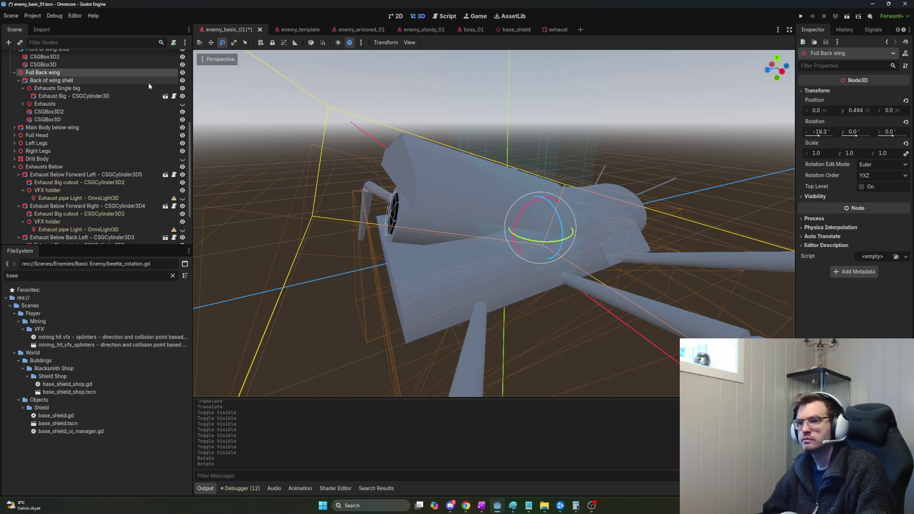
# Save the enemy_basic_01 scene.
pyautogui.hotkey('ctrl', 's')
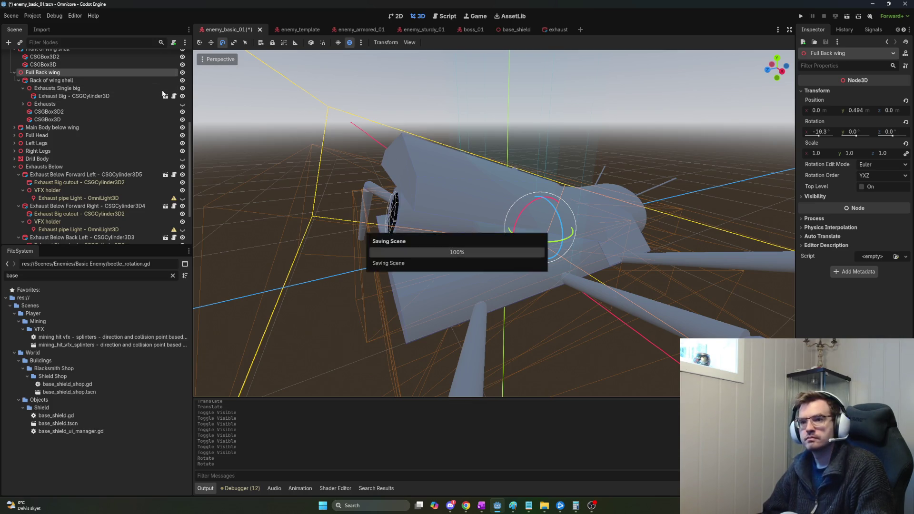
pyautogui.scroll(3, 139, 101)
pyautogui.scroll(3, 143, 103)
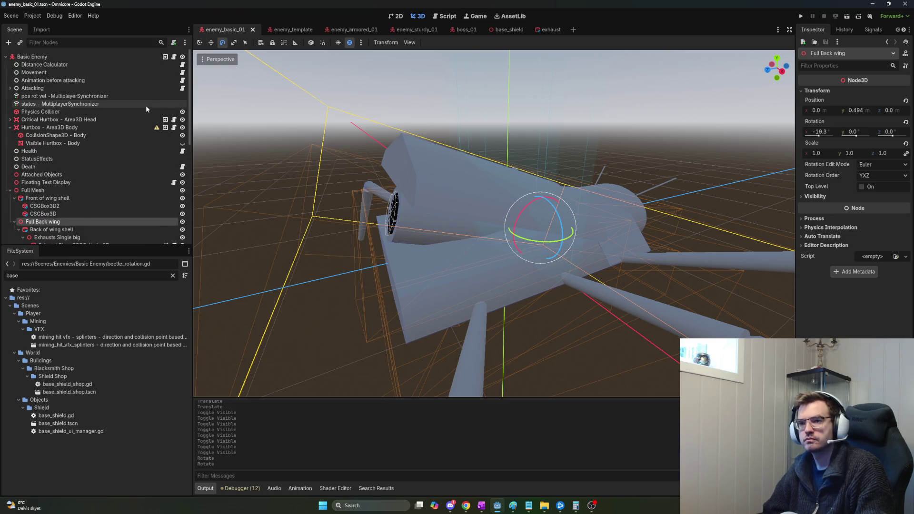
# Open beetle_rotation.gd from the Animation before attacking node.
pyautogui.click(141, 80)
pyautogui.click(183, 81)
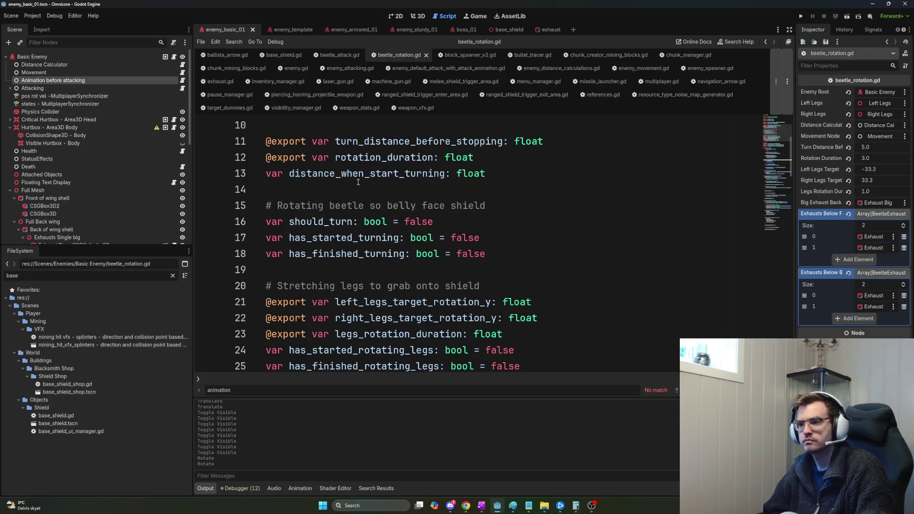
pyautogui.scroll(-5, 440, 245)
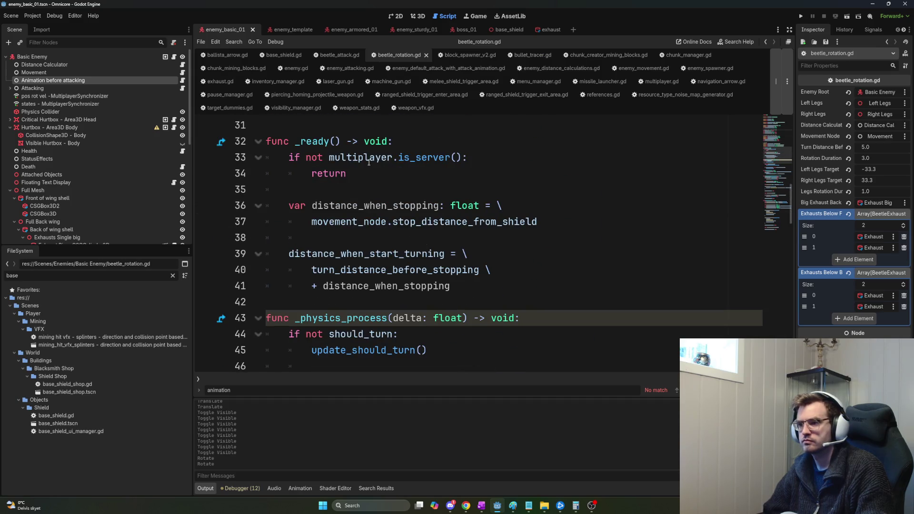
# Insert big_exhaust_back.toggle_exhaust(true) as the first line of _ready() using autocomplete.
pyautogui.click(484, 290)
pyautogui.click(419, 145)
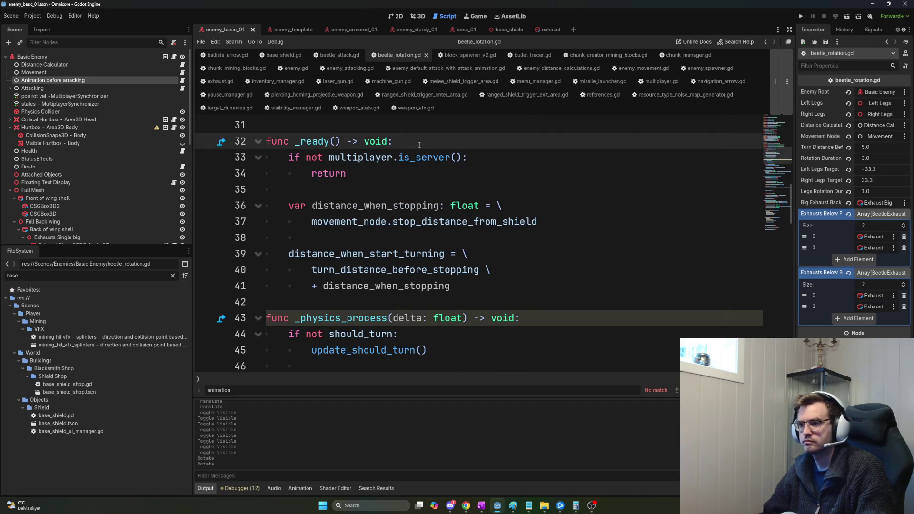
pyautogui.press('Return')
pyautogui.write('exhaus')
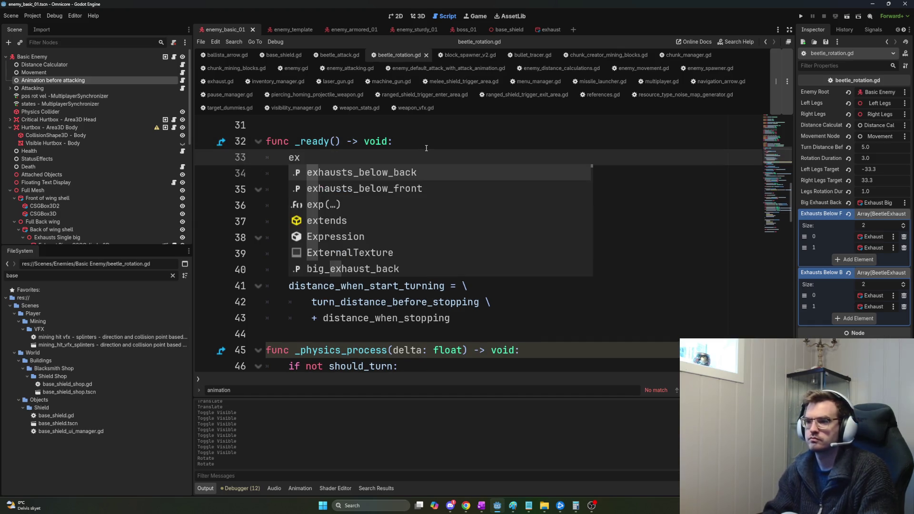
pyautogui.press('Down')
pyautogui.press('Down')
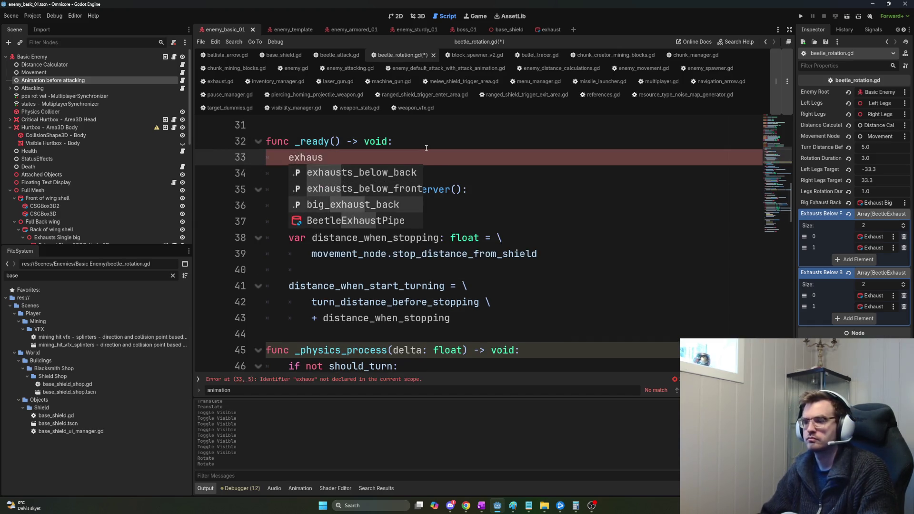
pyautogui.press('Return')
pyautogui.write('.')
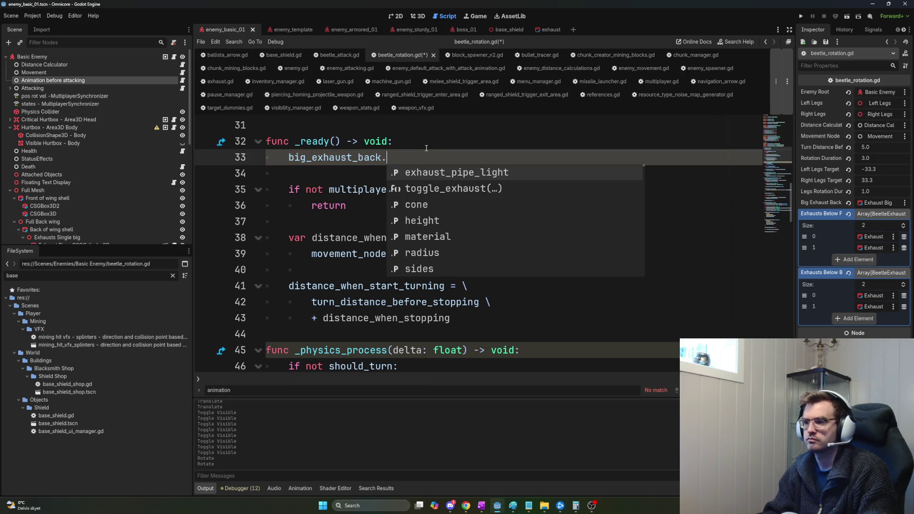
pyautogui.write('om')
pyautogui.press('BackSpace')
pyautogui.press('BackSpace')
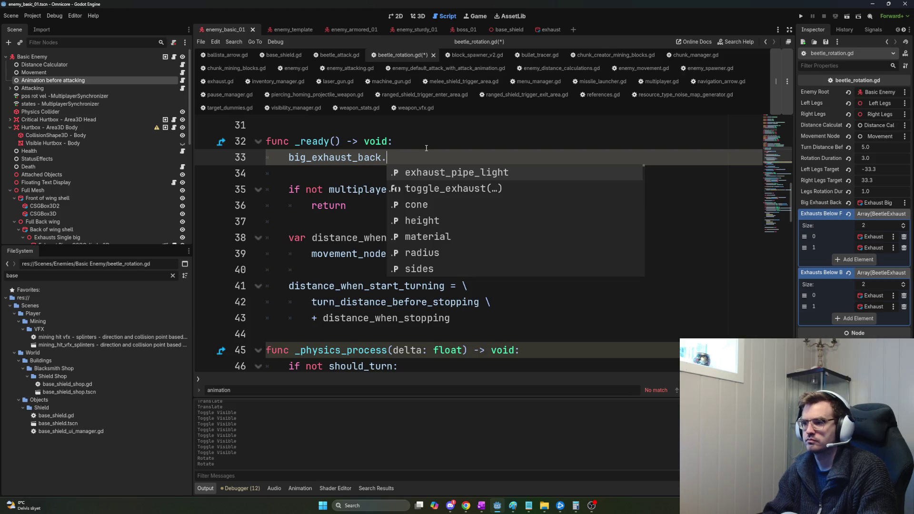
pyautogui.press('Down')
pyautogui.press('Return')
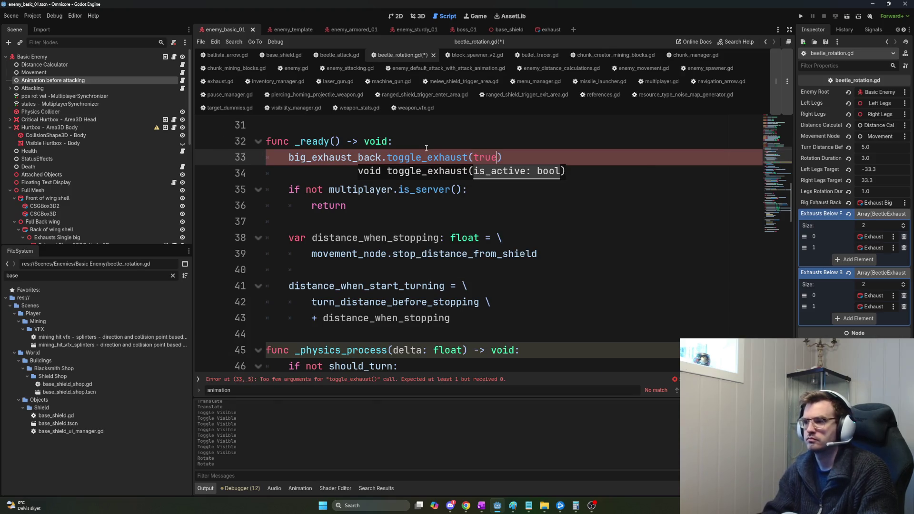
pyautogui.click(426, 148)
pyautogui.scroll(-4, 524, 206)
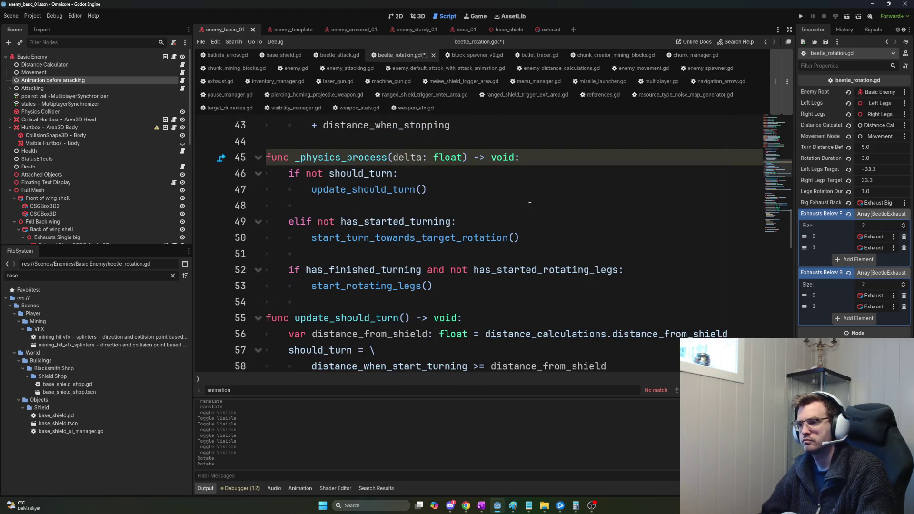
pyautogui.scroll(4, 519, 204)
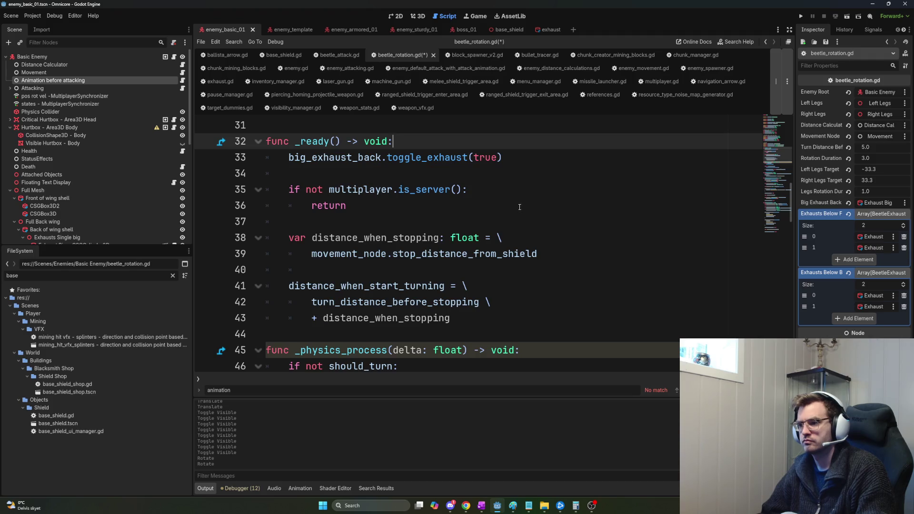
pyautogui.scroll(-3, 541, 218)
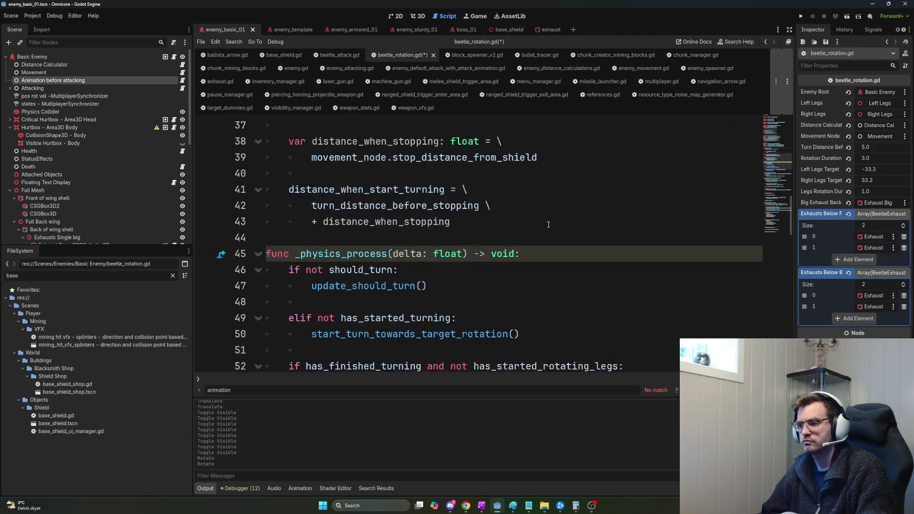
pyautogui.scroll(-1, 549, 226)
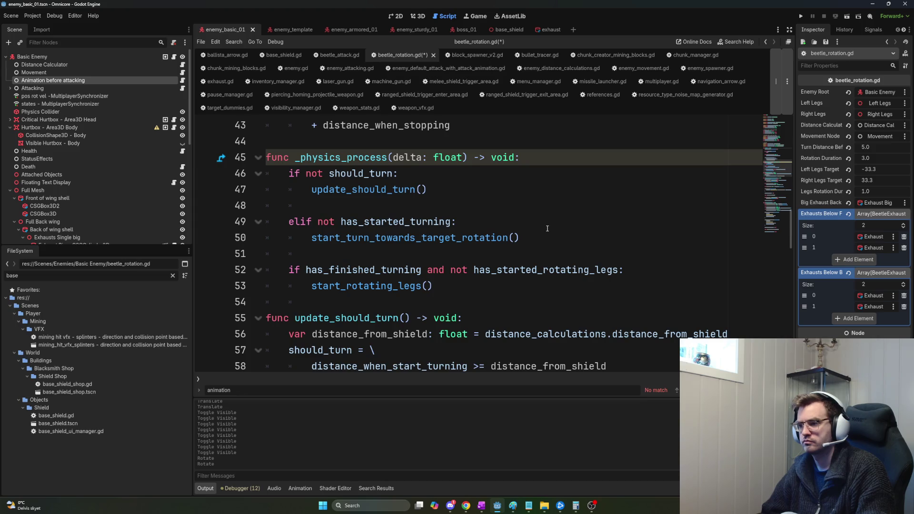
pyautogui.scroll(4, 547, 228)
pyautogui.click(495, 204)
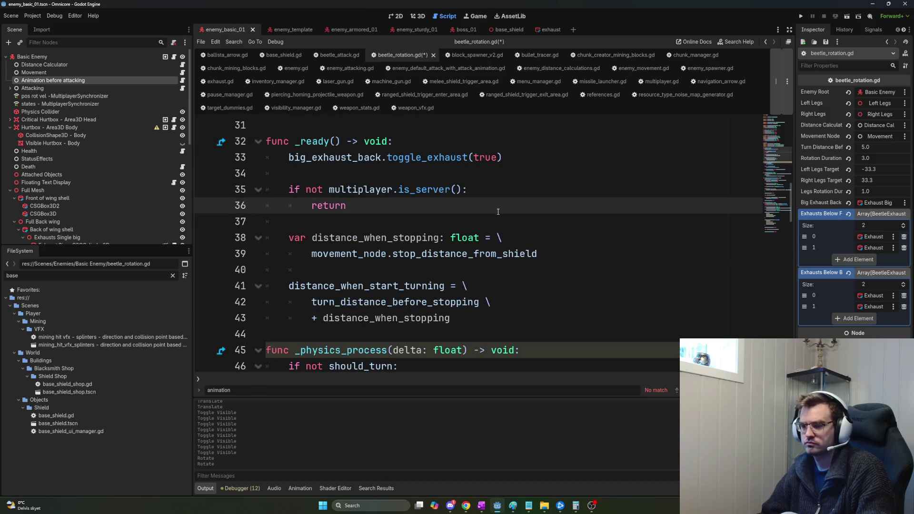
# Add set_physics_process(multiplayer.is_server()) below the toggle_exhaust call and save the script.
pyautogui.click(484, 181)
pyautogui.press('Return')
pyautogui.press('Return')
pyautogui.press('Up')
pyautogui.press('Up')
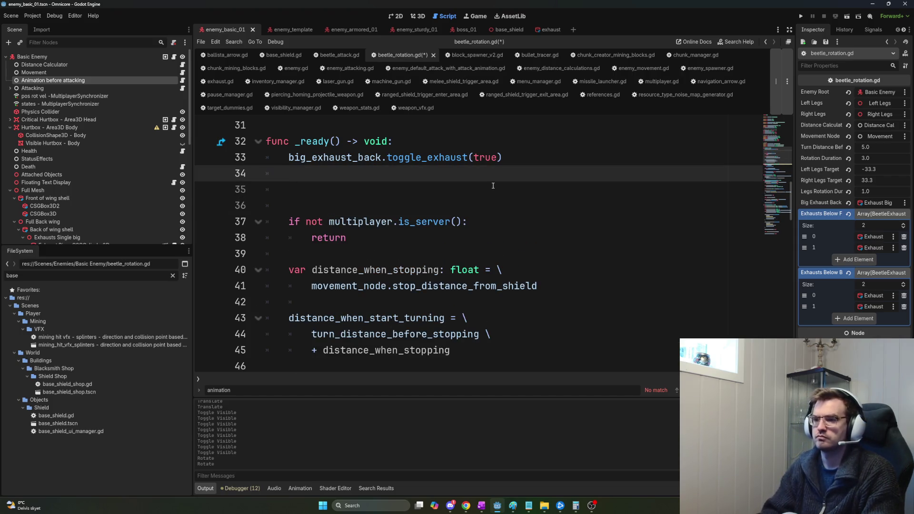
pyautogui.press('Down')
pyautogui.write('physic')
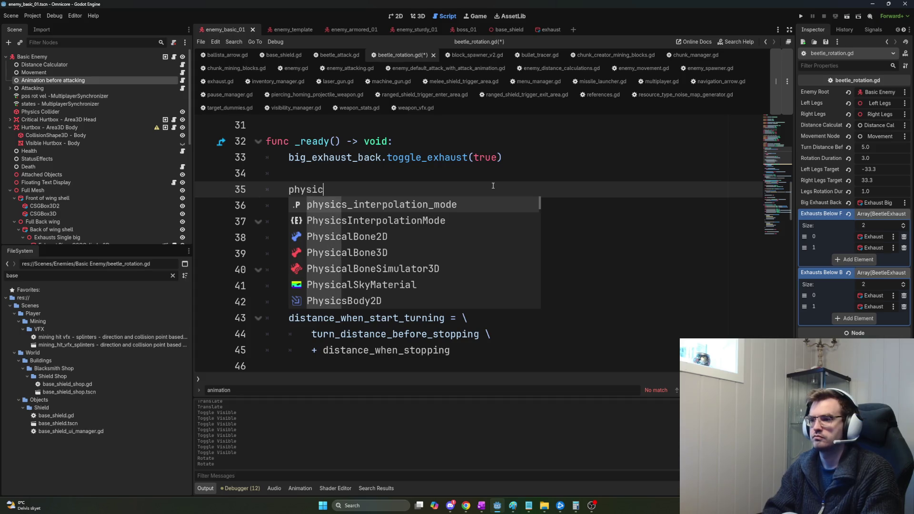
pyautogui.write('s_process.')
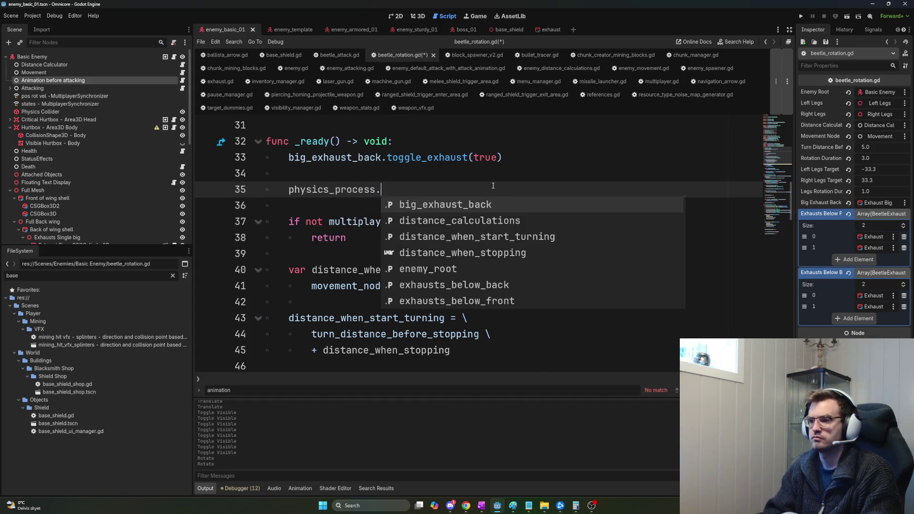
pyautogui.press('Escape')
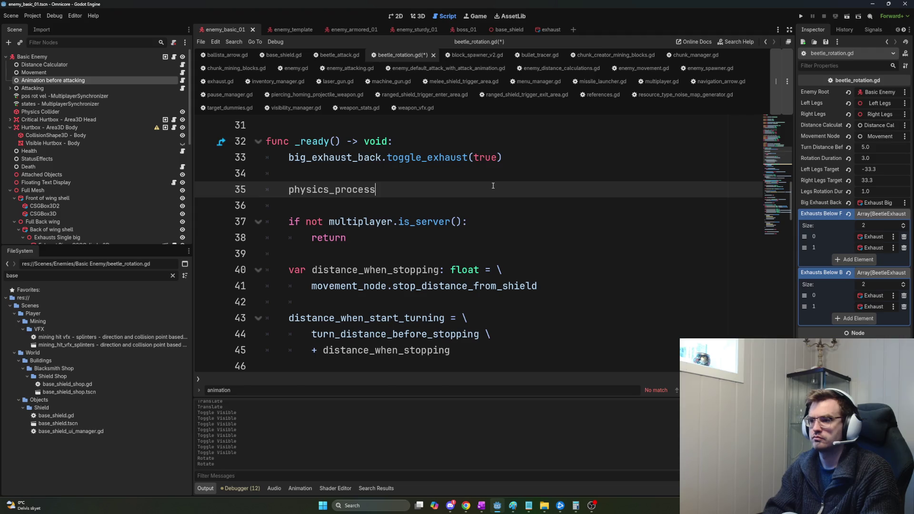
pyautogui.hotkey('shift', 'Home')
pyautogui.write('set_physi')
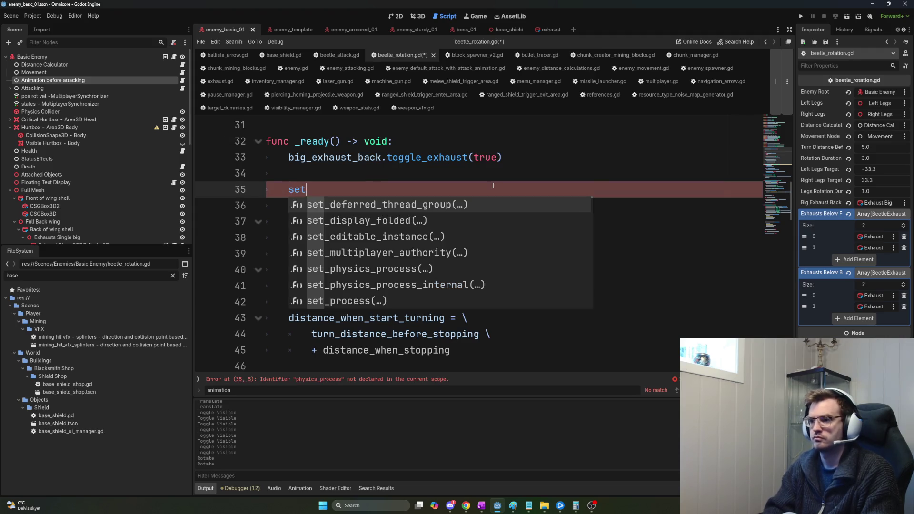
pyautogui.press('Return')
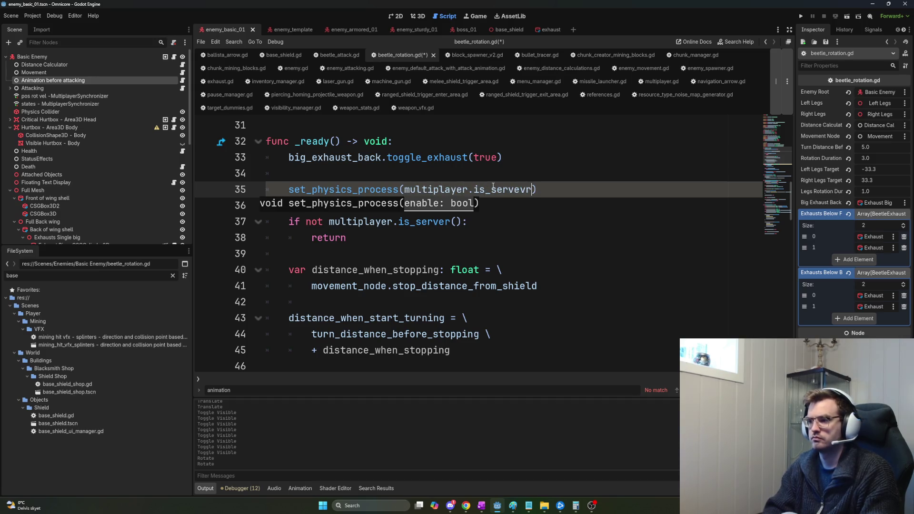
pyautogui.write('(')
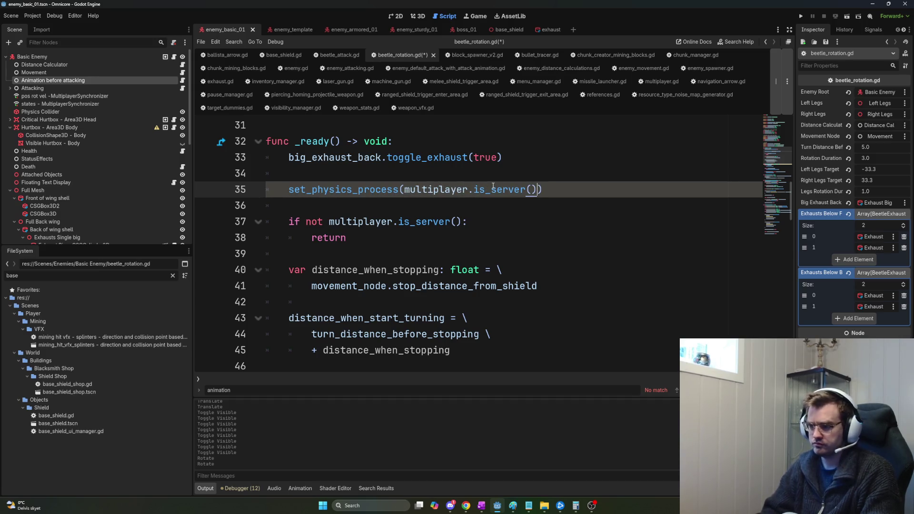
pyautogui.press('Down')
pyautogui.hotkey('ctrl', 's')
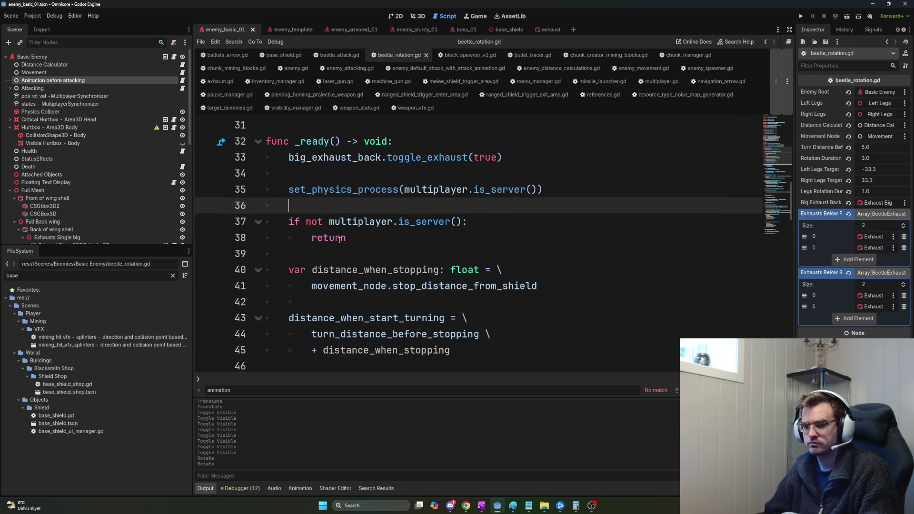
pyautogui.press('Down')
pyautogui.press('Down')
pyautogui.press('Down')
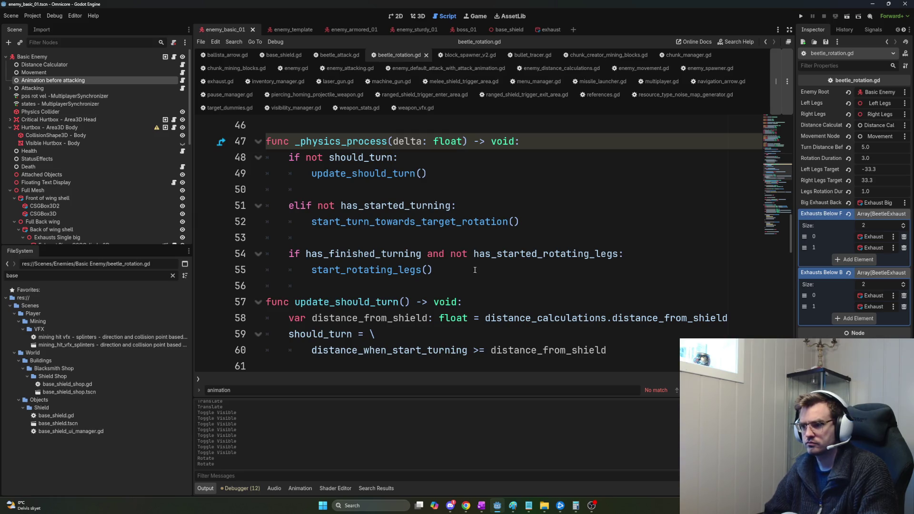
# Review the script and select the movement_node variable name.
pyautogui.scroll(-8, 475, 270)
pyautogui.scroll(2, 482, 270)
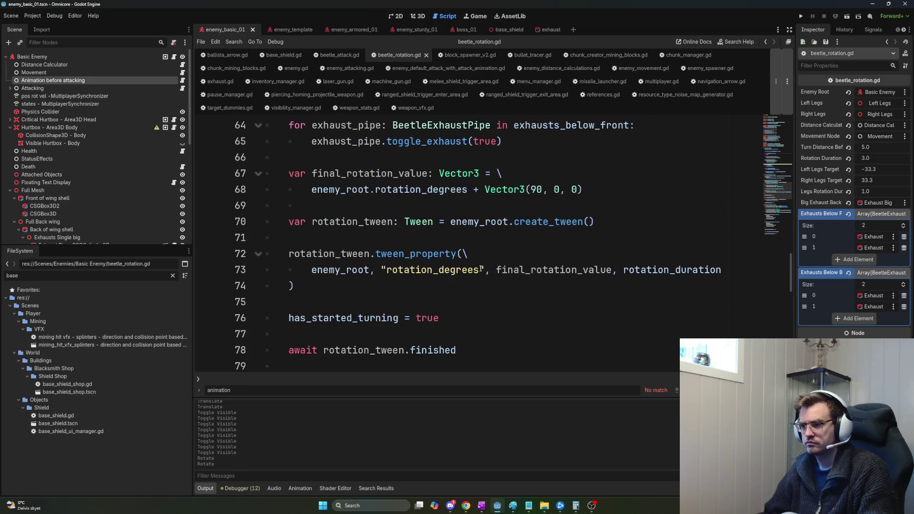
pyautogui.scroll(1, 482, 270)
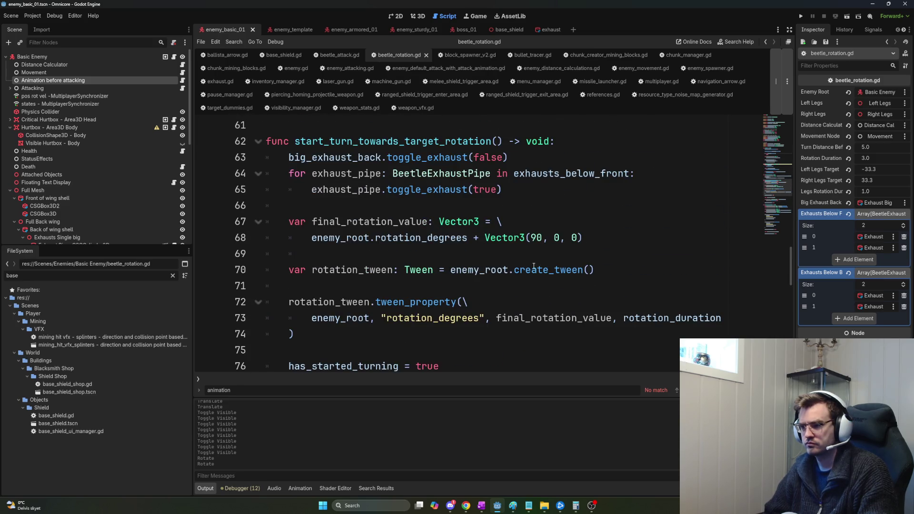
pyautogui.scroll(-8, 547, 270)
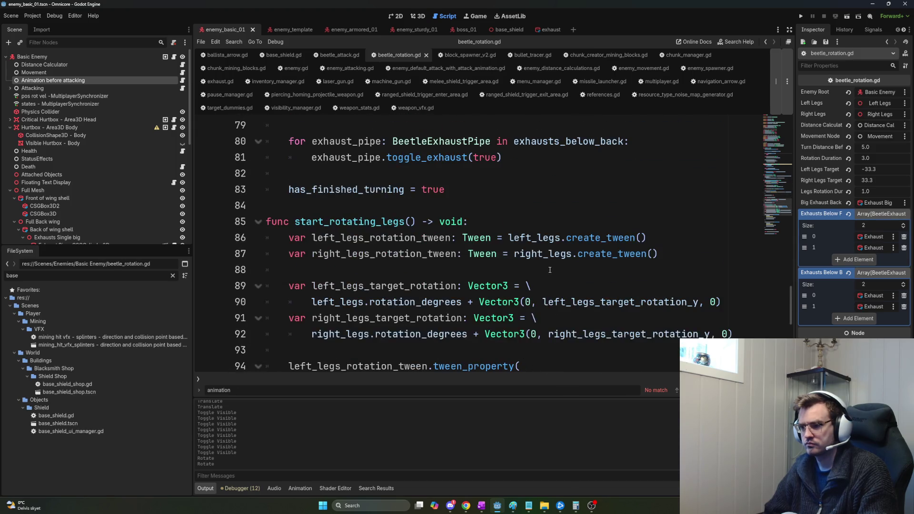
pyautogui.scroll(-1, 552, 270)
pyautogui.scroll(-1, 554, 270)
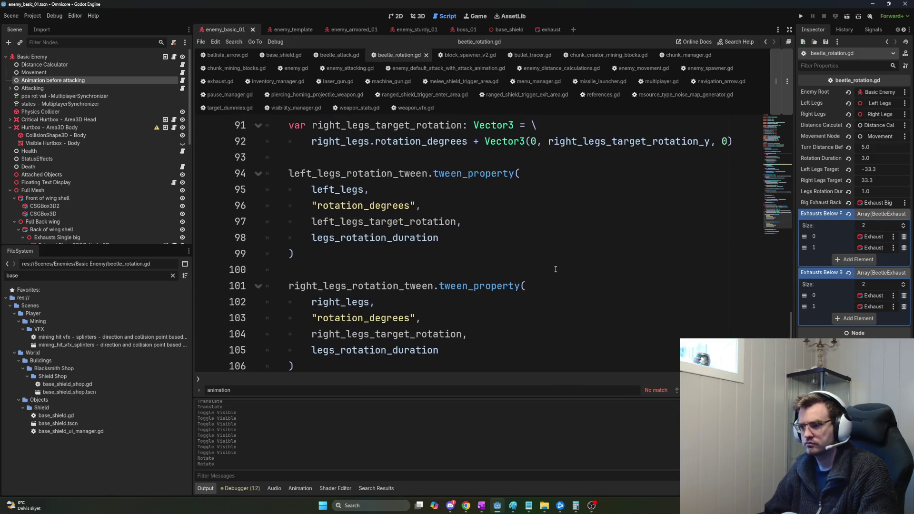
pyautogui.scroll(-2, 555, 269)
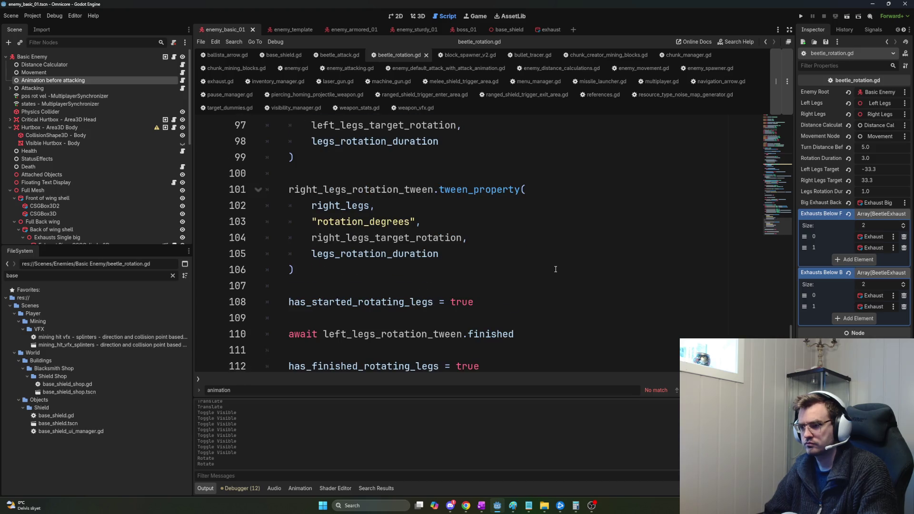
pyautogui.scroll(-1, 556, 269)
pyautogui.scroll(2, 554, 279)
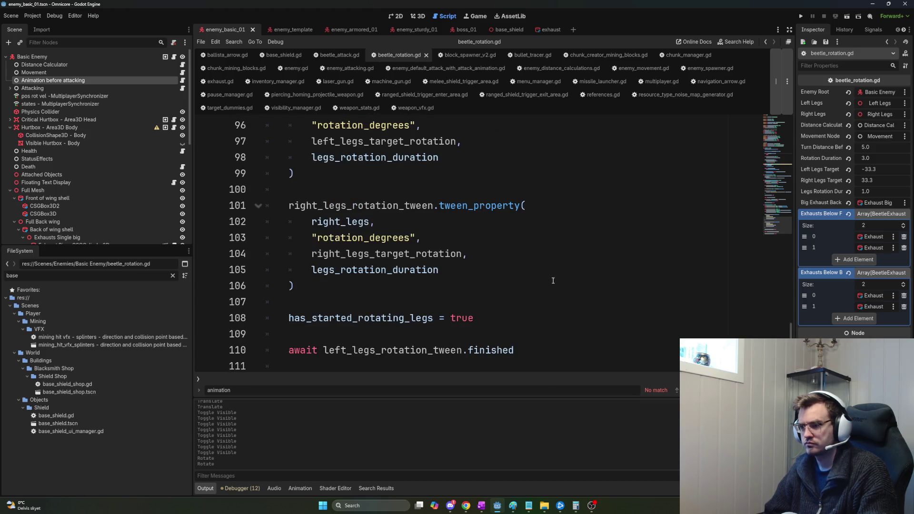
pyautogui.scroll(-2, 554, 283)
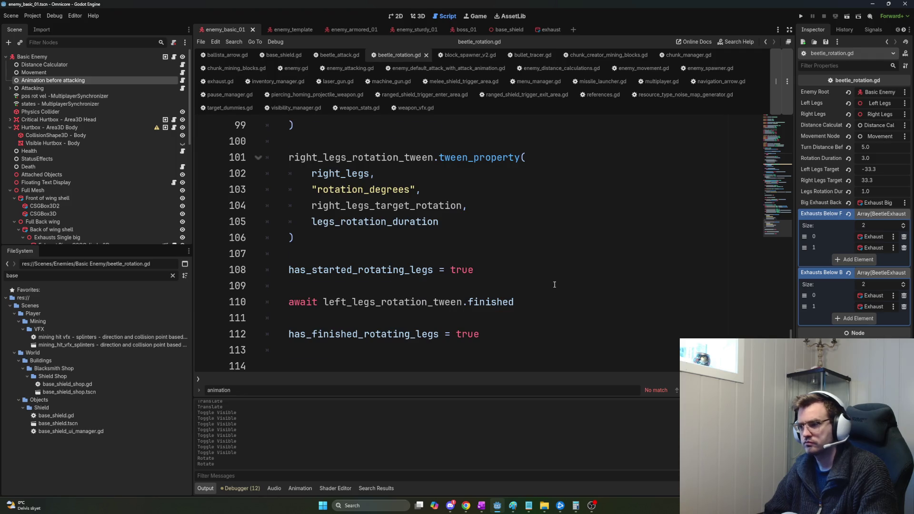
pyautogui.scroll(9, 553, 284)
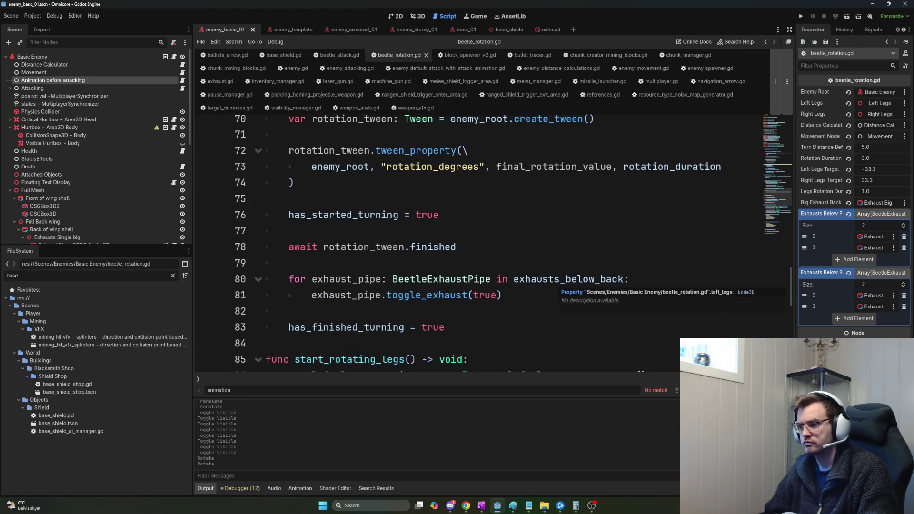
pyautogui.scroll(9, 555, 284)
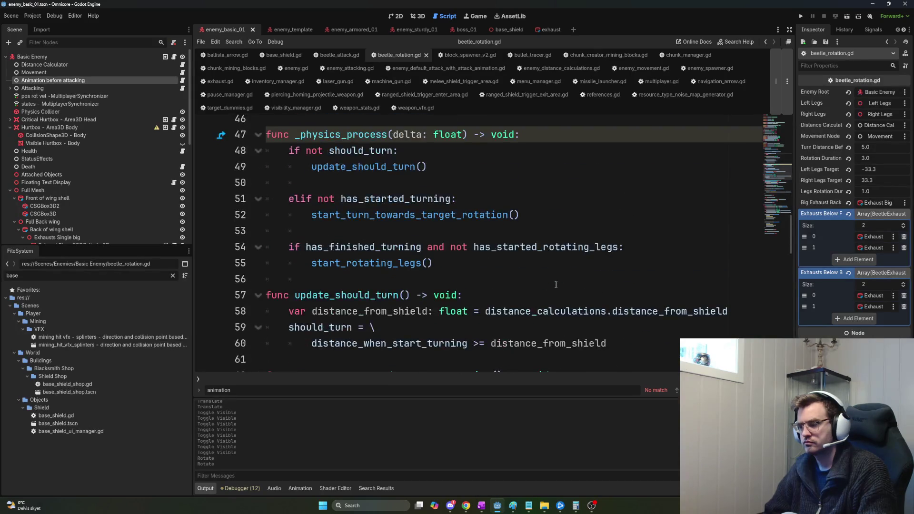
pyautogui.scroll(2, 555, 284)
pyautogui.scroll(5, 557, 284)
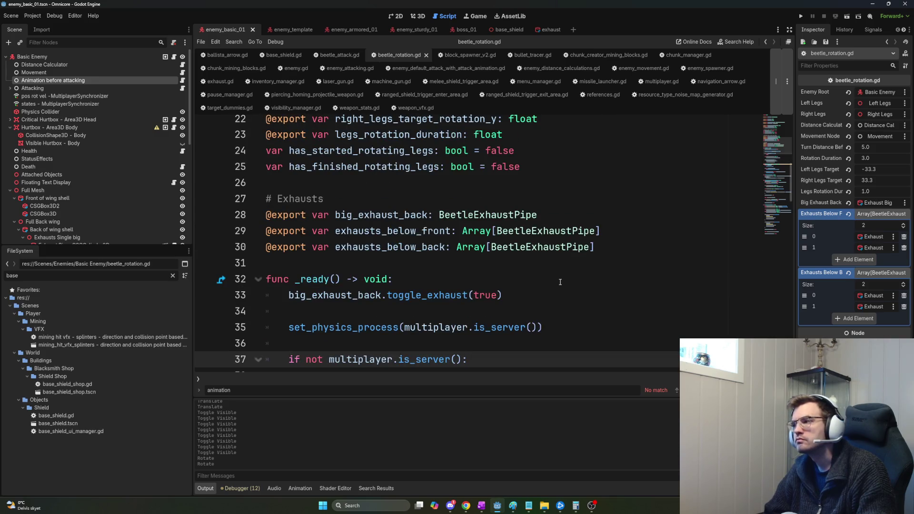
pyautogui.scroll(5, 562, 281)
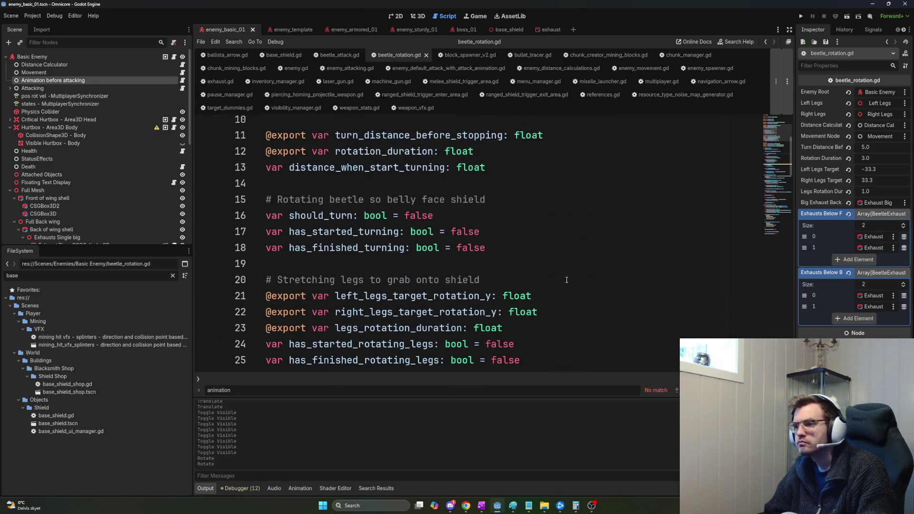
pyautogui.scroll(3, 567, 280)
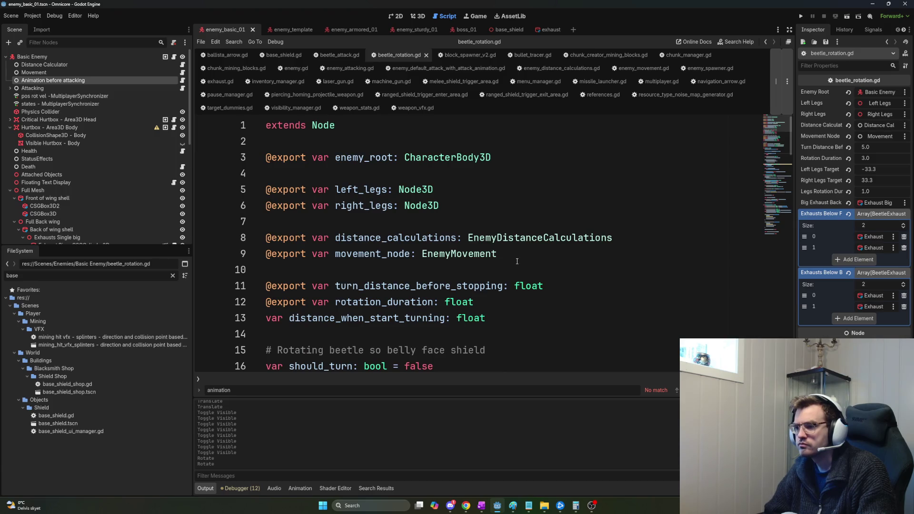
pyautogui.doubleClick(457, 254)
pyautogui.doubleClick(371, 254)
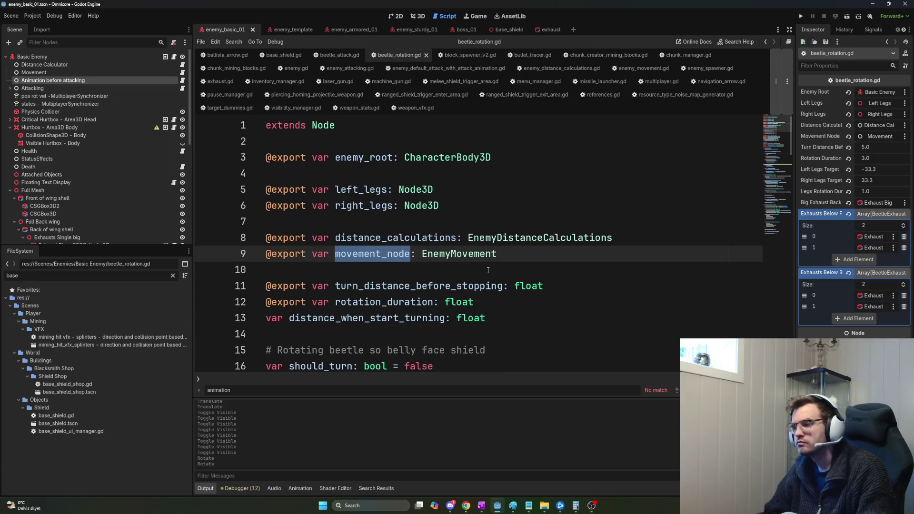
pyautogui.scroll(-9, 495, 271)
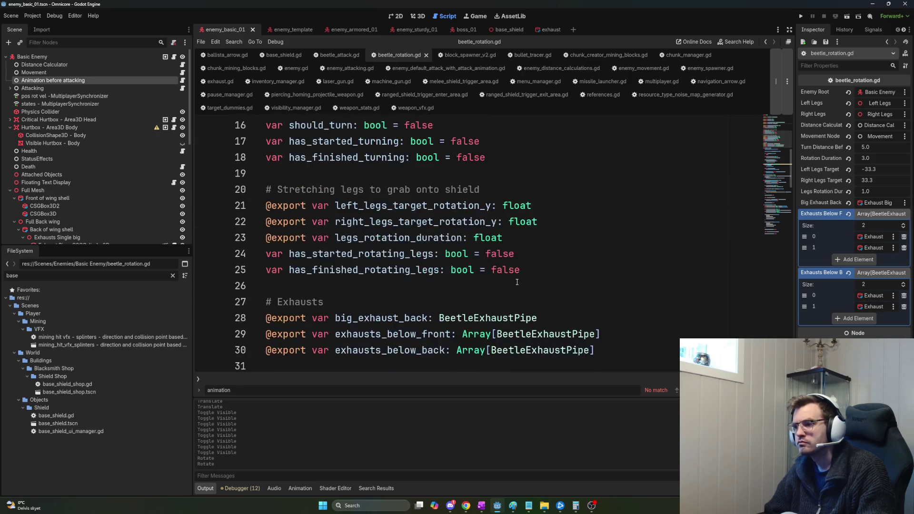
pyautogui.scroll(-4, 516, 280)
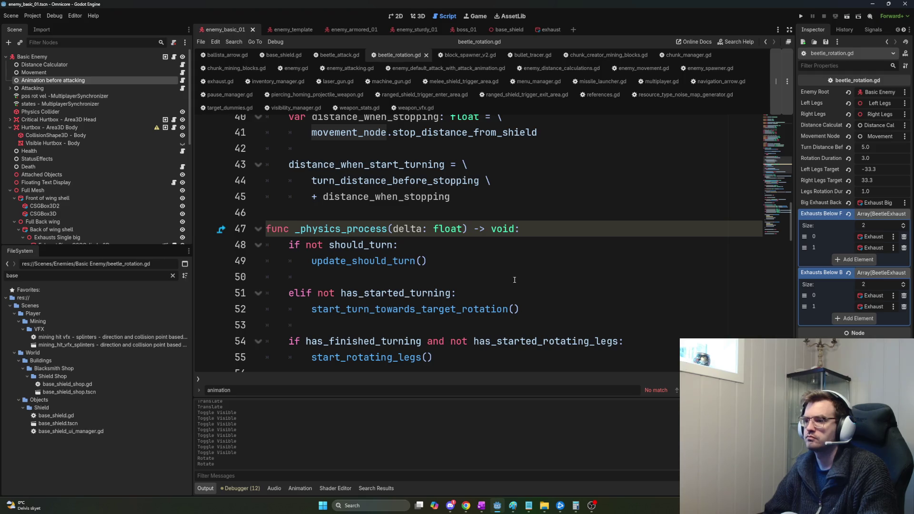
pyautogui.scroll(-3, 514, 280)
pyautogui.keyDown('ctrl'); pyautogui.click(435, 165); pyautogui.keyUp('ctrl')
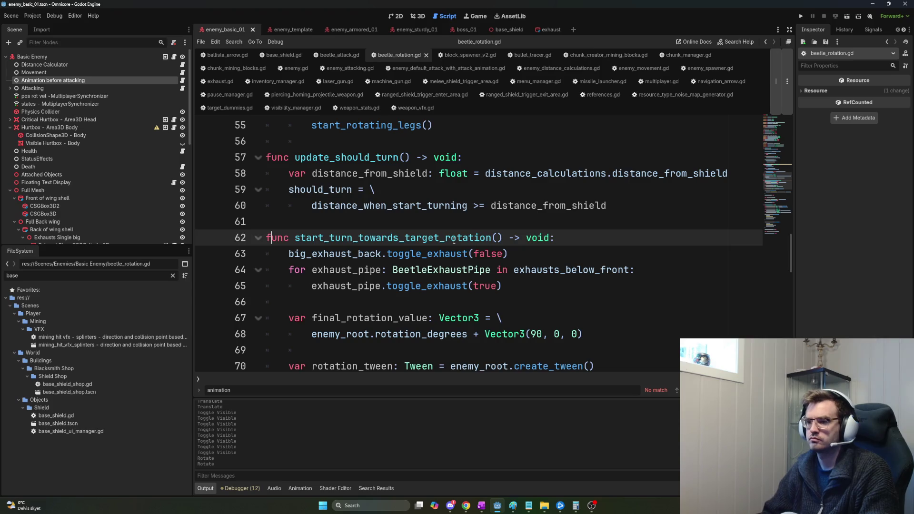
pyautogui.press('Down')
pyautogui.press('Down')
pyautogui.press('Return')
pyautogui.press('Return')
pyautogui.press('Return')
pyautogui.press('Up')
pyautogui.press('Up')
pyautogui.press('Up')
pyautogui.press('Down')
pyautogui.write('movement_node.')
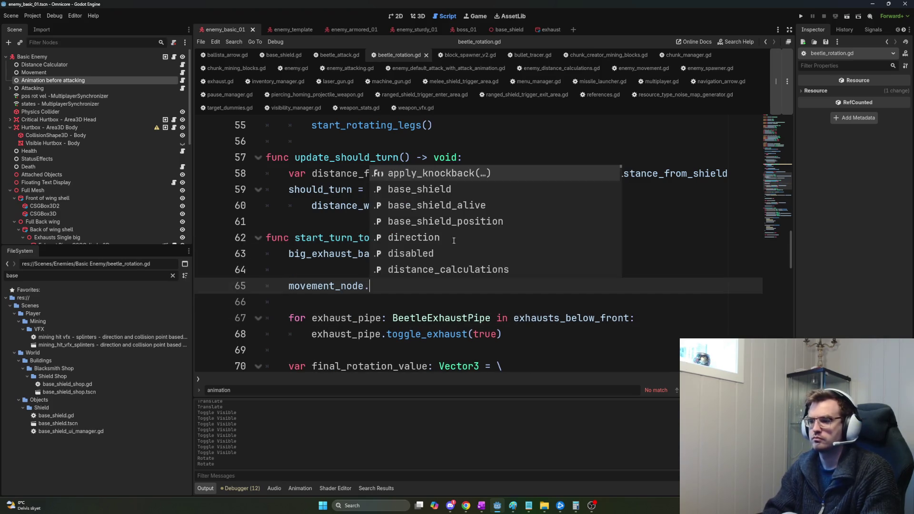
pyautogui.write('speed ')
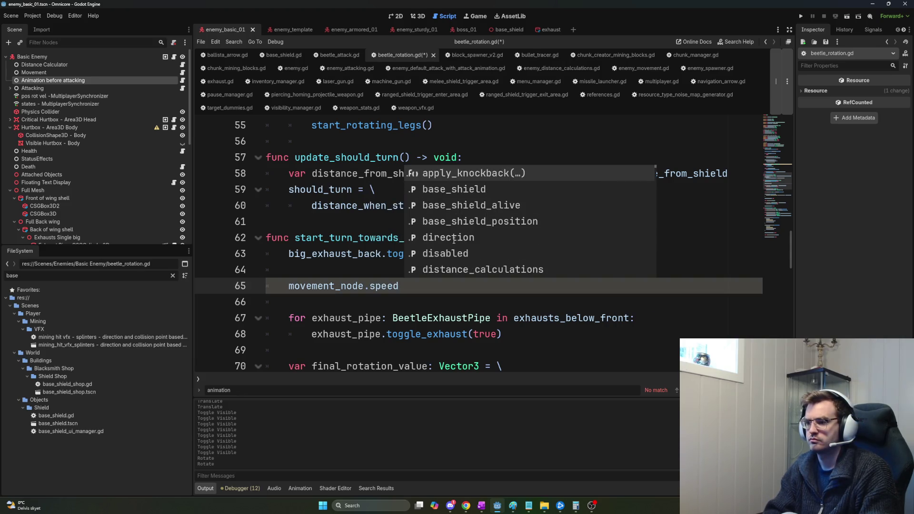
pyautogui.write('*')
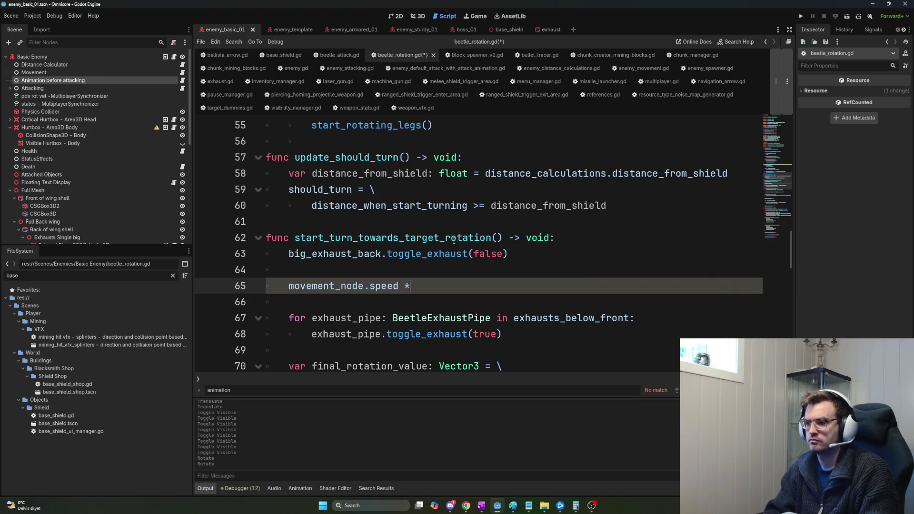
pyautogui.write(' 0.25')
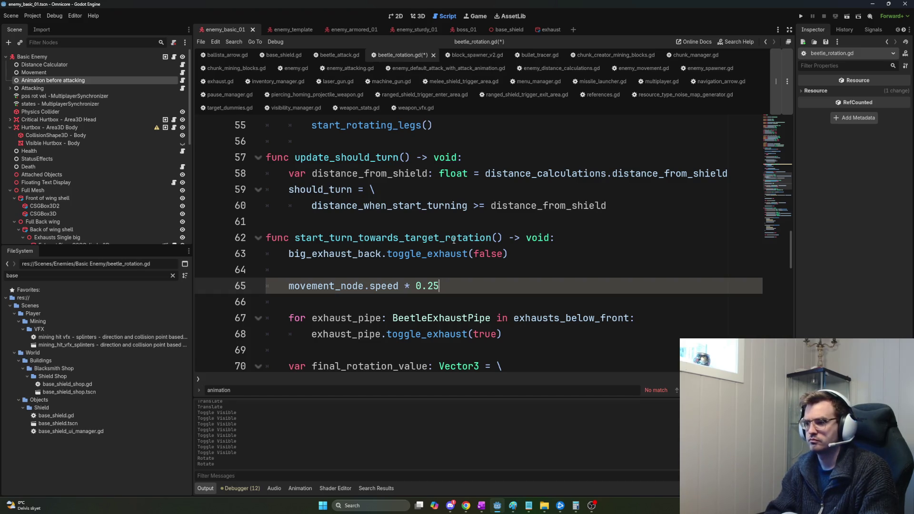
pyautogui.press('BackSpace')
pyautogui.press('BackSpace')
pyautogui.press('BackSpace')
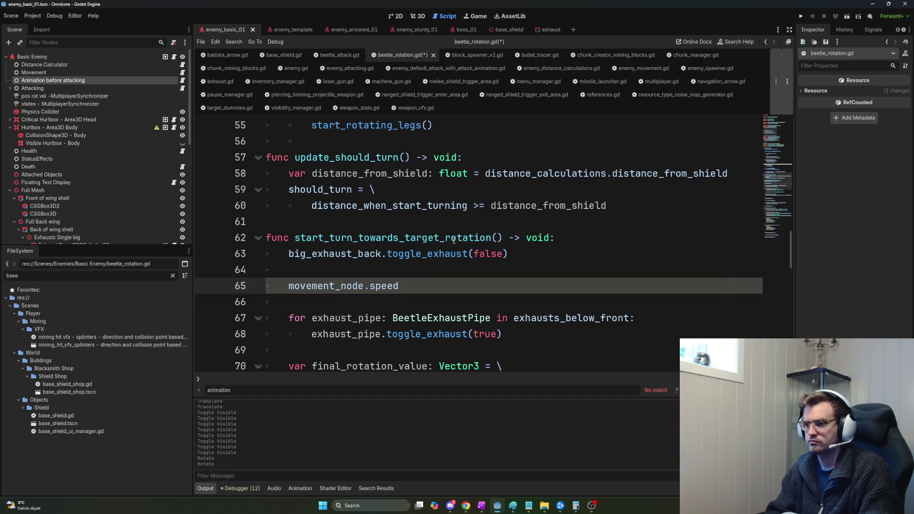
pyautogui.hotkey('shift', 'Home')
pyautogui.press('BackSpace')
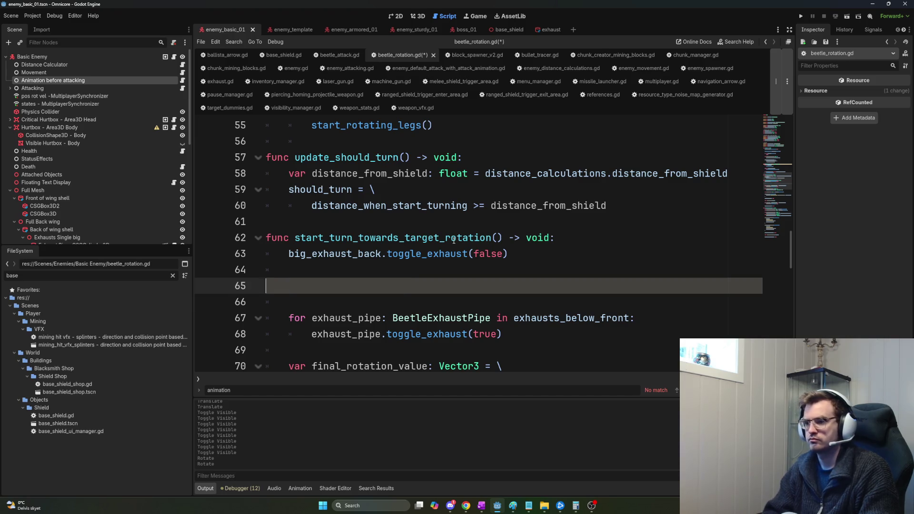
pyautogui.press('BackSpace')
pyautogui.press('BackSpace')
pyautogui.scroll(5, 490, 247)
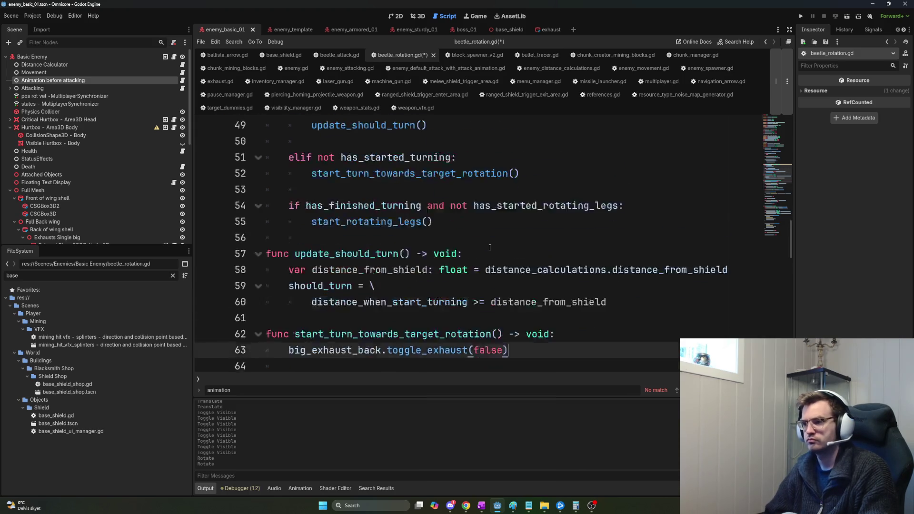
# Insert an empty line between elif not has_started_turning: and start_turn_towards_target_rotation().
pyautogui.scroll(2, 490, 247)
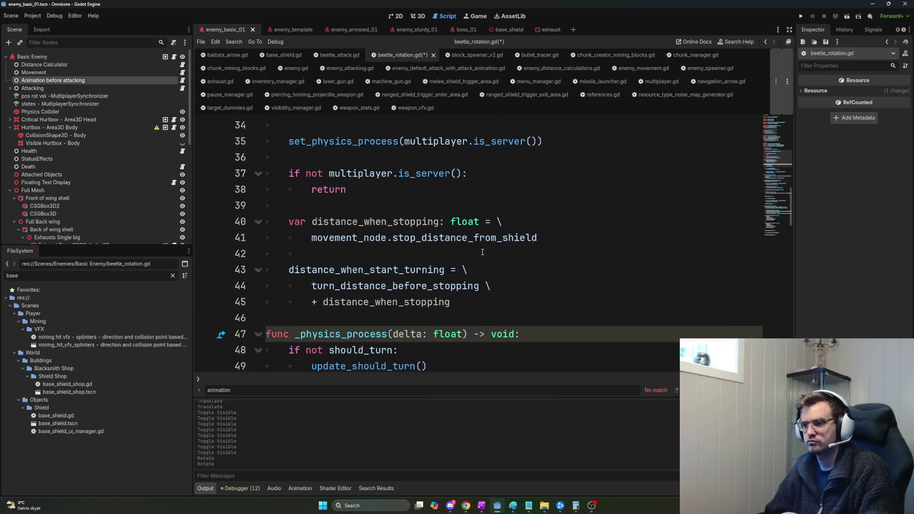
pyautogui.scroll(1, 482, 260)
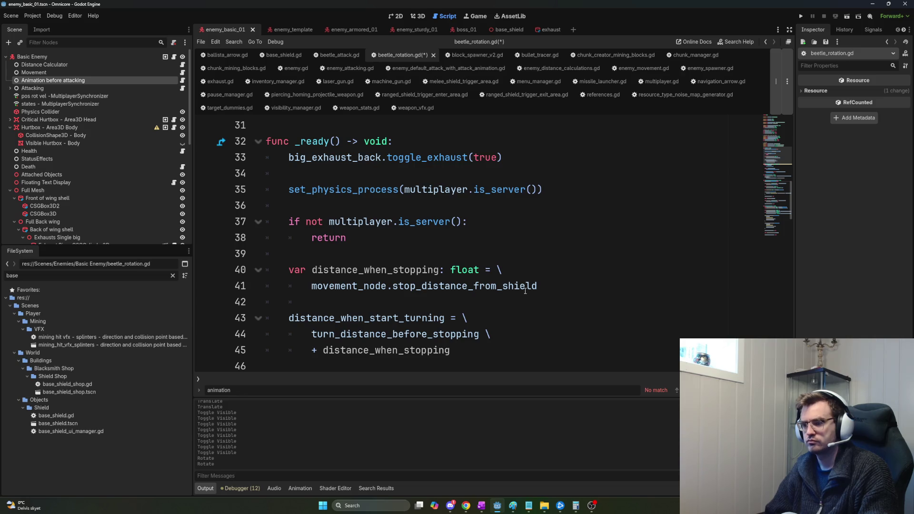
pyautogui.scroll(-5, 430, 257)
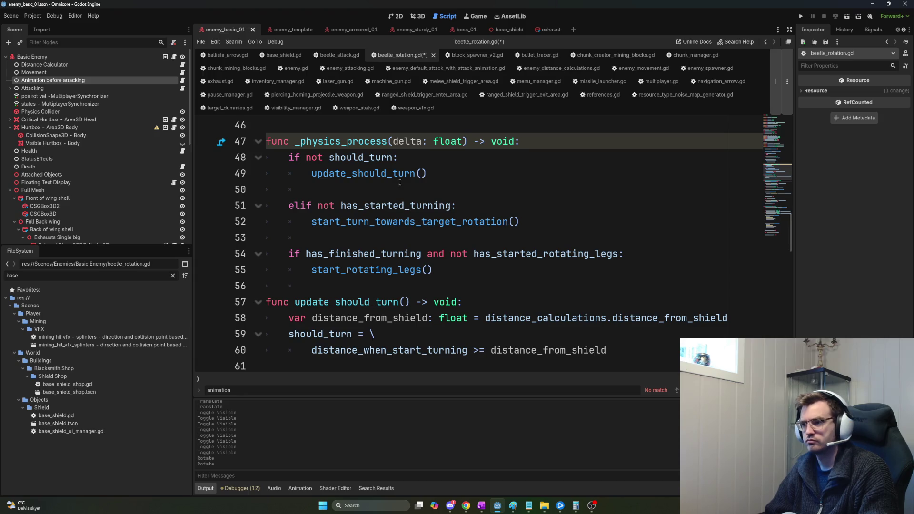
pyautogui.click(434, 189)
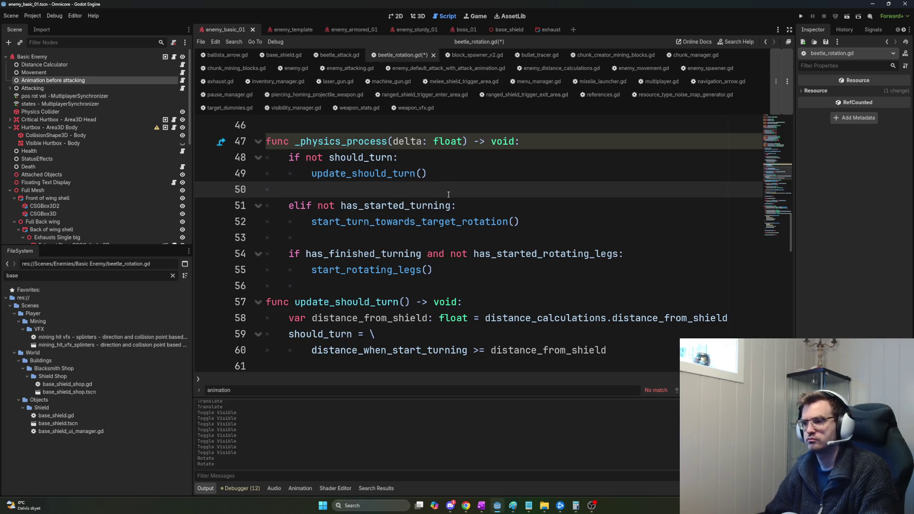
pyautogui.click(478, 209)
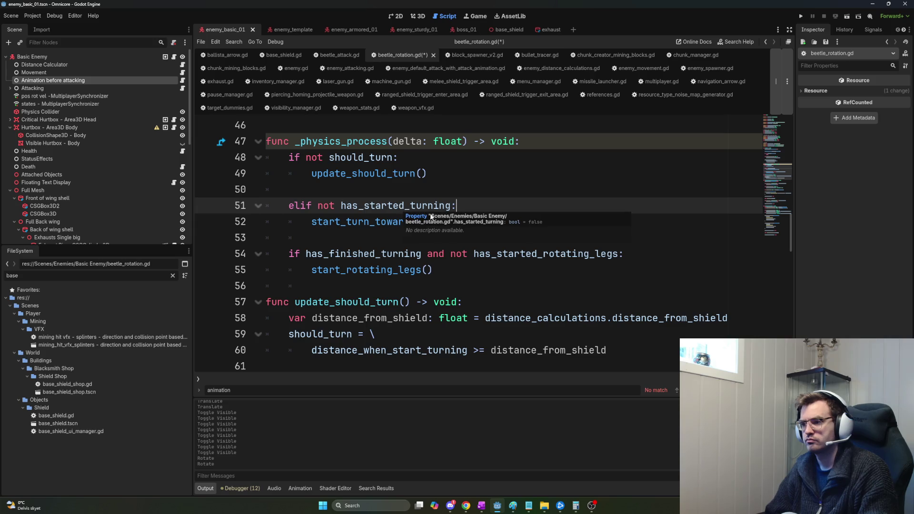
pyautogui.click(360, 221)
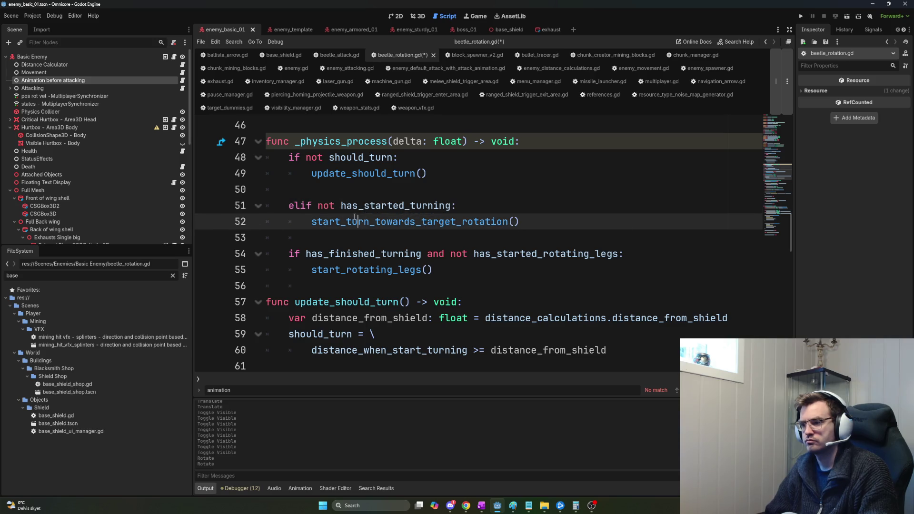
pyautogui.click(458, 203)
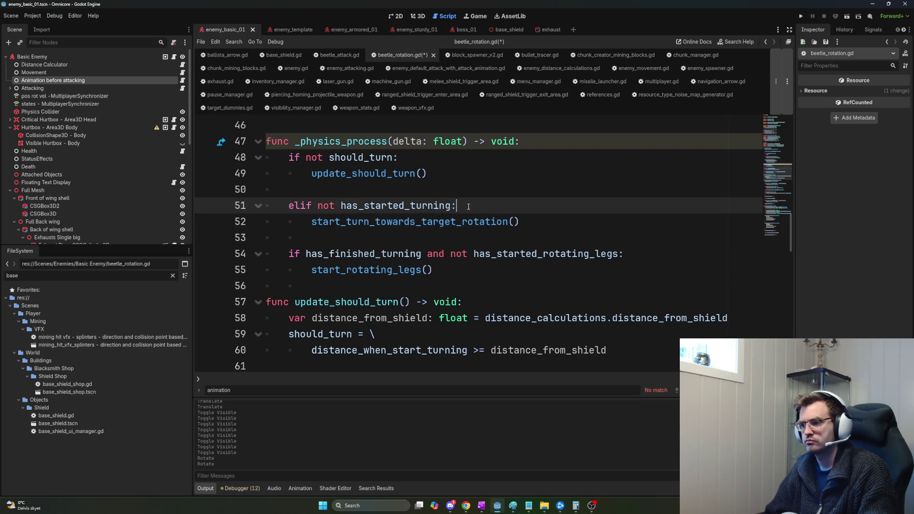
pyautogui.press('Return')
pyautogui.press('Up')
pyautogui.press('Up')
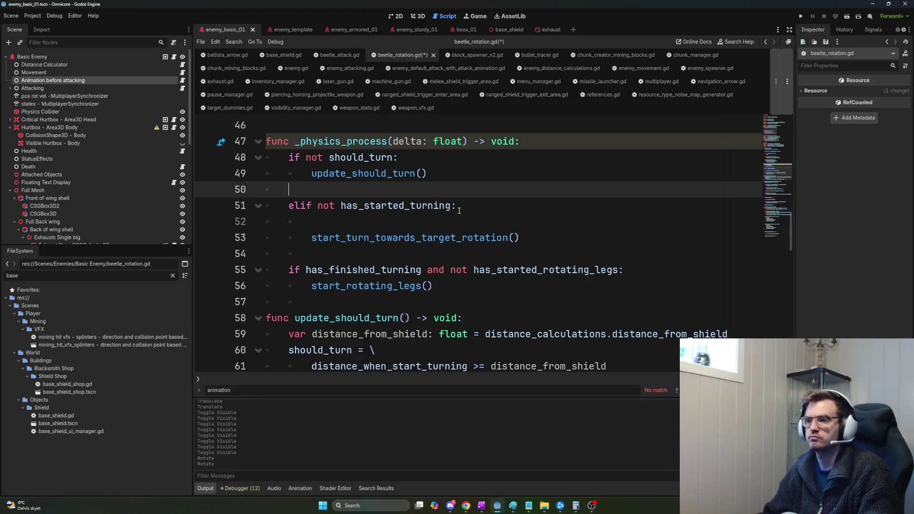
# Add the comment '# Start turning and descending slower' above the elif branch.
pyautogui.press('Return')
pyautogui.write('# Staart')
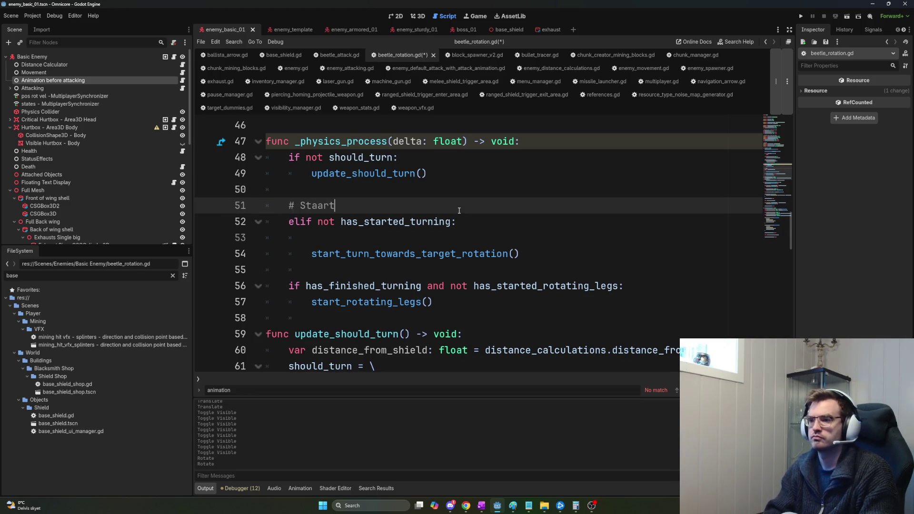
pyautogui.press('BackSpace')
pyautogui.press('BackSpace')
pyautogui.press('BackSpace')
pyautogui.write('rt turning')
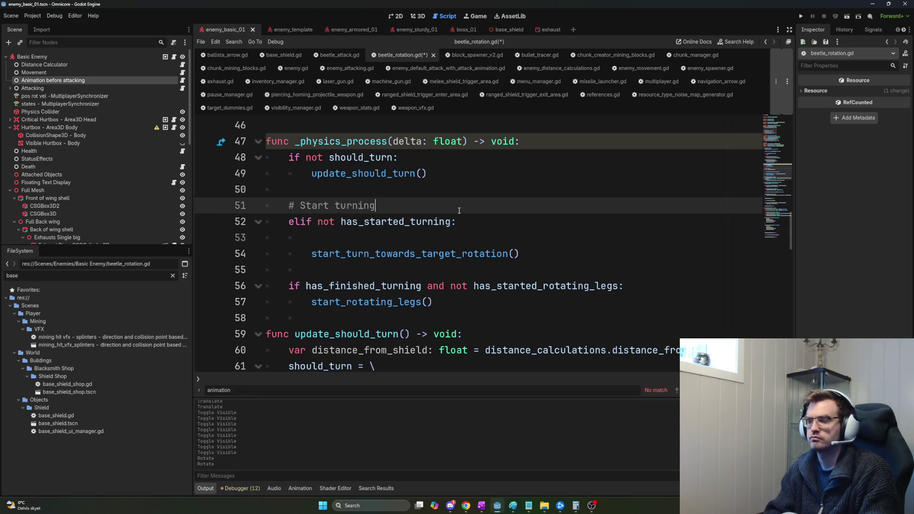
pyautogui.write(' and descendi')
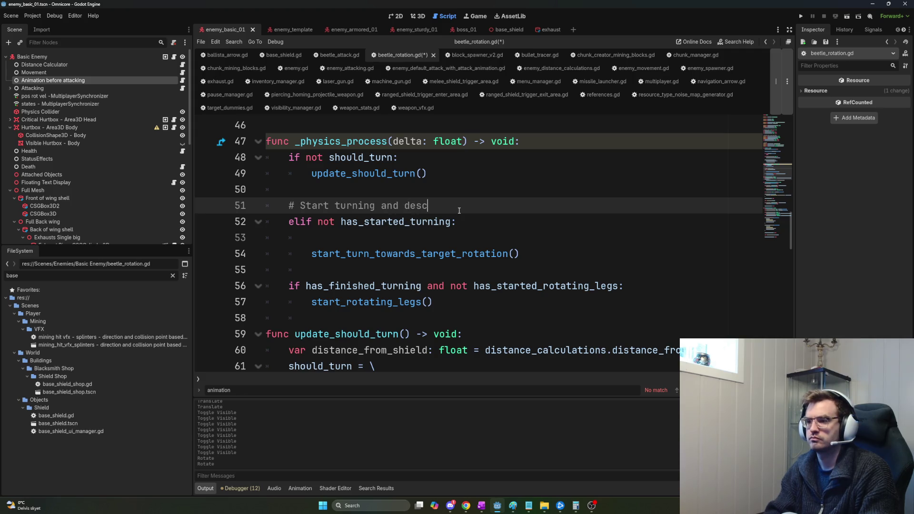
pyautogui.write('ng slower')
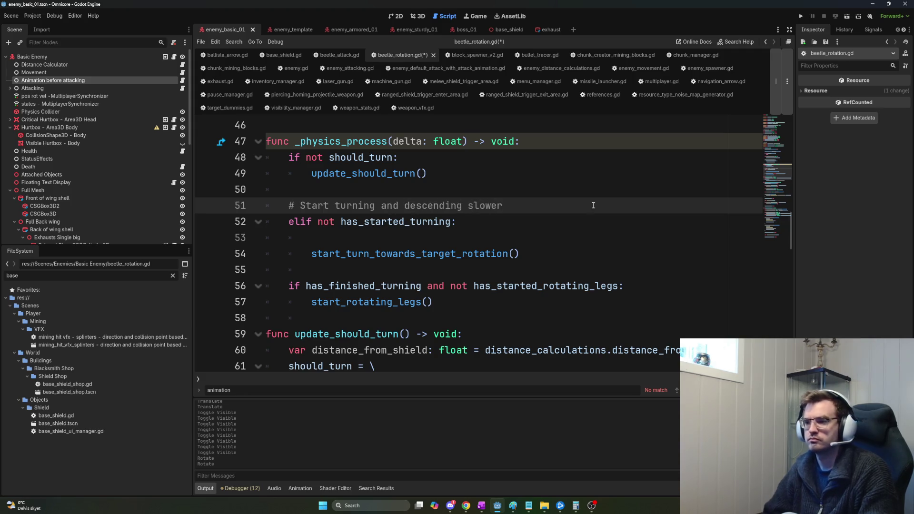
# Indent the blank line inside the elif branch one more level.
pyautogui.click(460, 236)
pyautogui.write('movement')
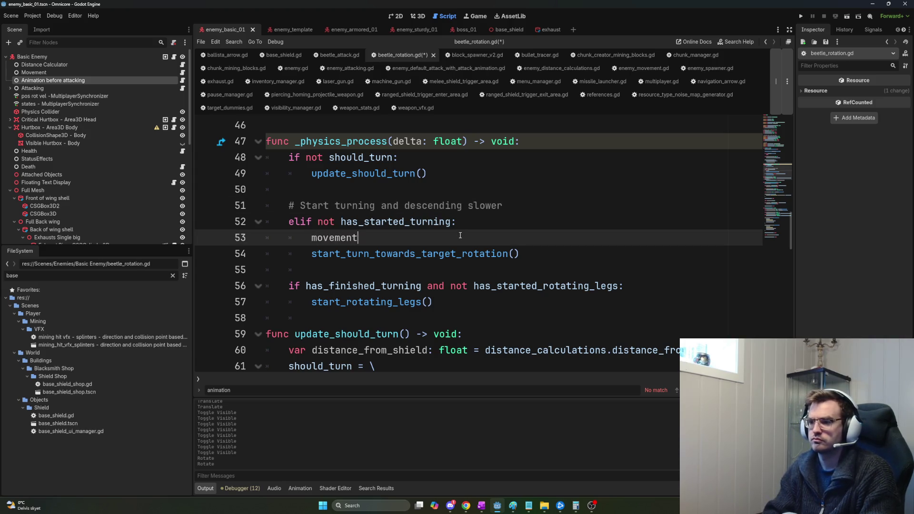
pyautogui.press('Return')
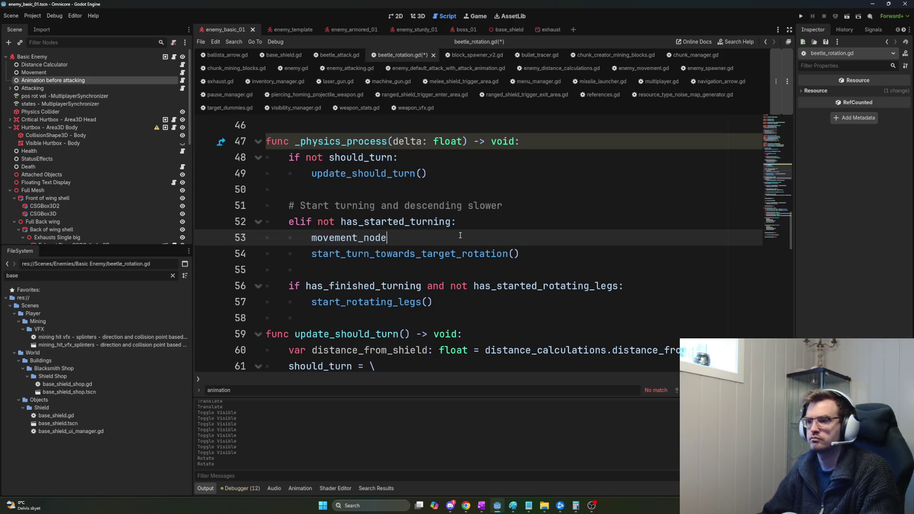
pyautogui.moveTo(387, 237); pyautogui.dragTo(313, 237)
pyautogui.press('BackSpace')
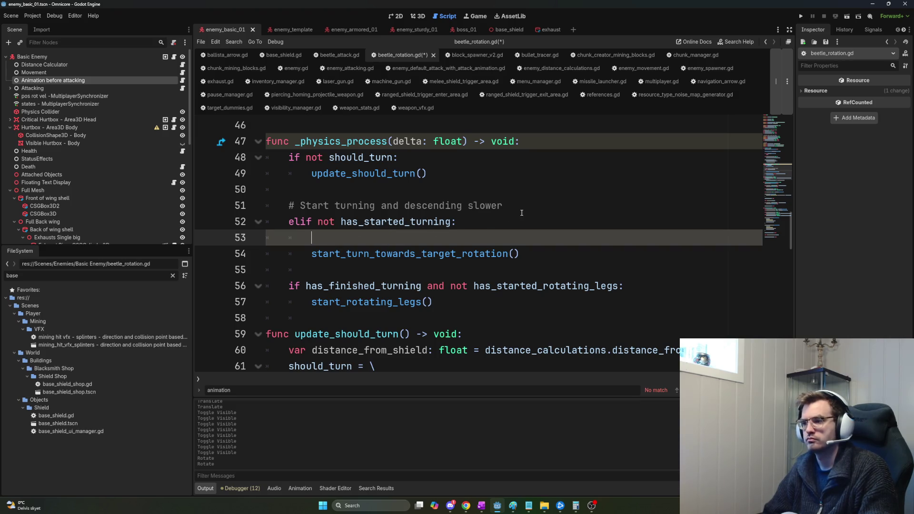
pyautogui.click(525, 208)
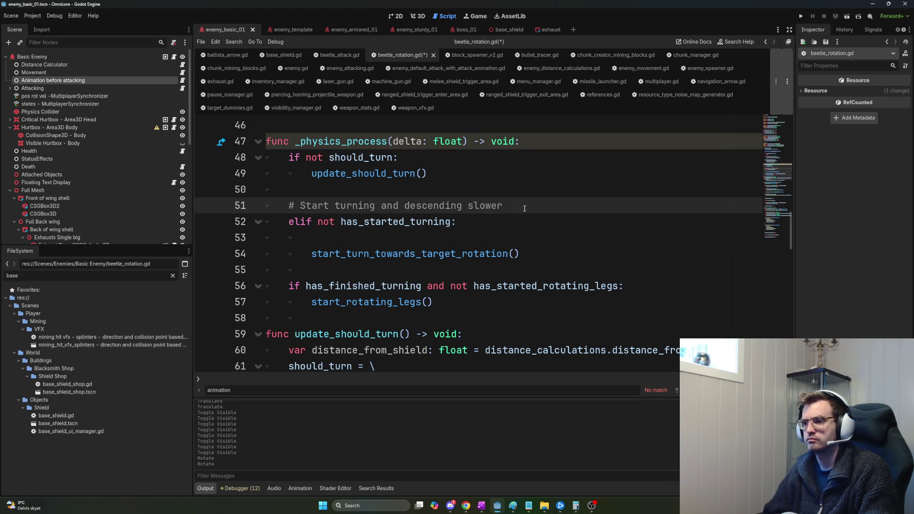
pyautogui.click(474, 239)
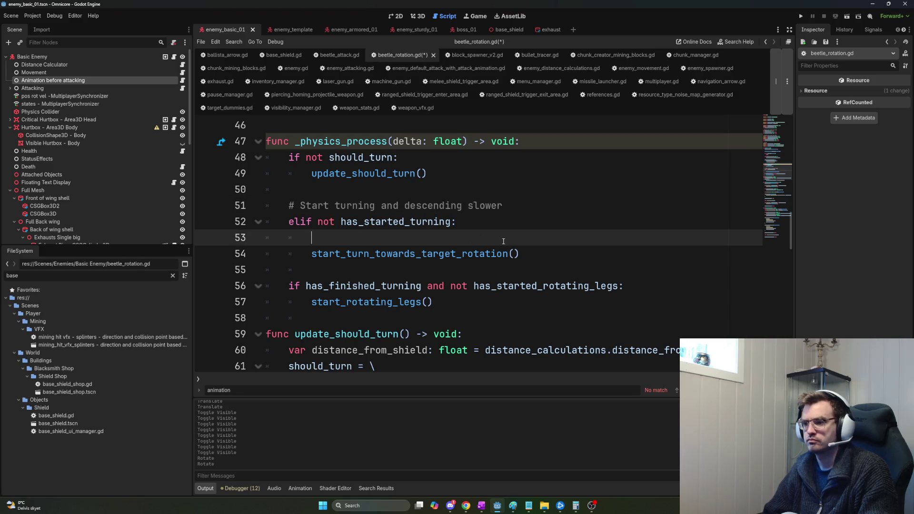
pyautogui.press('Tab')
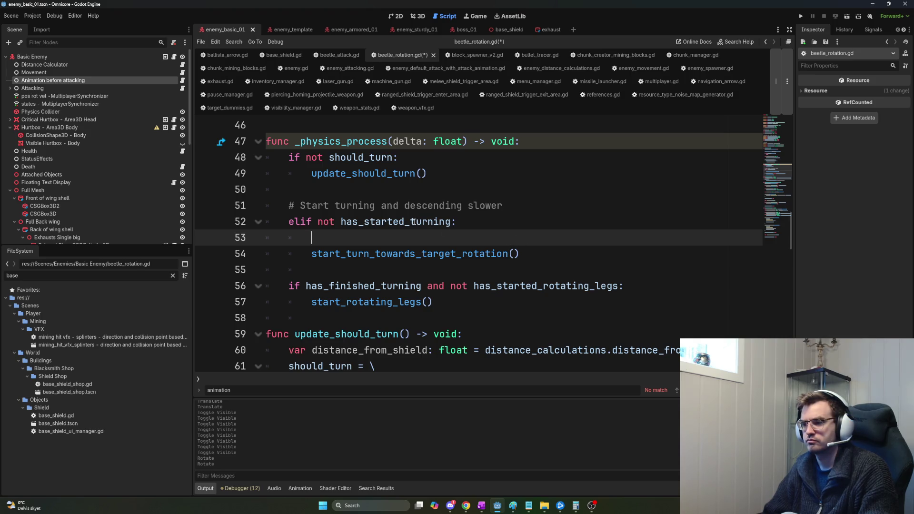
pyautogui.scroll(-2, 448, 231)
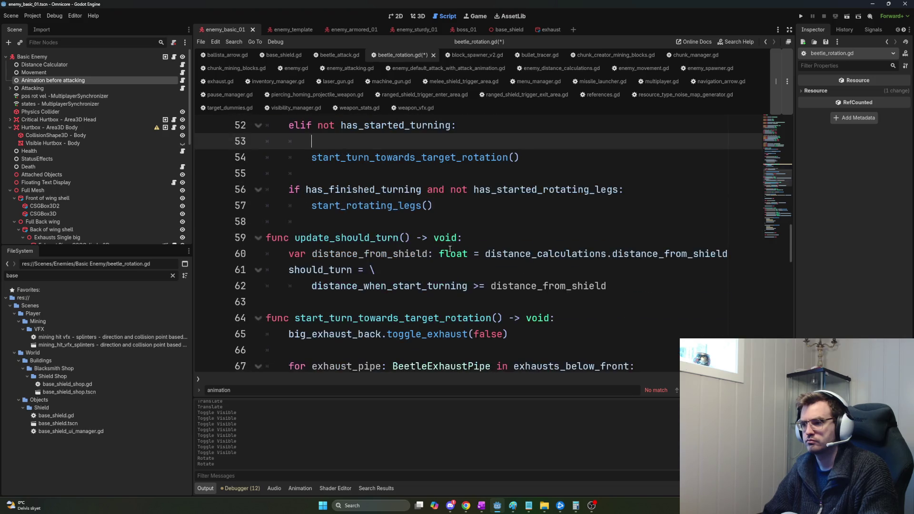
# Review the leg-rotation code, highlighting the has_started_rotating_legs and has_finished_rotating_legs lines.
pyautogui.scroll(-11, 451, 248)
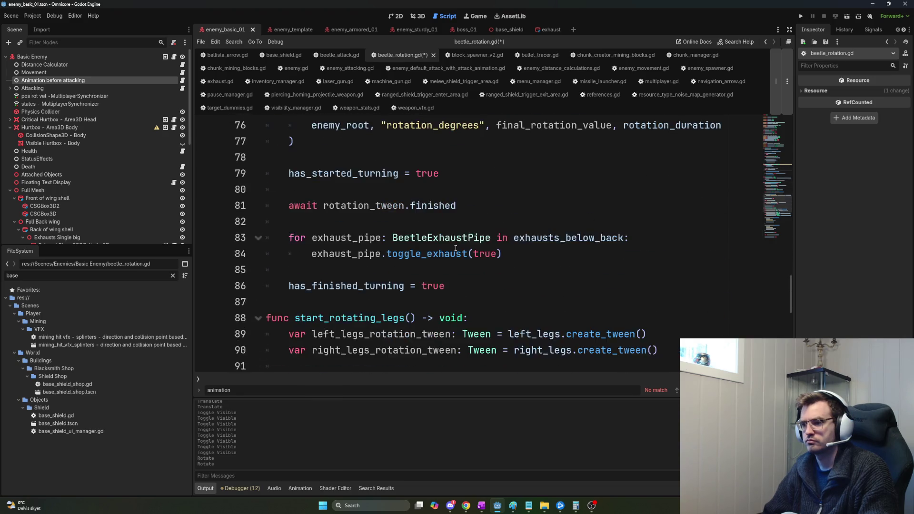
pyautogui.scroll(-4, 456, 248)
pyautogui.scroll(1, 455, 248)
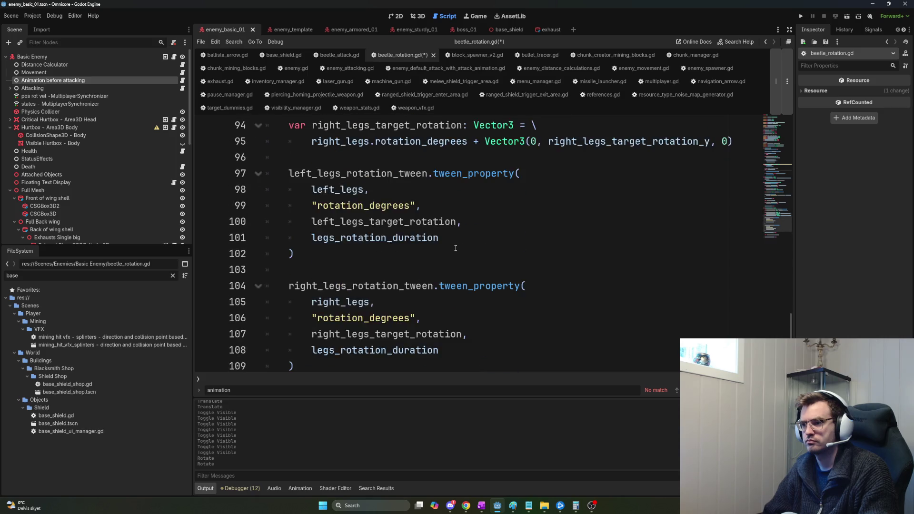
pyautogui.scroll(-3, 456, 248)
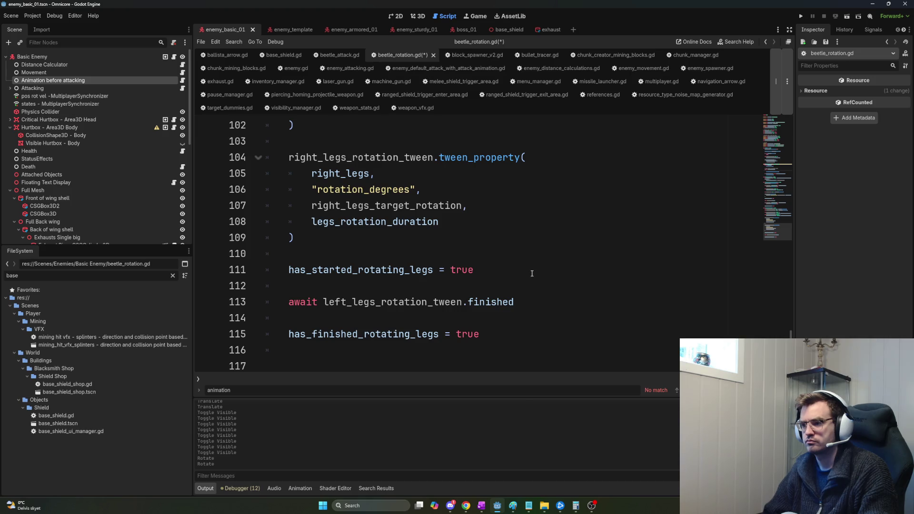
pyautogui.scroll(6, 532, 274)
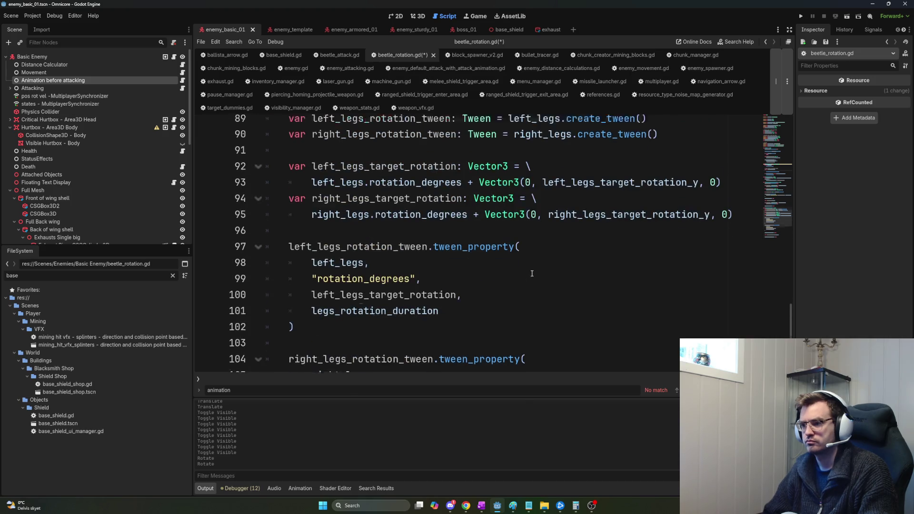
pyautogui.scroll(-6, 532, 273)
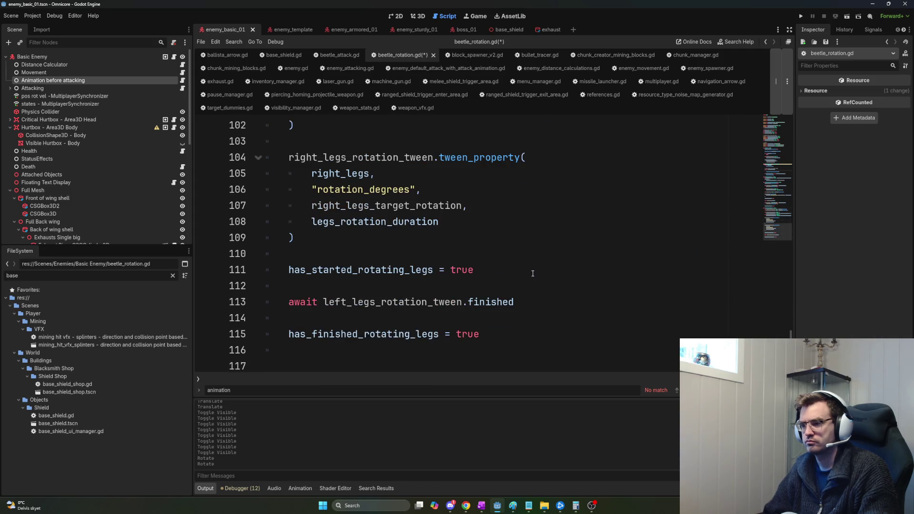
pyautogui.moveTo(288, 269)
pyautogui.mouseDown()
pyautogui.moveTo(429, 288)
pyautogui.moveTo(540, 277)
pyautogui.moveTo(324, 302)
pyautogui.moveTo(283, 297)
pyautogui.mouseUp()
pyautogui.moveTo(507, 334); pyautogui.dragTo(280, 331)
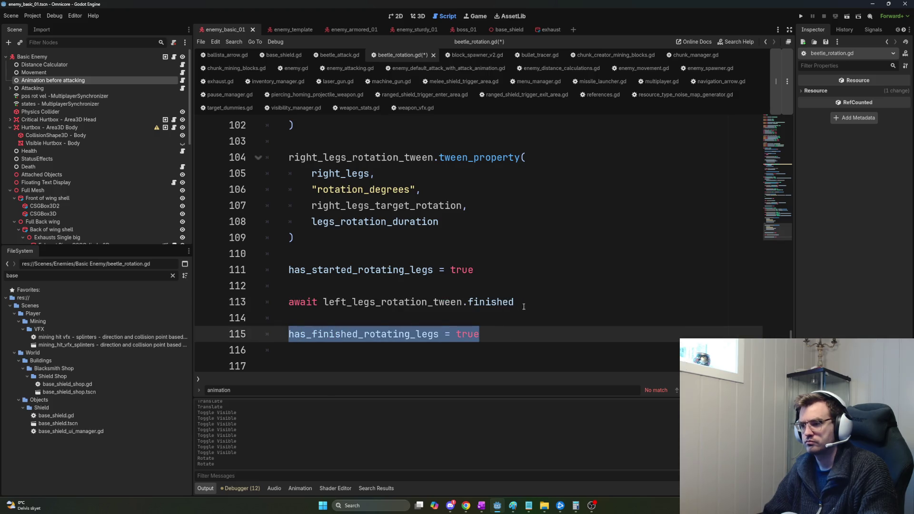
pyautogui.scroll(12, 520, 305)
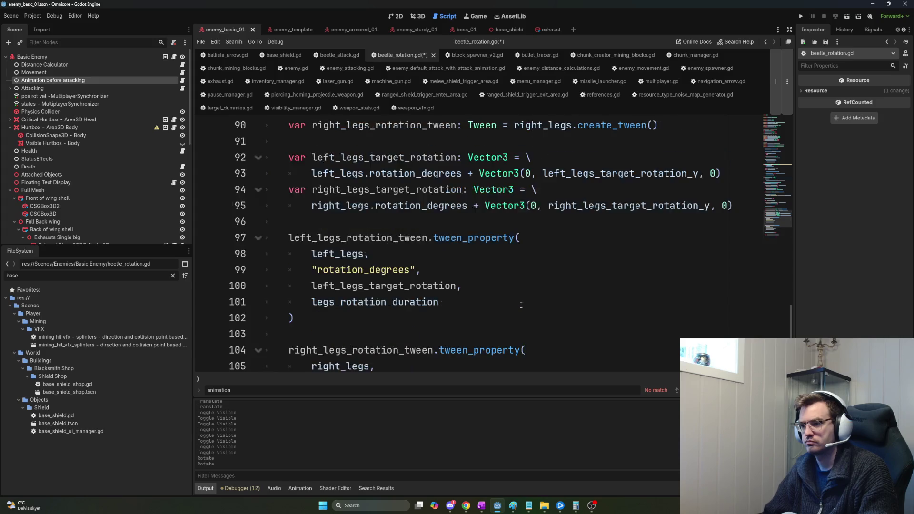
pyautogui.scroll(7, 521, 304)
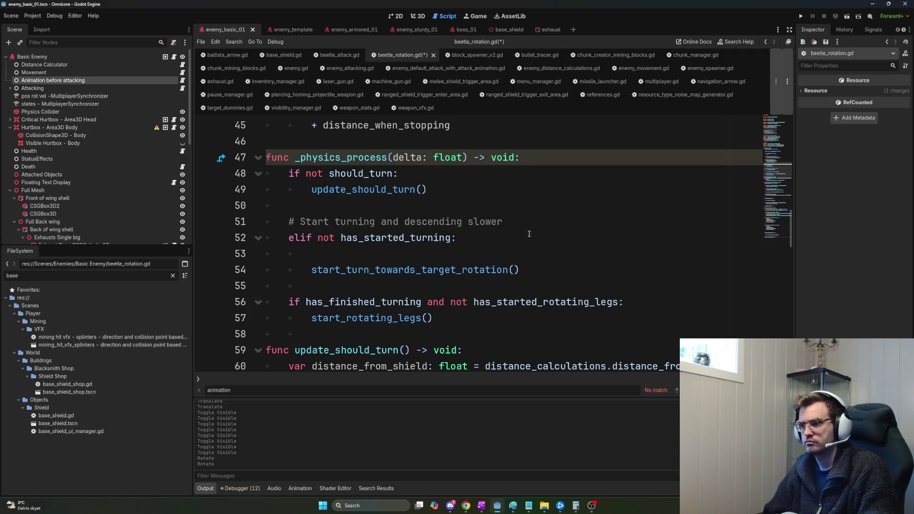
# Delete the blank line 53 inside the elif not has_started_turning branch.
pyautogui.click(447, 252)
pyautogui.press('BackSpace')
pyautogui.press('BackSpace')
pyautogui.press('BackSpace')
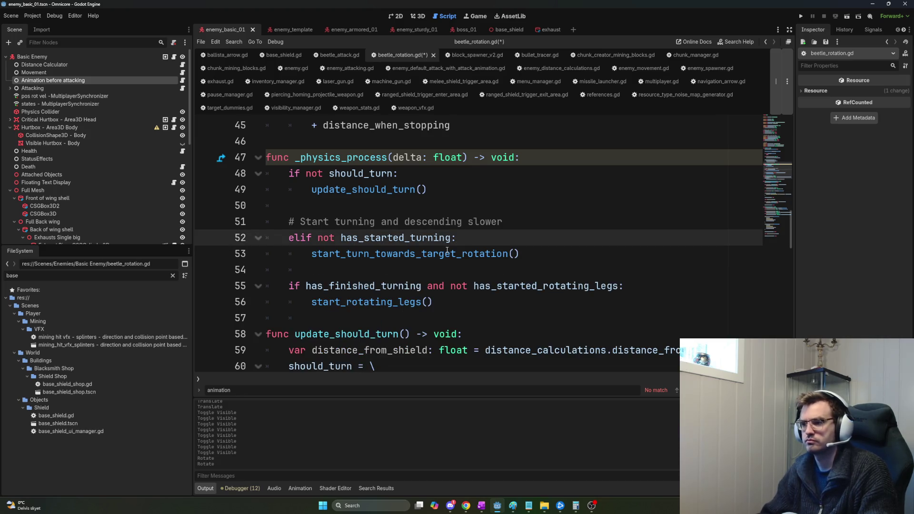
pyautogui.press('Up')
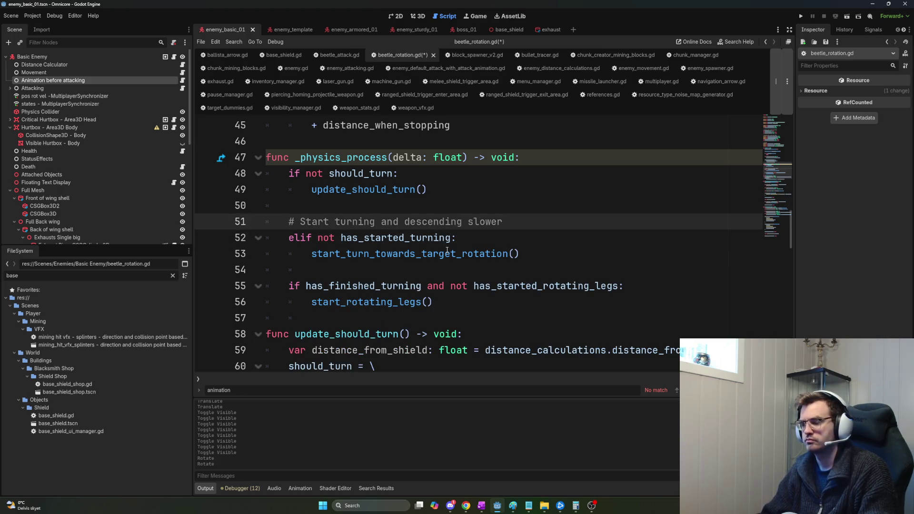
pyautogui.press('End')
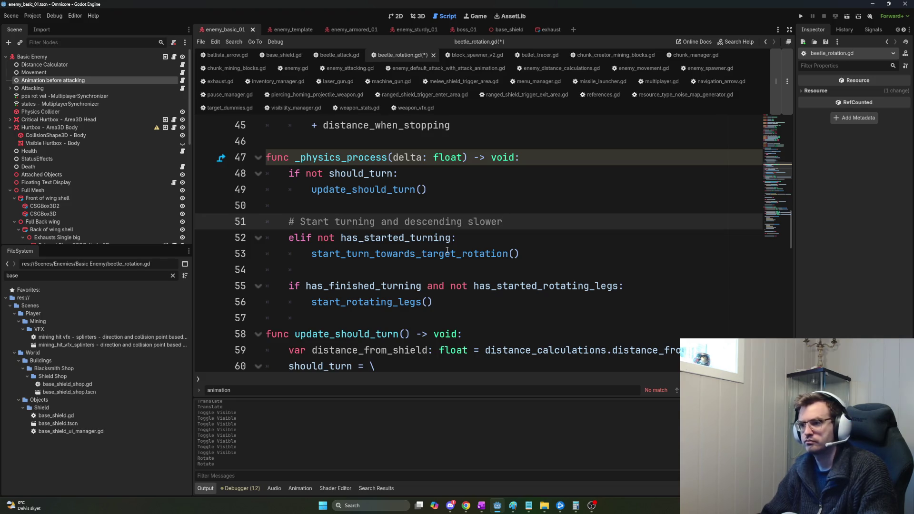
pyautogui.press('Up')
pyautogui.press('Up')
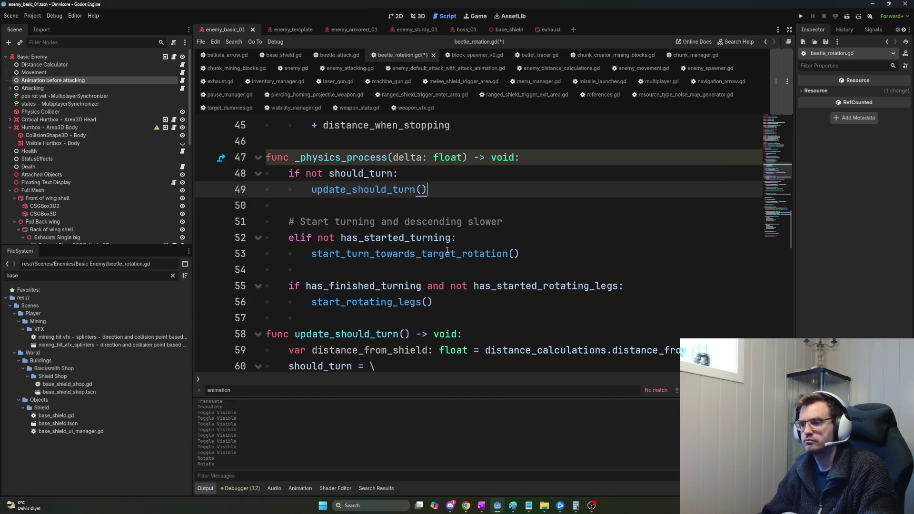
# Add a 'return' line after the update_should_turn() call.
pyautogui.press('Return')
pyautogui.write('return')
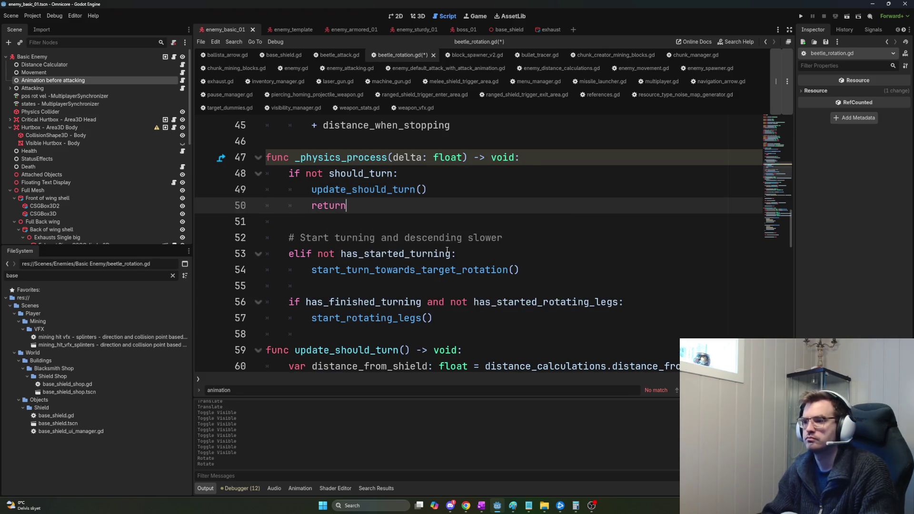
pyautogui.press('Down')
pyautogui.press('Down')
pyautogui.press('Up')
pyautogui.press('Up')
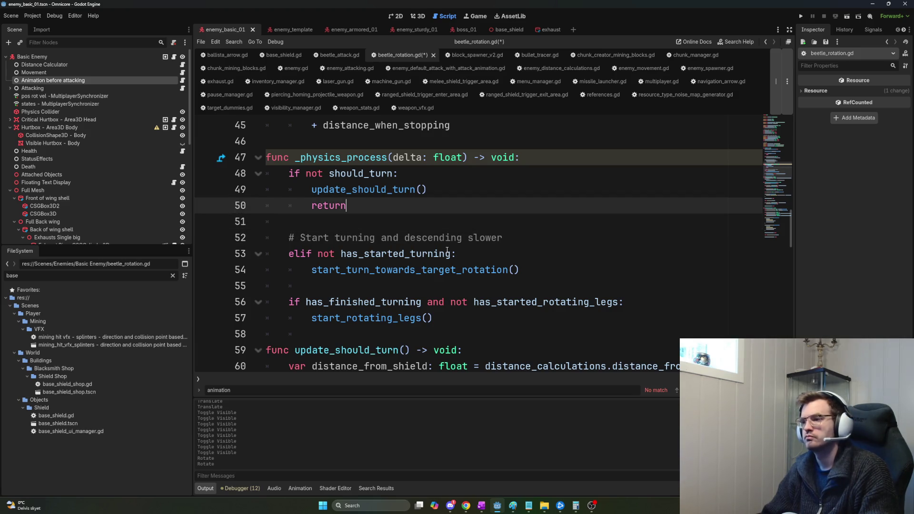
pyautogui.press('Down')
pyautogui.press('Down')
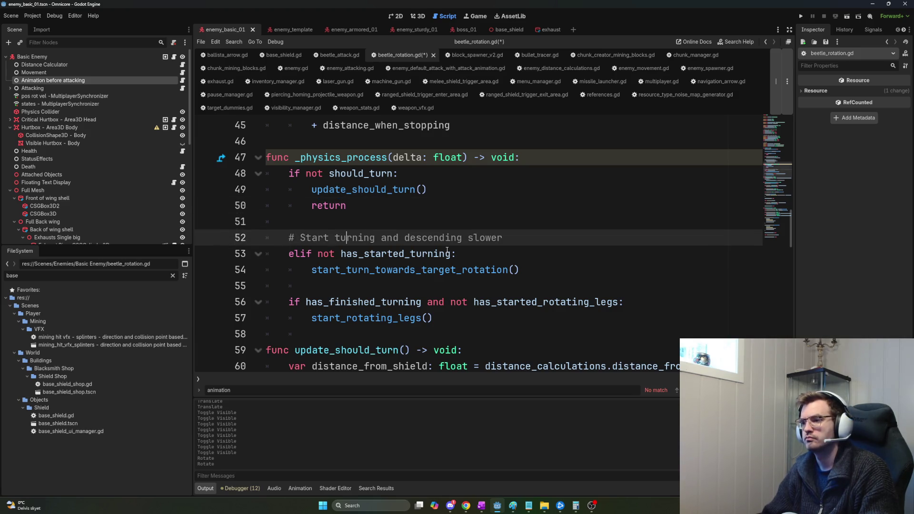
# Turn the elif on line 53 into a plain if, with a blank line above it.
pyautogui.moveTo(341, 255); pyautogui.dragTo(313, 256)
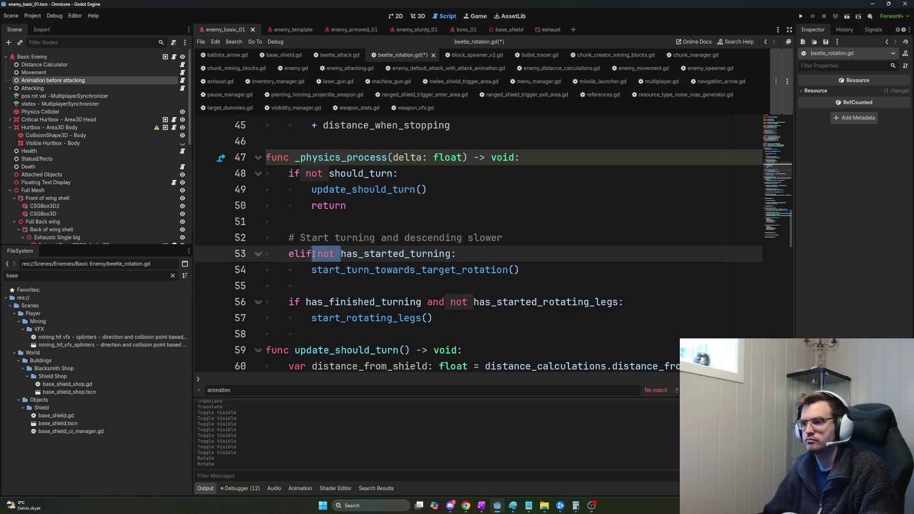
pyautogui.press('Home')
pyautogui.hotkey('shift', 'Right')
pyautogui.hotkey('shift', 'Right')
pyautogui.press('Delete')
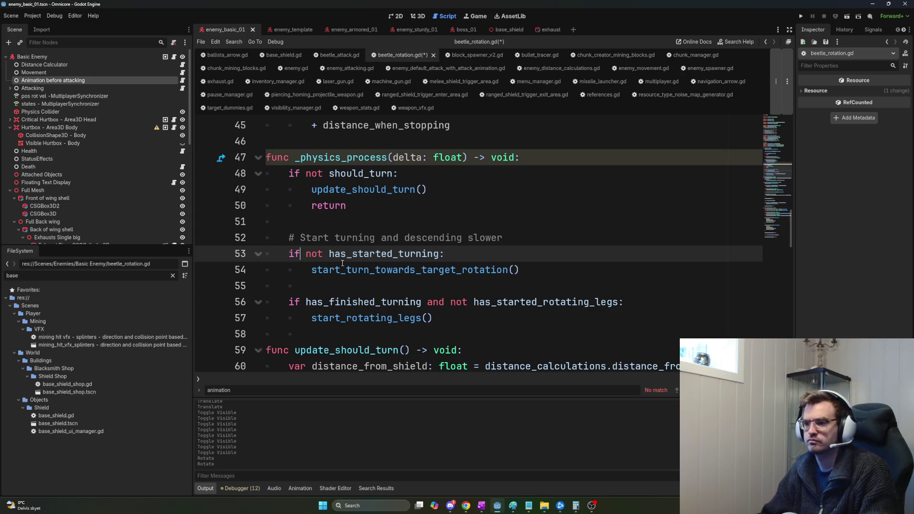
pyautogui.press('Up')
pyautogui.press('Down')
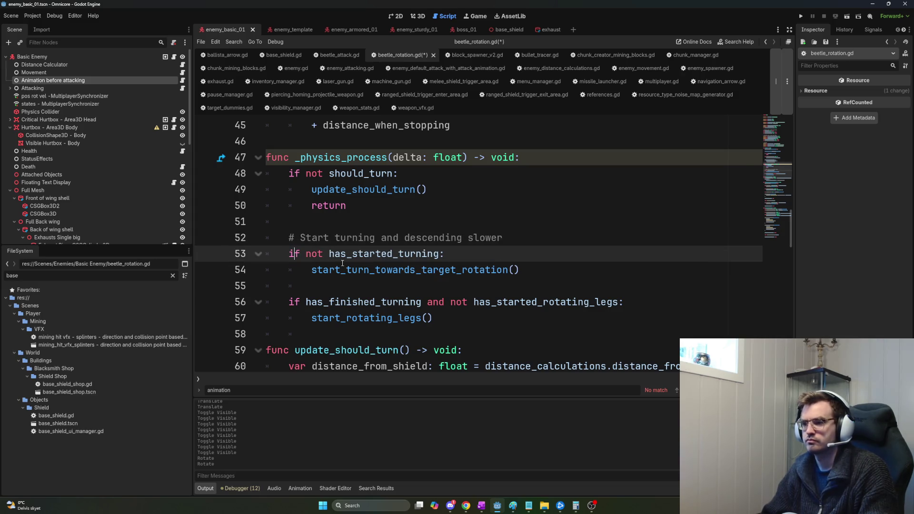
pyautogui.press('Return')
pyautogui.press('Up')
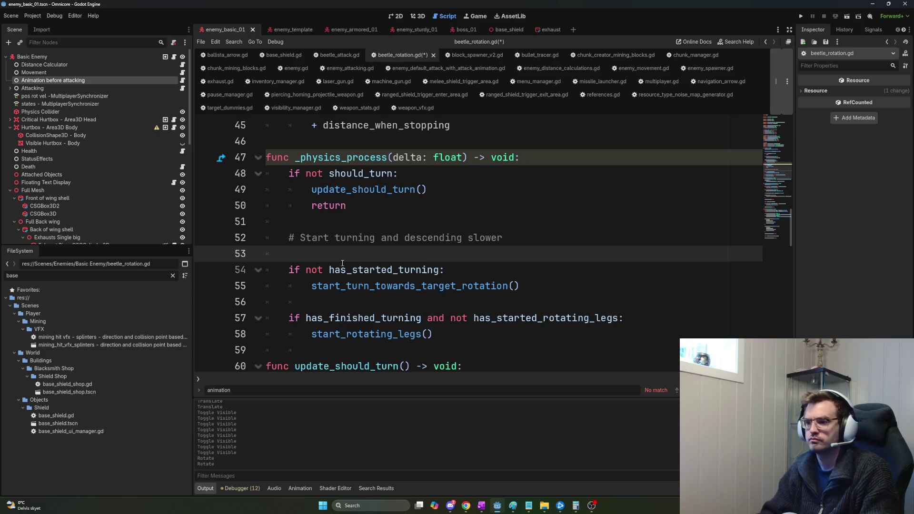
# Add the comment '# No animations before starting to turn' at the top of _physics_process.
pyautogui.press('Up')
pyautogui.press('Up')
pyautogui.press('Up')
pyautogui.press('Down')
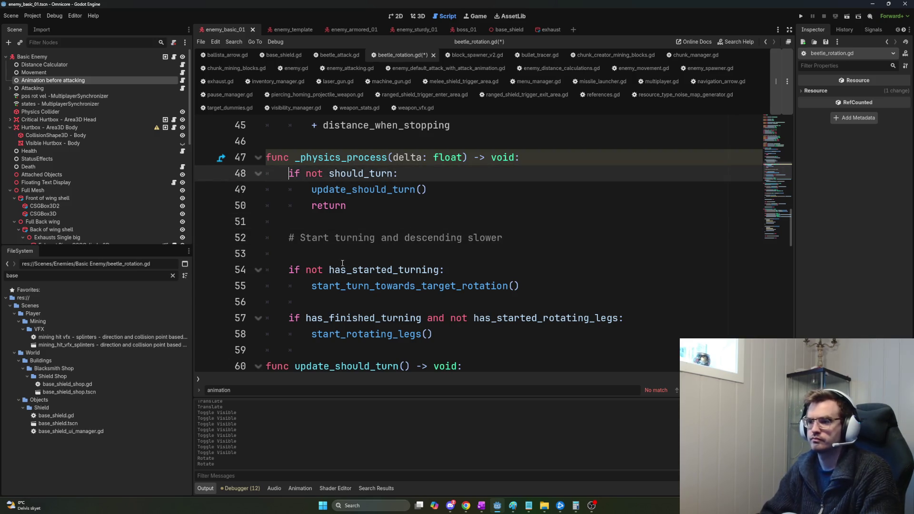
pyautogui.press('Return')
pyautogui.press('Up')
pyautogui.write('# D')
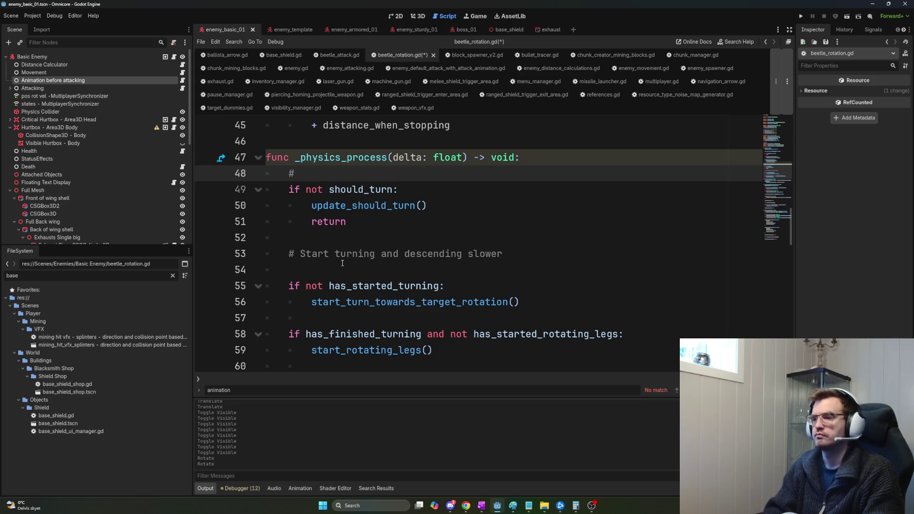
pyautogui.press('BackSpace')
pyautogui.write('No animations b')
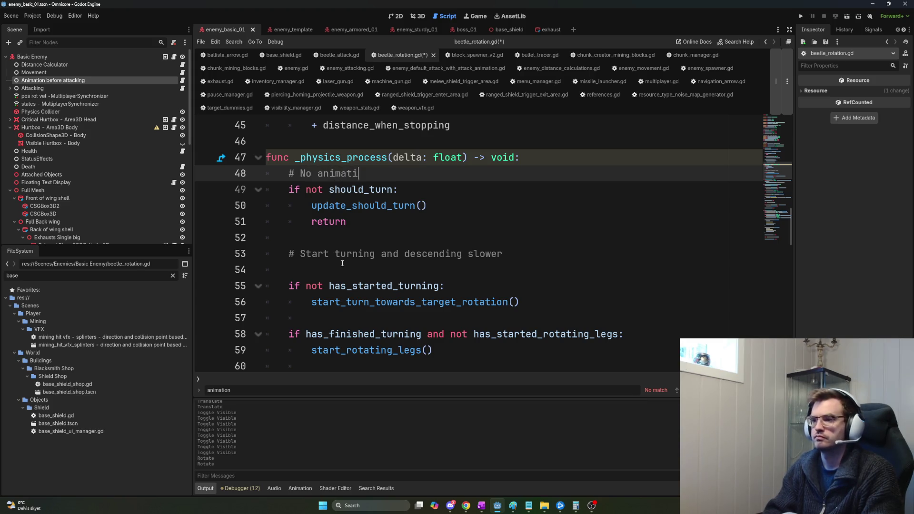
pyautogui.write('efore turning')
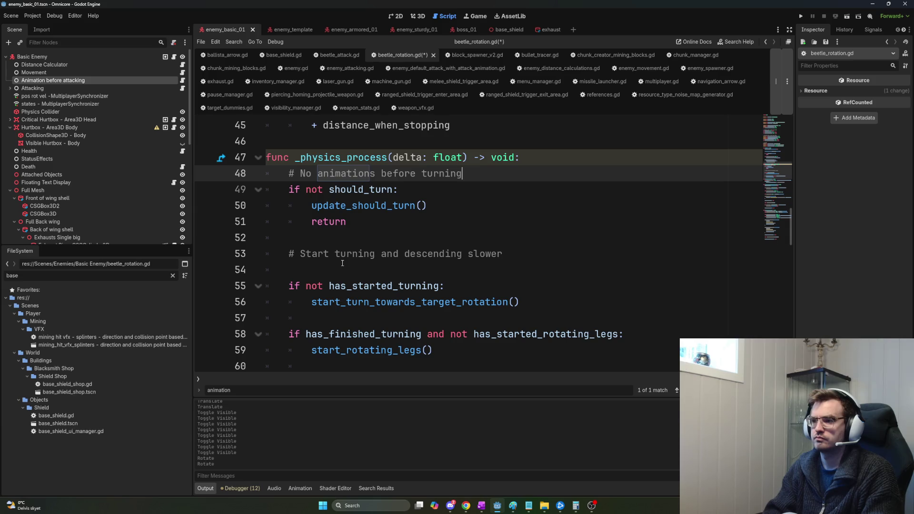
pyautogui.press('BackSpace')
pyautogui.press('BackSpace')
pyautogui.press('BackSpace')
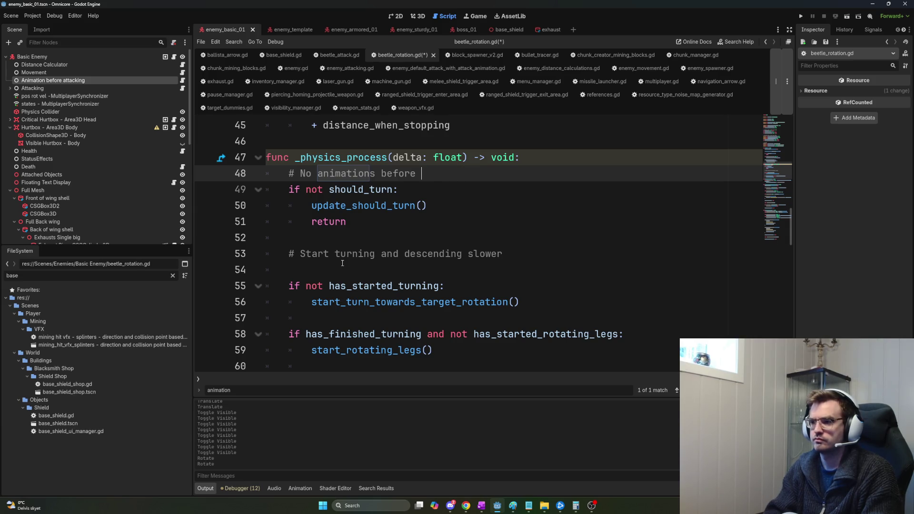
pyautogui.write('starting to turn')
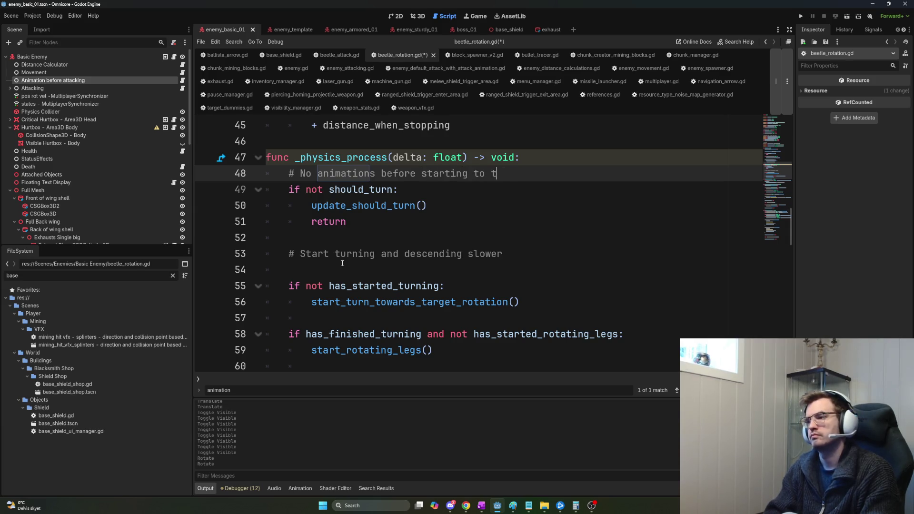
pyautogui.press('Down')
pyautogui.press('Down')
pyautogui.press('Down')
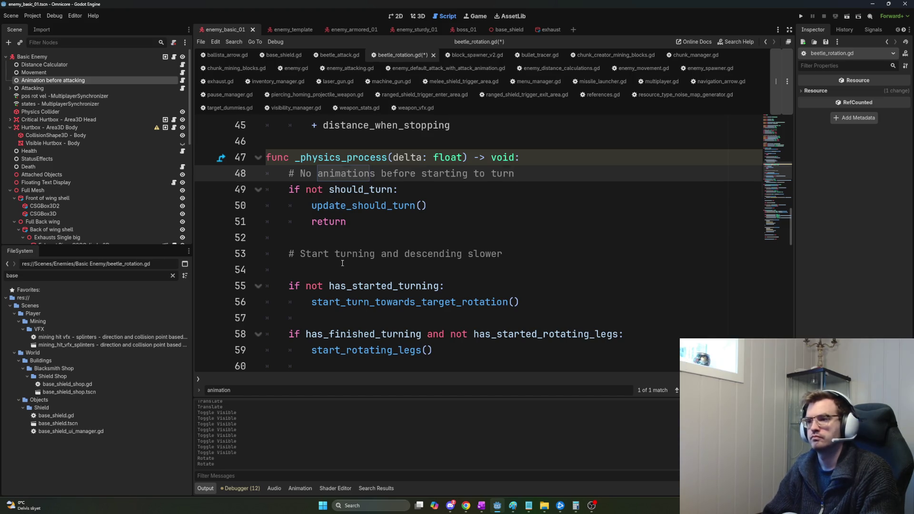
pyautogui.press('Down')
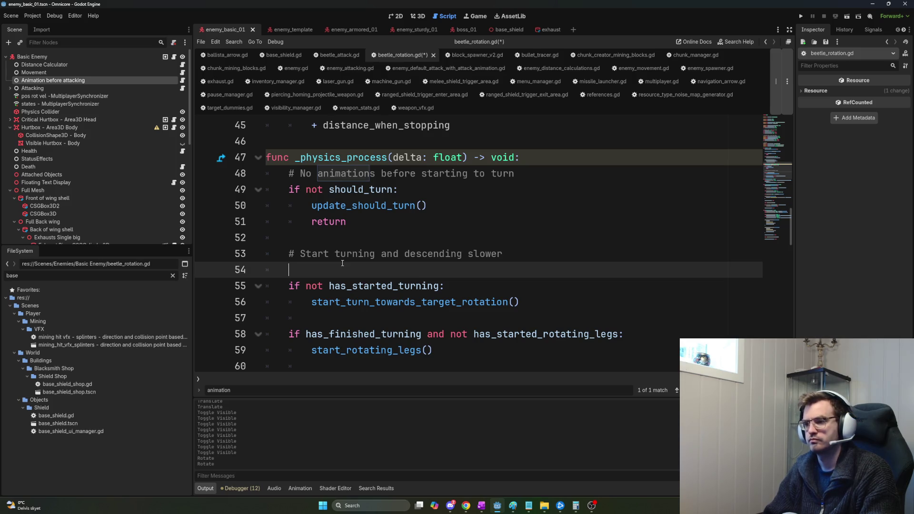
# Reword the comment to 'When should_turn, start' and remove the blank line below it.
pyautogui.doubleClick(320, 253)
pyautogui.write('When should_turn, start')
pyautogui.press('Down')
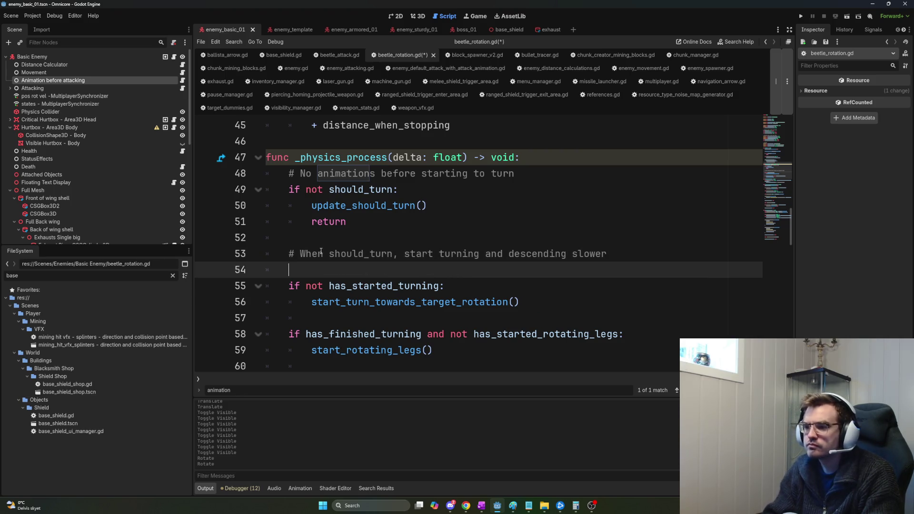
pyautogui.press('BackSpace')
pyautogui.press('BackSpace')
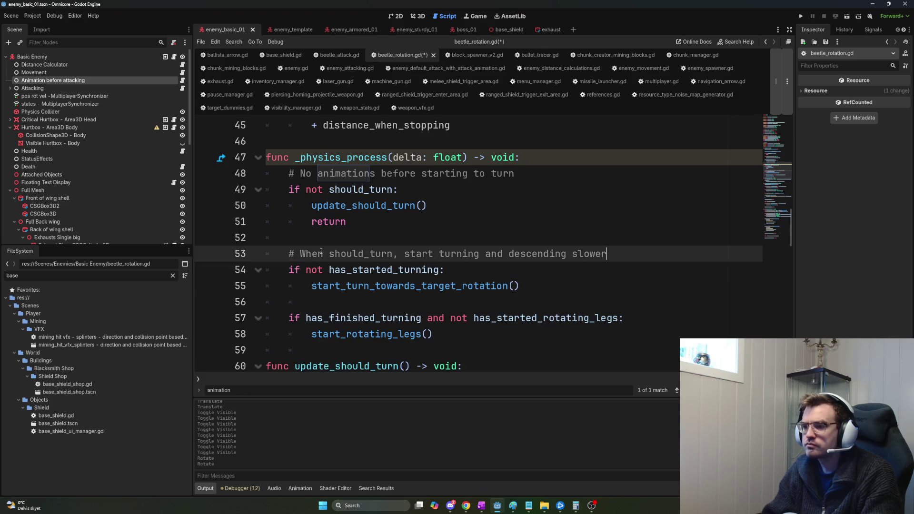
# Add a 'movement_node.speed -= delta' line after the turn-towards-target call.
pyautogui.press('Down')
pyautogui.press('Down')
pyautogui.press('Down')
pyautogui.press('Up')
pyautogui.press('End')
pyautogui.press('Return')
pyautogui.press('Return')
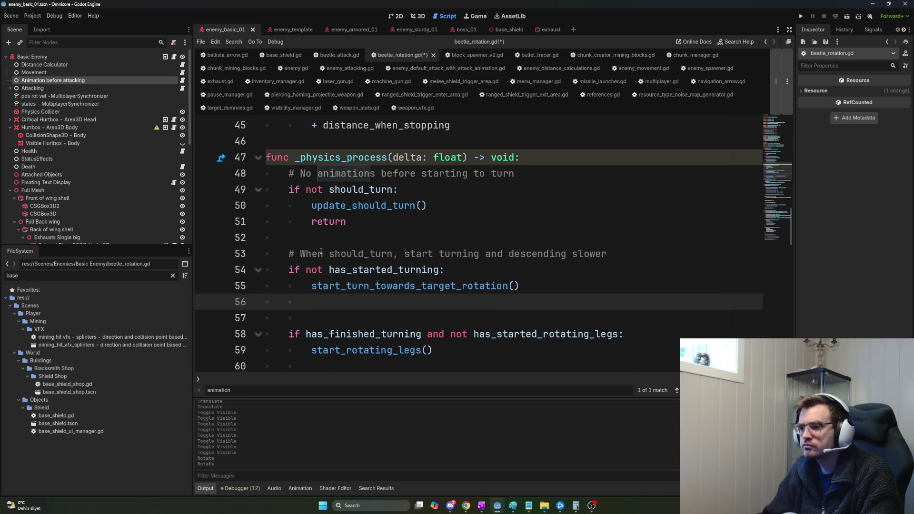
pyautogui.press('Up')
pyautogui.press('BackSpace')
pyautogui.write('movement_no')
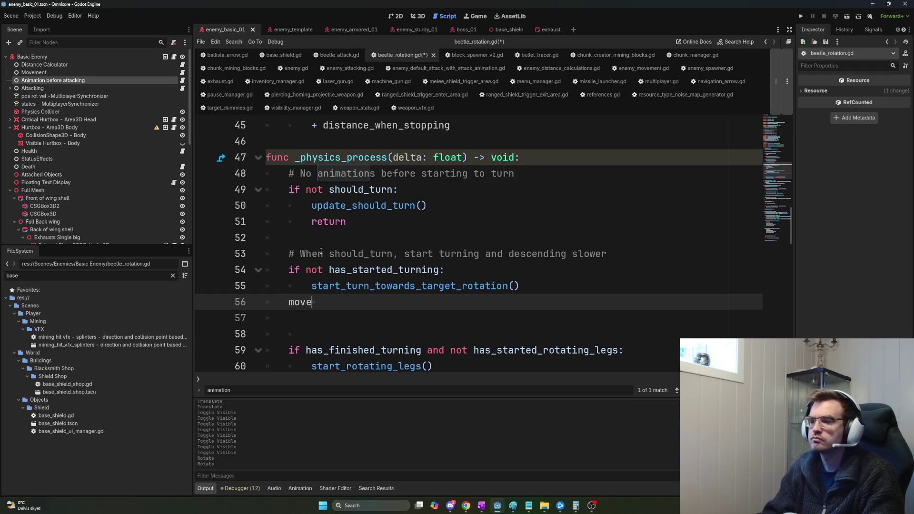
pyautogui.write('de.')
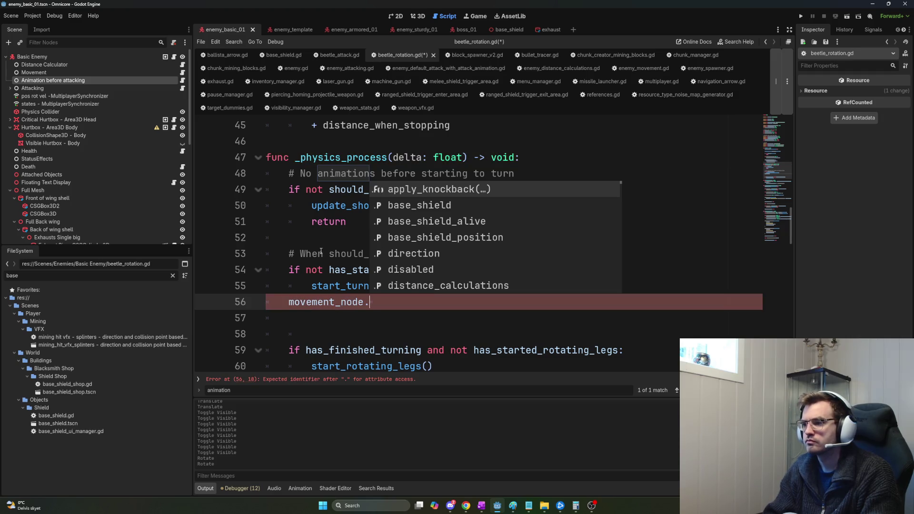
pyautogui.write('speed')
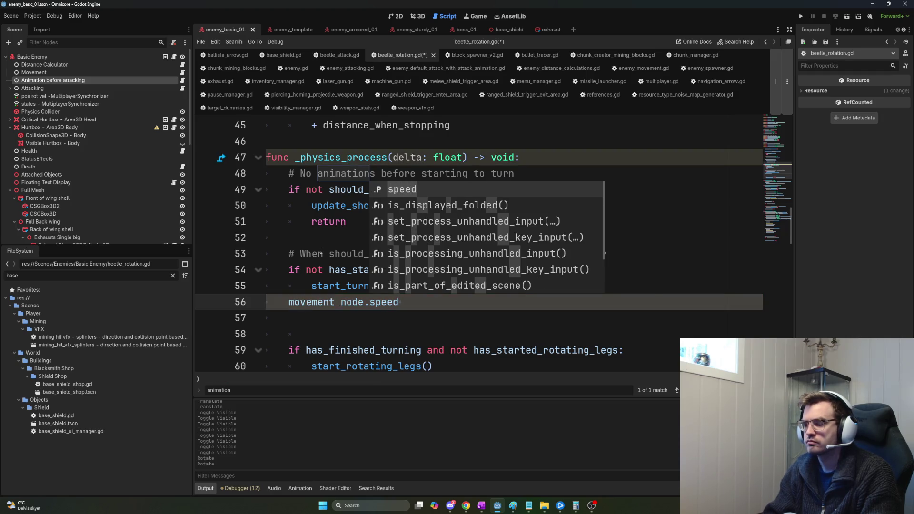
pyautogui.write(' -= de')
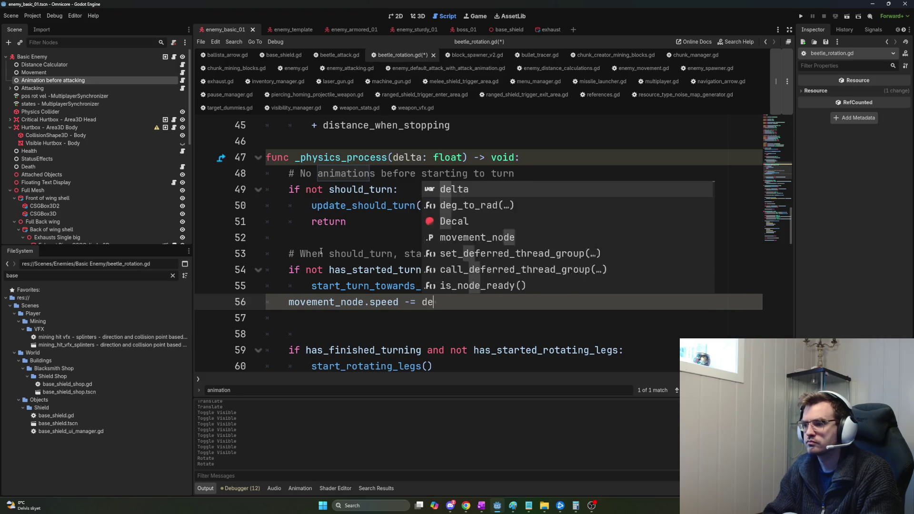
pyautogui.write('lta')
pyautogui.press('Escape')
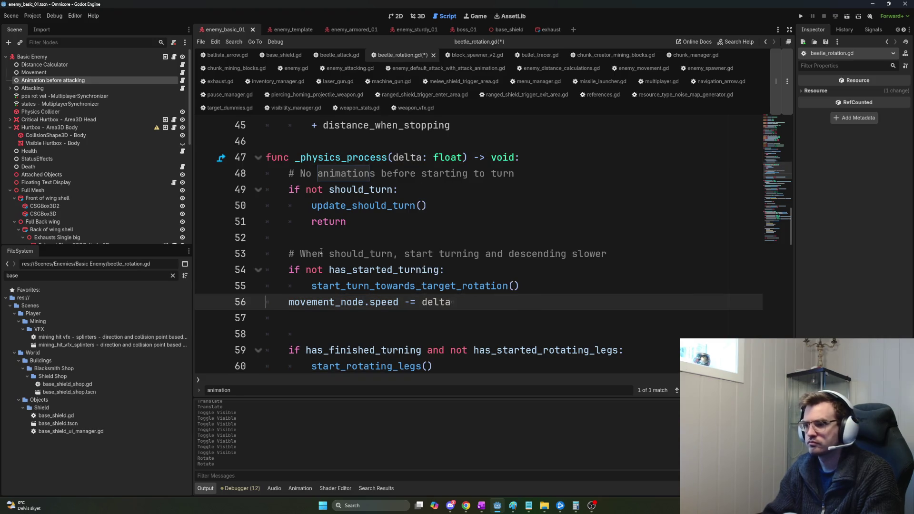
# Guard the decrement with 'if movement_node.speed > target_descent_speed:' on its own indented line.
pyautogui.press('Up')
pyautogui.press('Home')
pyautogui.press('Home')
pyautogui.press('Down')
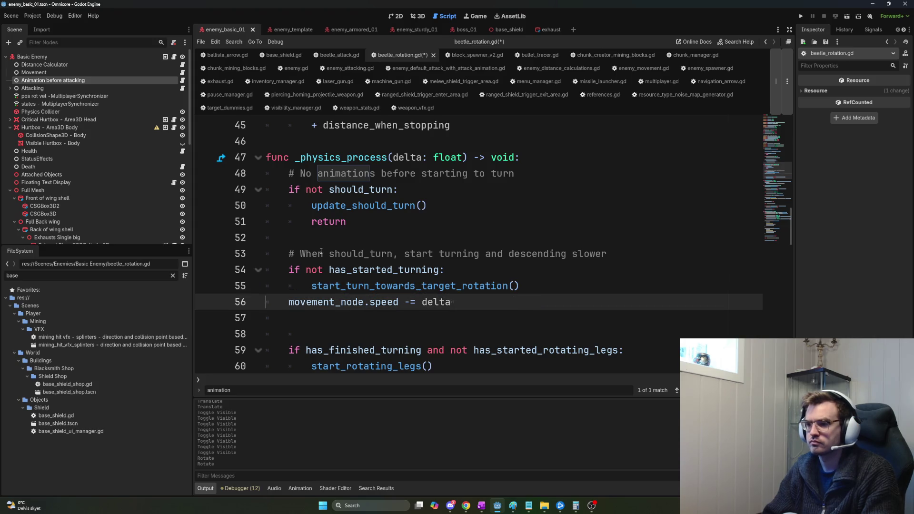
pyautogui.write('if movement')
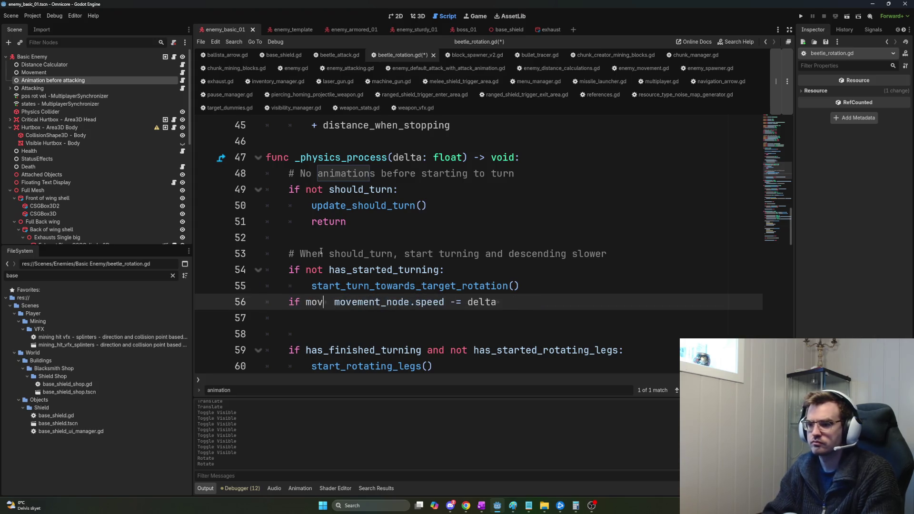
pyautogui.write('_node.speed ')
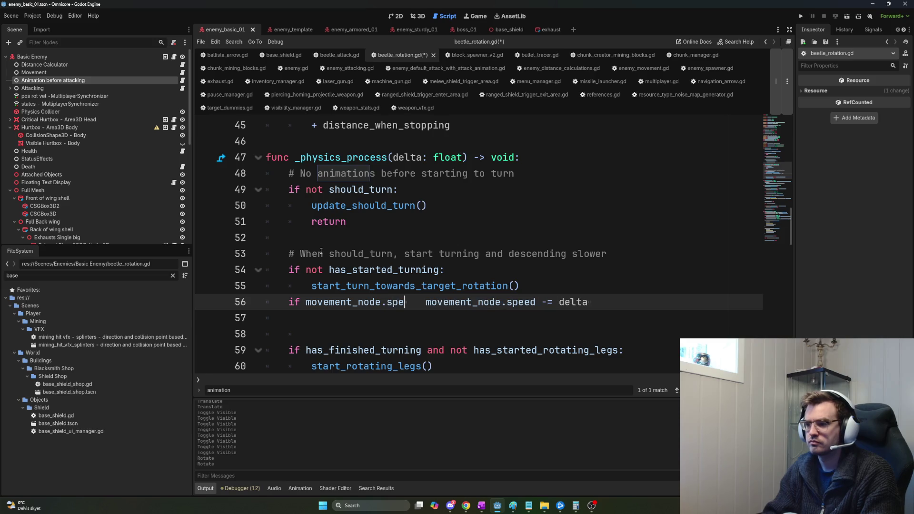
pyautogui.write('<')
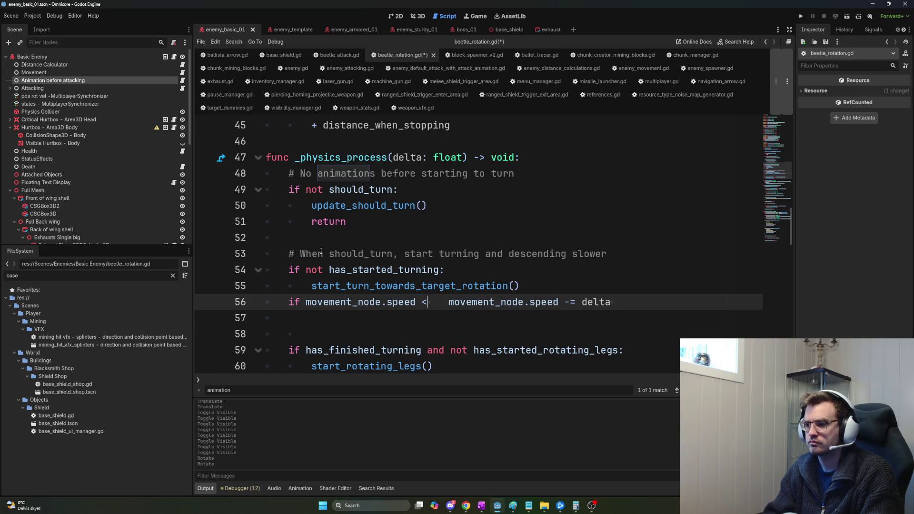
pyautogui.press('BackSpace')
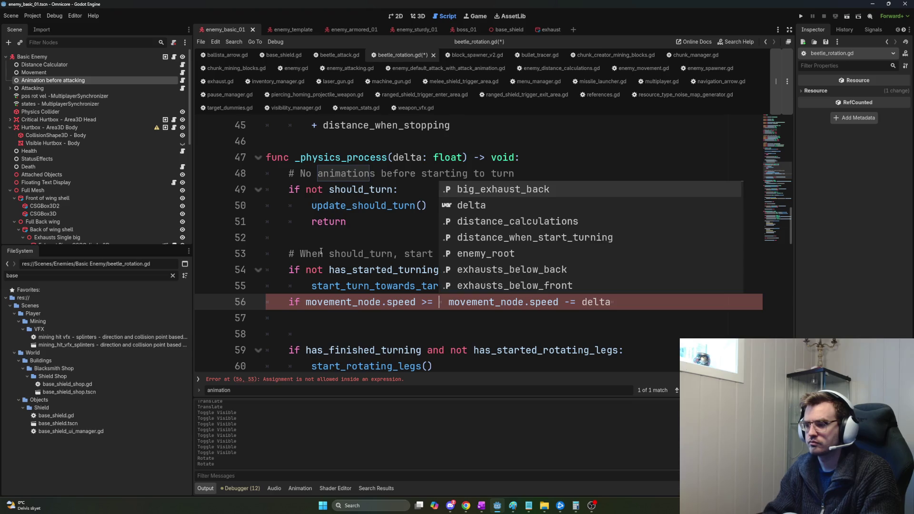
pyautogui.write('> target_sp')
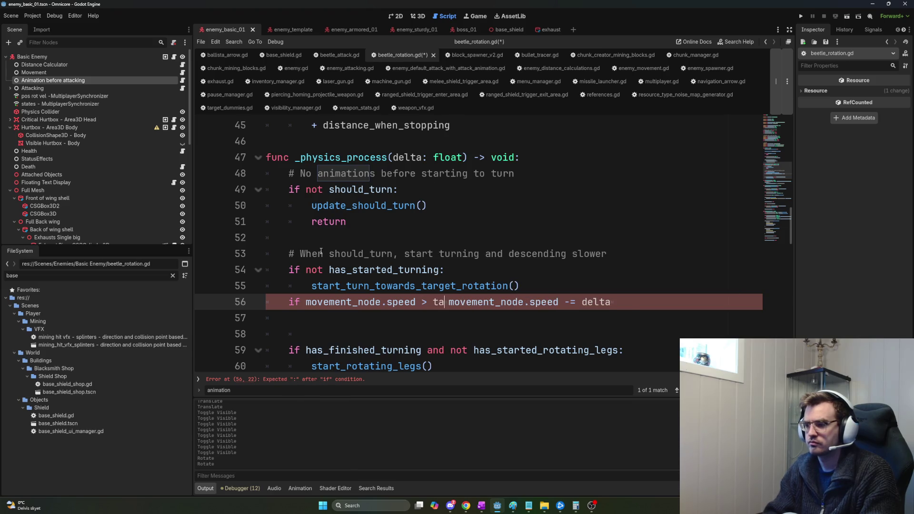
pyautogui.write('eed:')
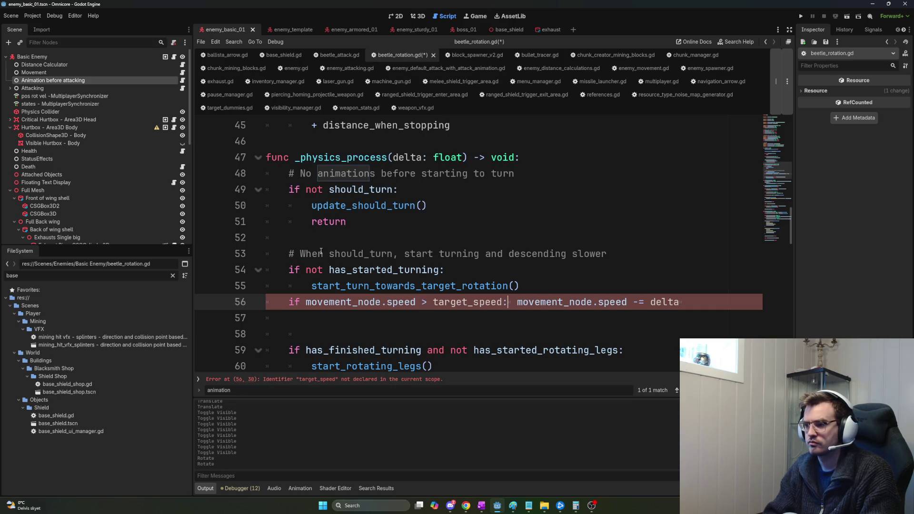
pyautogui.moveTo(503, 302); pyautogui.dragTo(479, 302)
pyautogui.press('BackSpace')
pyautogui.press('BackSpace')
pyautogui.write('descent')
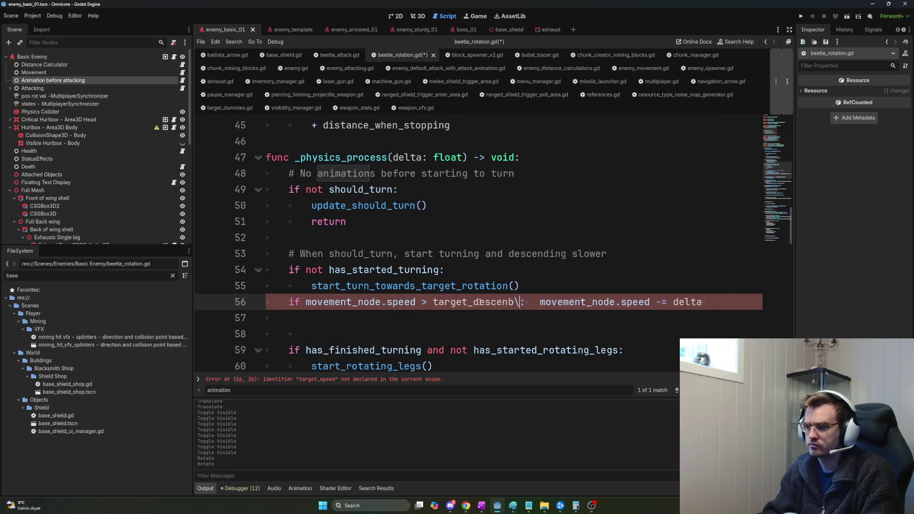
pyautogui.write('_speed')
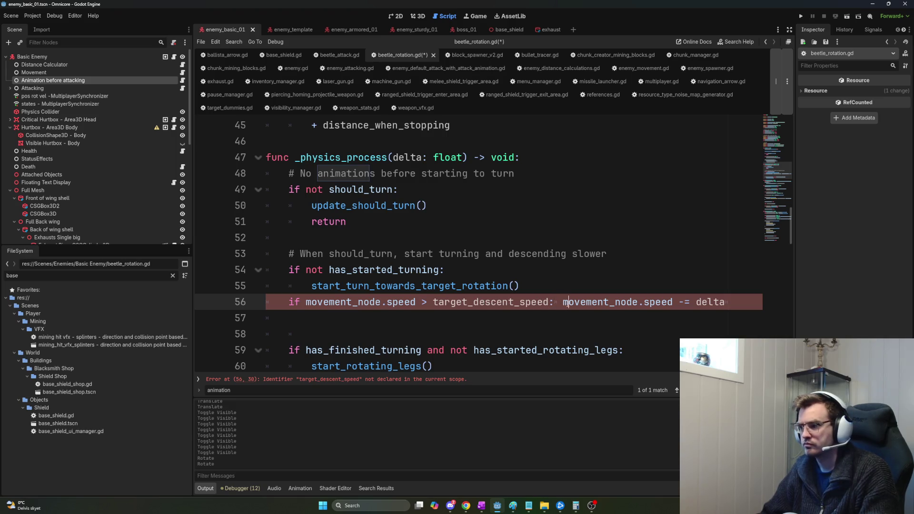
pyautogui.press('Return')
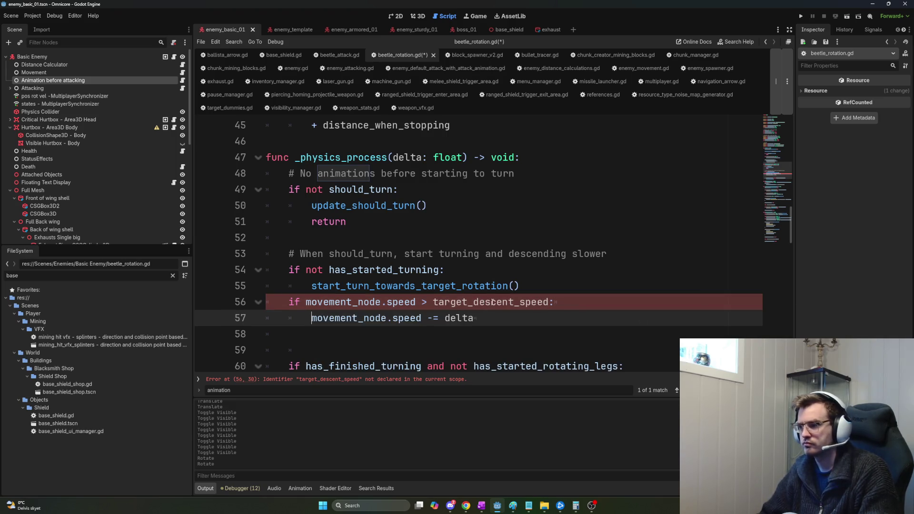
pyautogui.doubleClick(493, 302)
pyautogui.scroll(6, 588, 265)
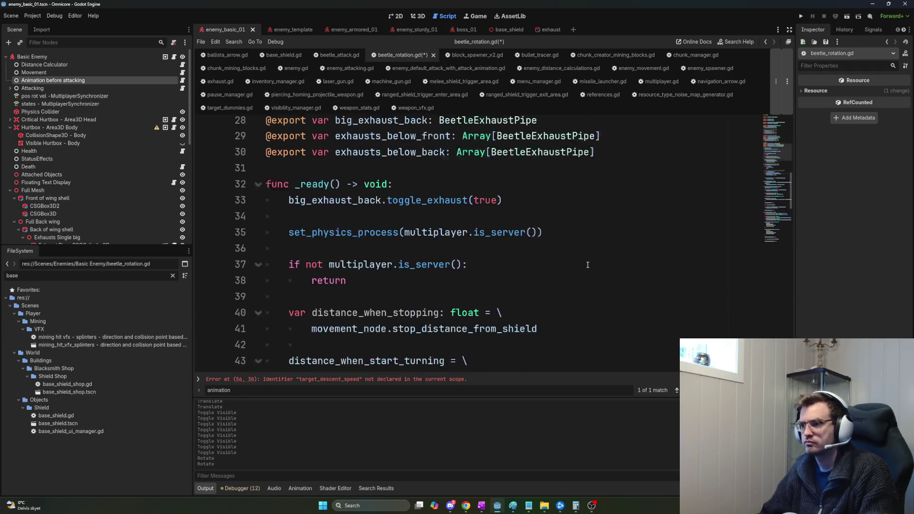
# Add a '# Target descent speed' comment after the exhaust declarations.
pyautogui.scroll(2, 587, 264)
pyautogui.click(626, 270)
pyautogui.press('Return')
pyautogui.press('Return')
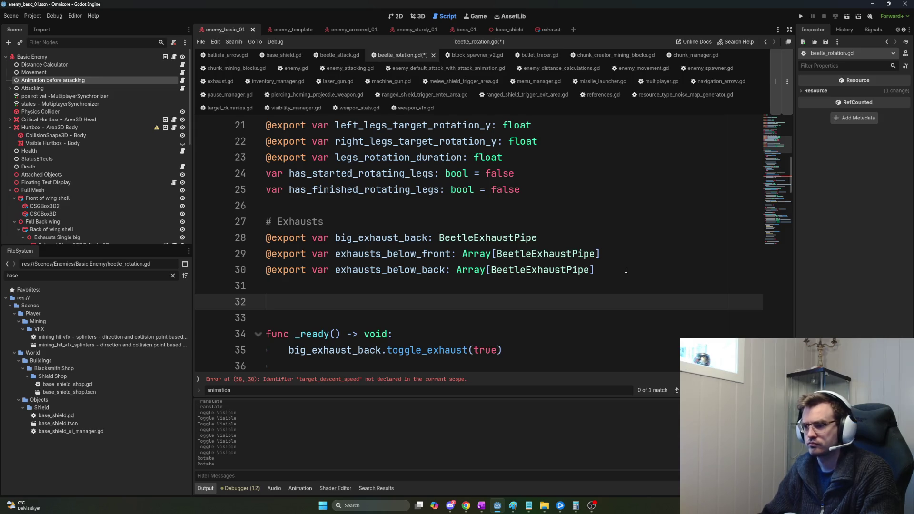
pyautogui.write('@export a')
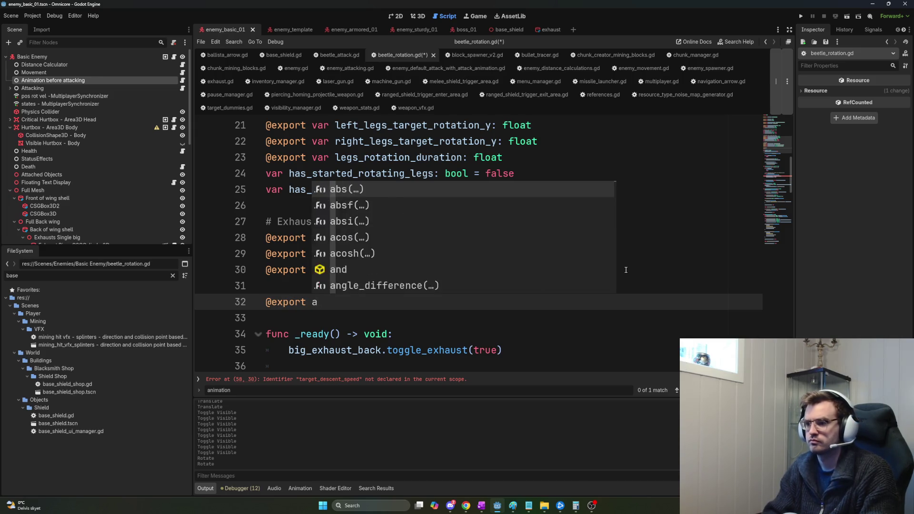
pyautogui.press('BackSpace')
pyautogui.press('BackSpace')
pyautogui.press('BackSpace')
pyautogui.write('# Target s')
pyautogui.press('BackSpace')
pyautogui.write('descent spee')
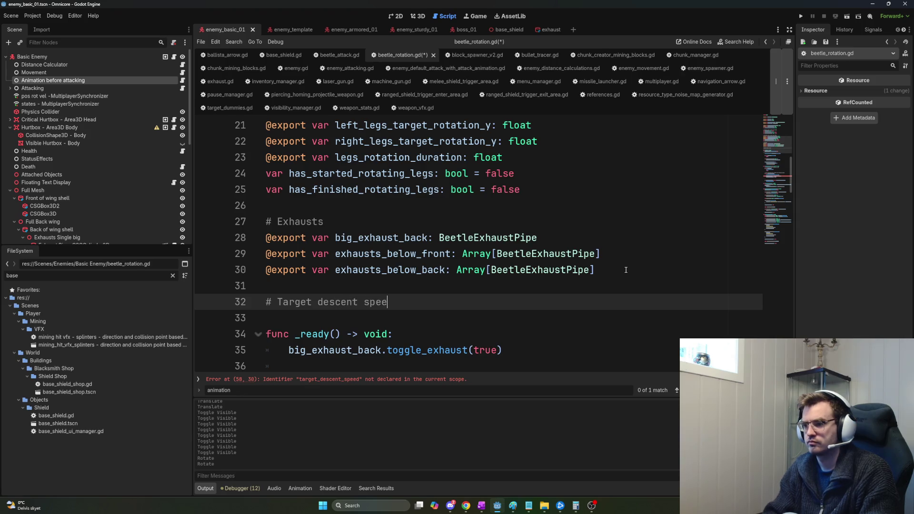
pyautogui.write('d')
pyautogui.press('Return')
pyautogui.write('target_descent_speed')
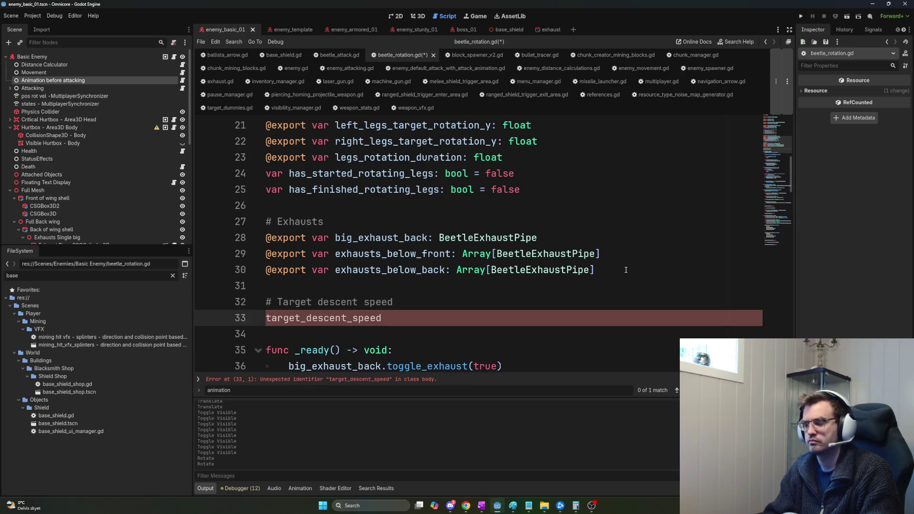
pyautogui.press('Home')
pyautogui.write('var')
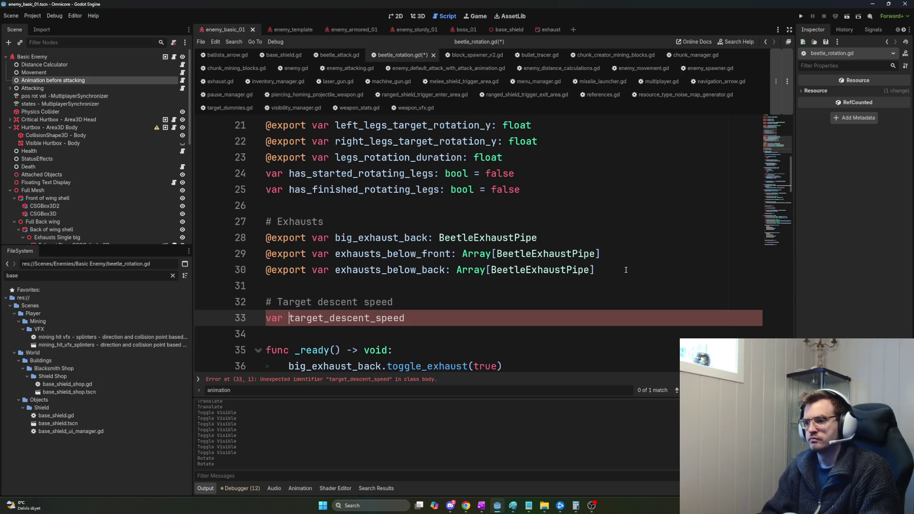
pyautogui.press('Home')
pyautogui.write('@export var')
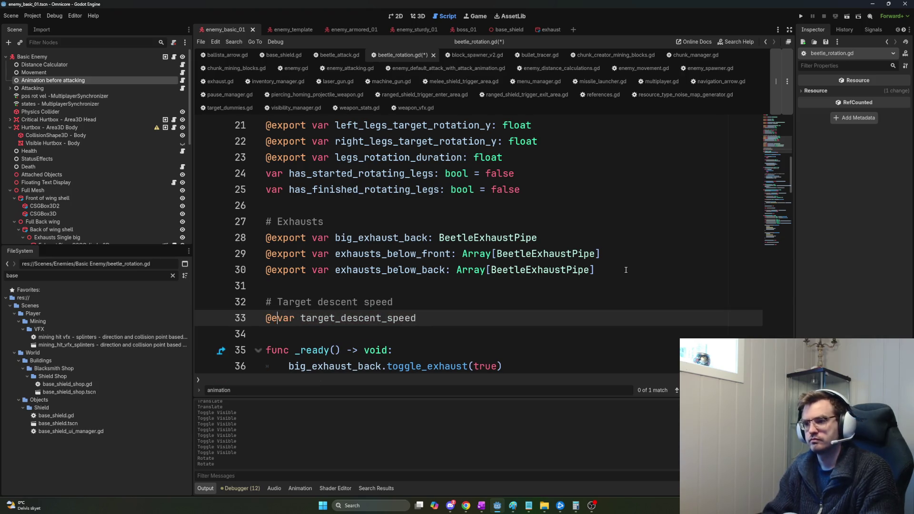
pyautogui.press('BackSpace')
pyautogui.press('BackSpace')
pyautogui.press('BackSpace')
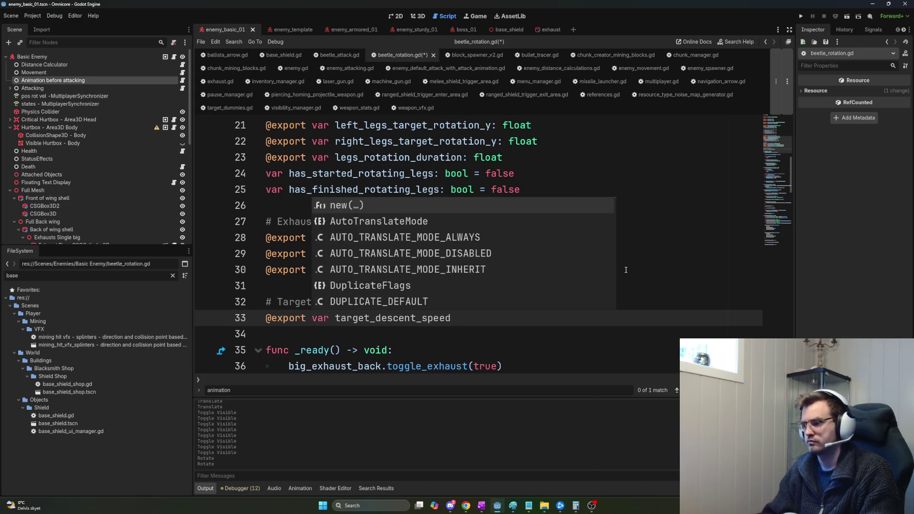
pyautogui.press('Escape')
pyautogui.write(': flaot')
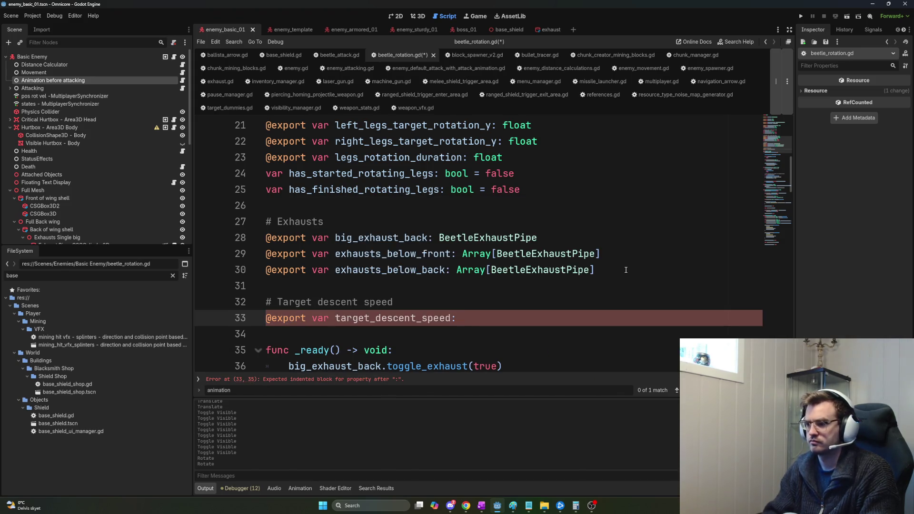
pyautogui.press('BackSpace')
pyautogui.press('BackSpace')
pyautogui.press('BackSpace')
pyautogui.write('oat')
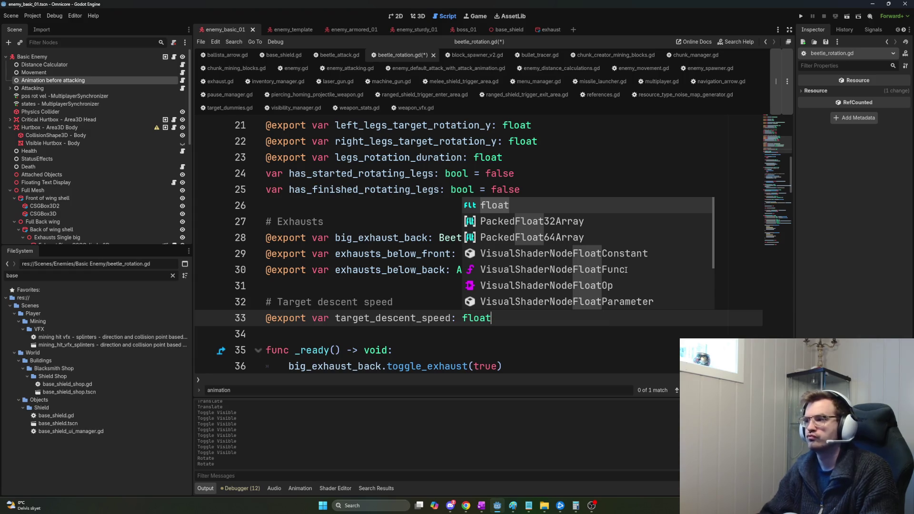
pyautogui.hotkey('ctrl', 's')
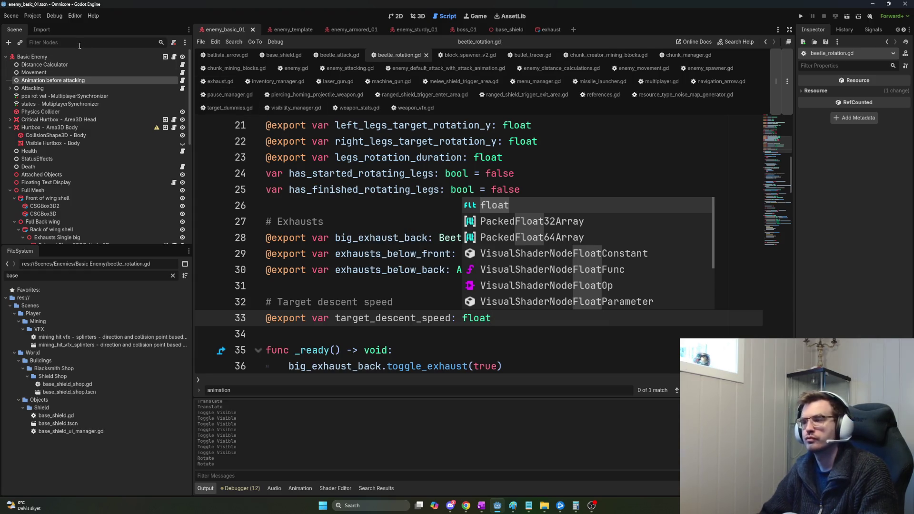
# Set Target Descent Speed to 0.25 on the Animation before attacking node.
pyautogui.press('Escape')
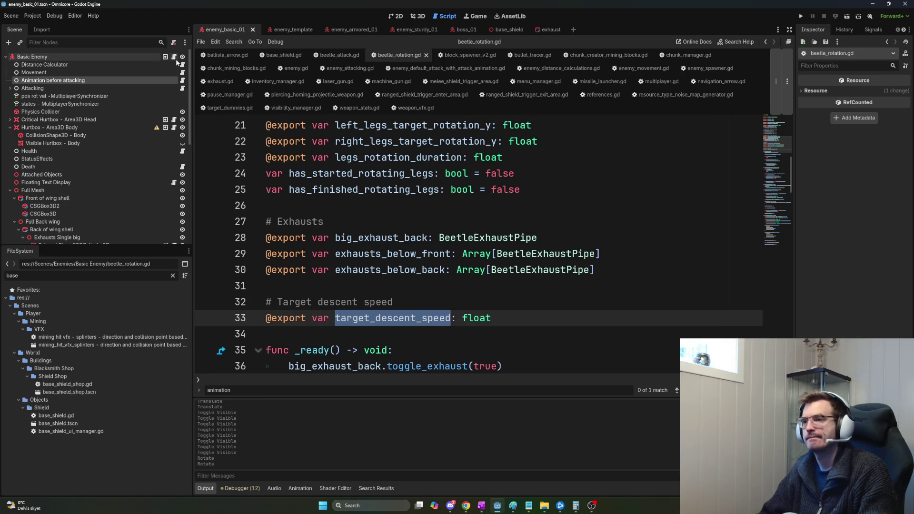
pyautogui.click(546, 319)
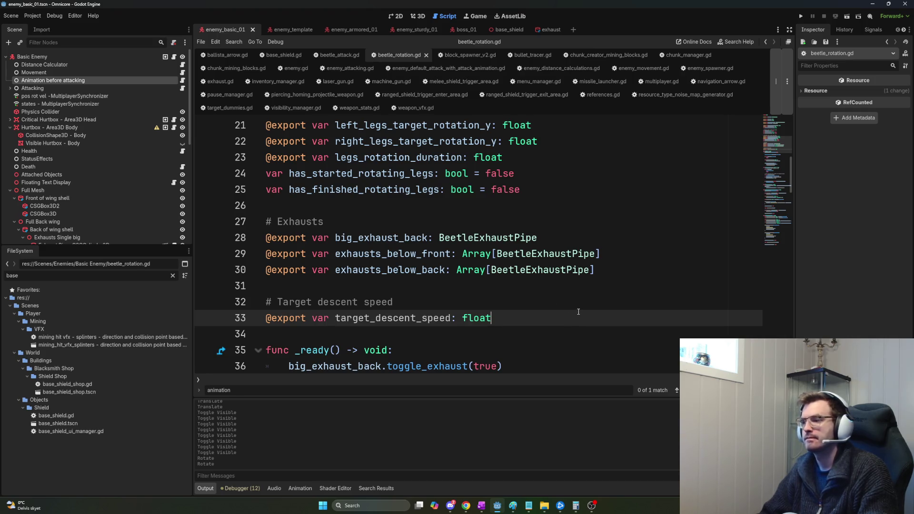
pyautogui.click(95, 42)
pyautogui.write('target')
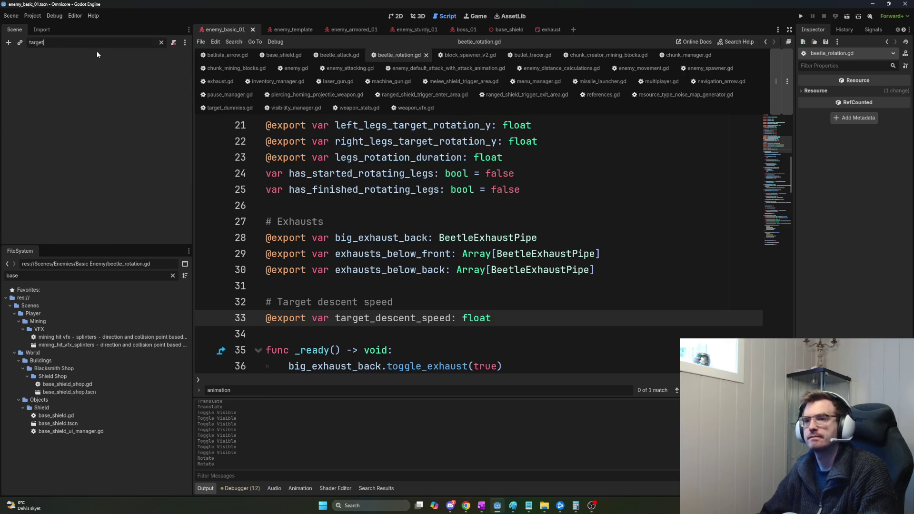
pyautogui.press('BackSpace')
pyautogui.click(69, 81)
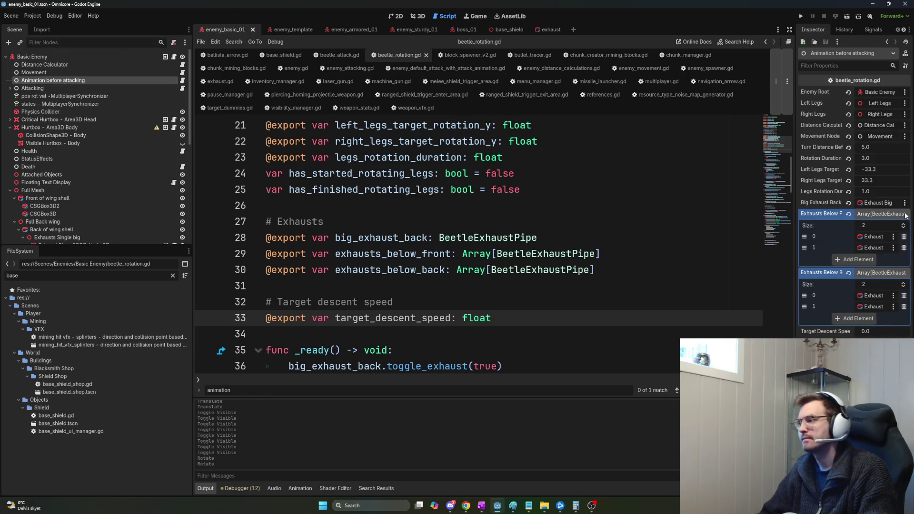
pyautogui.click(879, 333)
pyautogui.write('0.25')
pyautogui.press('Return')
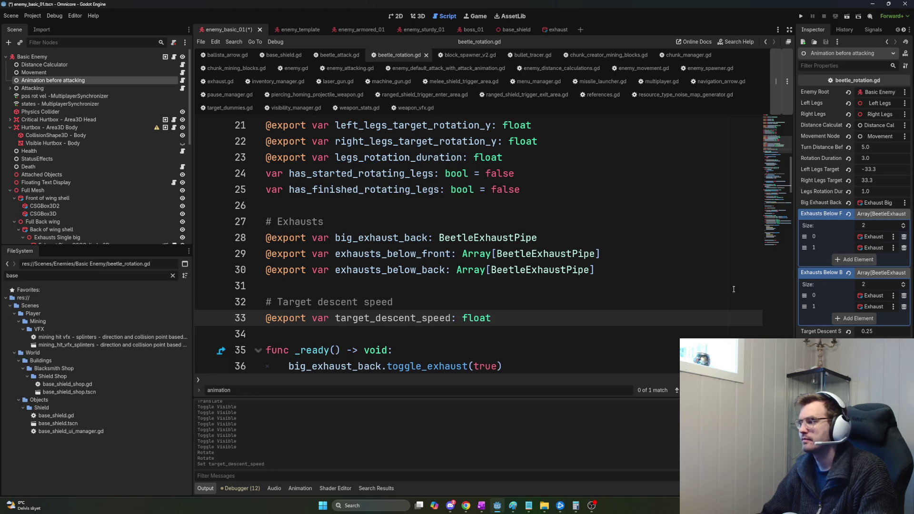
# Capture a screenshot of the Inspector's property list.
pyautogui.scroll(4, 512, 324)
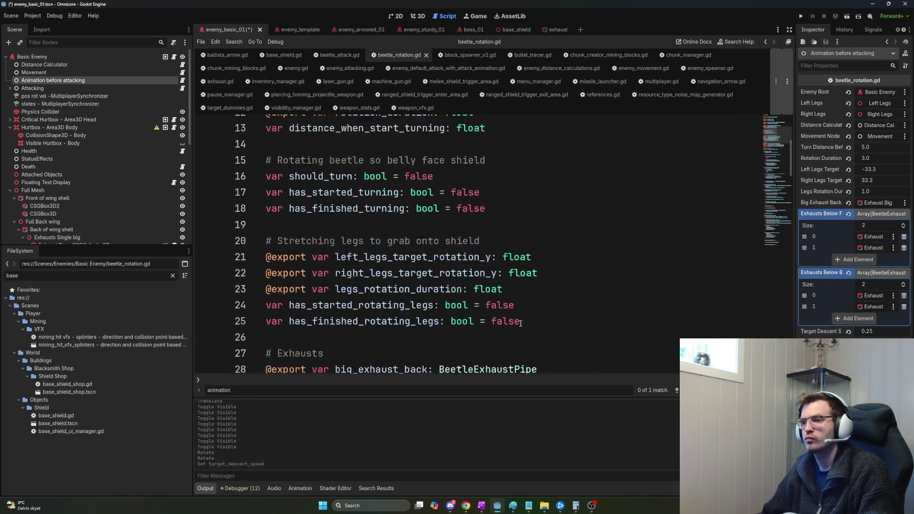
pyautogui.scroll(-3, 519, 323)
pyautogui.scroll(2, 521, 324)
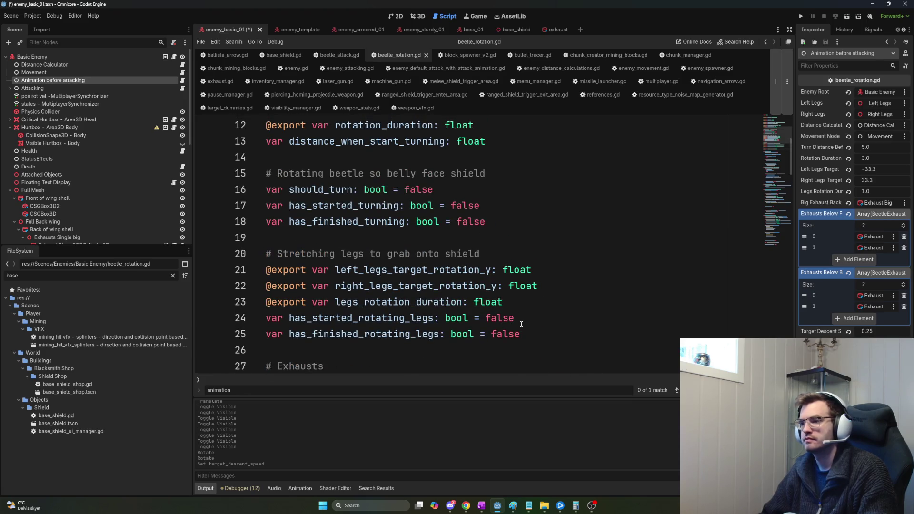
pyautogui.scroll(-7, 550, 330)
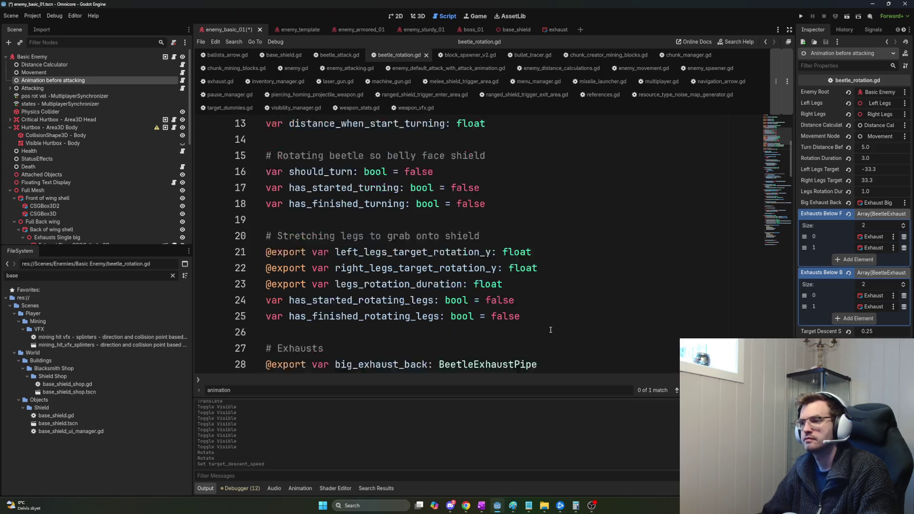
pyautogui.scroll(-1, 551, 329)
pyautogui.scroll(1, 550, 330)
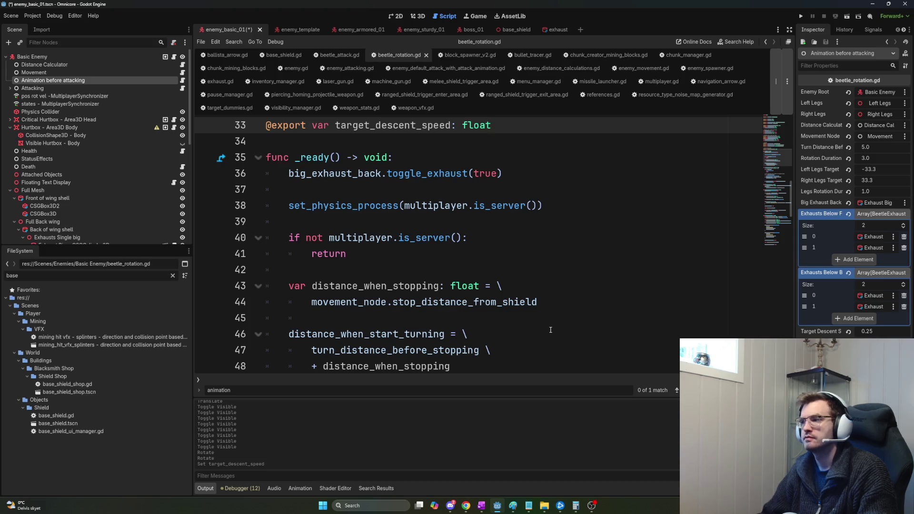
pyautogui.scroll(1, 550, 330)
pyautogui.press('super+shift+s')
pyautogui.moveTo(908, 337)
pyautogui.mouseDown()
pyautogui.moveTo(759, 91)
pyautogui.moveTo(754, 38)
pyautogui.moveTo(785, 42)
pyautogui.mouseUp()
# Open a new browser window from the Godot editor.
pyautogui.hotkey('alt', 'Tab')
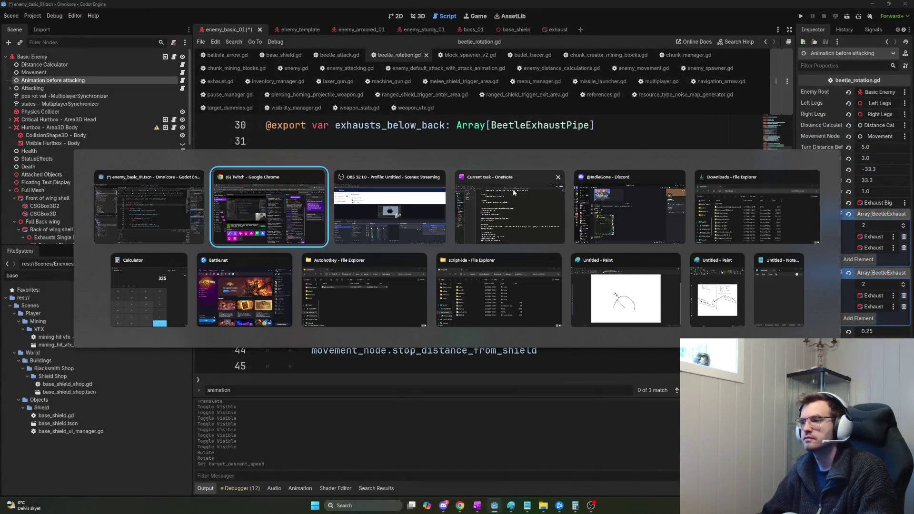
pyautogui.hotkey('alt', 'shift', 'Tab')
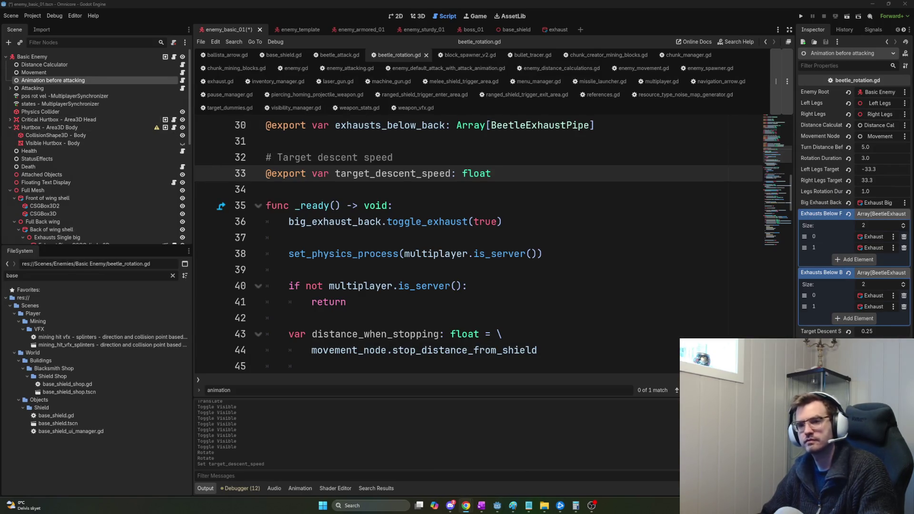
pyautogui.press('super+shift+3')
# In ChatGPT, paste the inspector screenshot and ask how to split variables into headed sections.
pyautogui.write('chat')
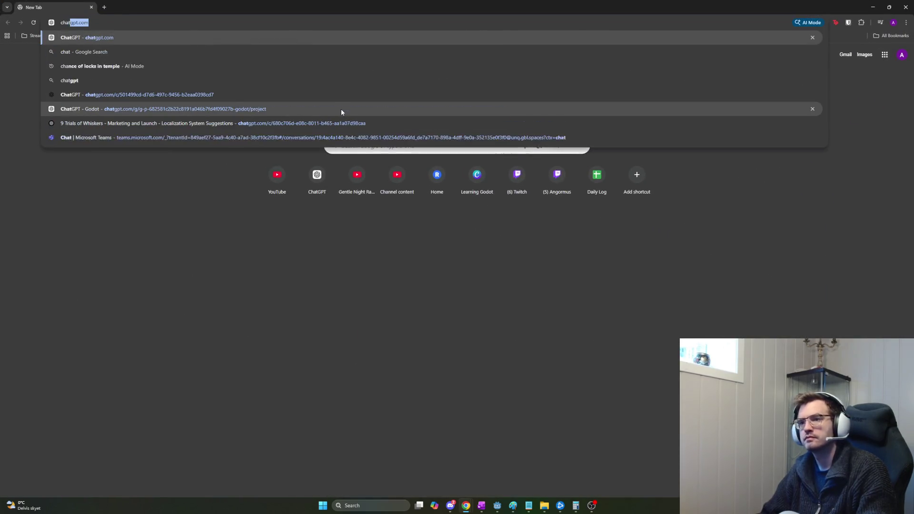
pyautogui.press('Return')
pyautogui.hotkey('ctrl', 'v')
pyautogui.write('How do I split up sections')
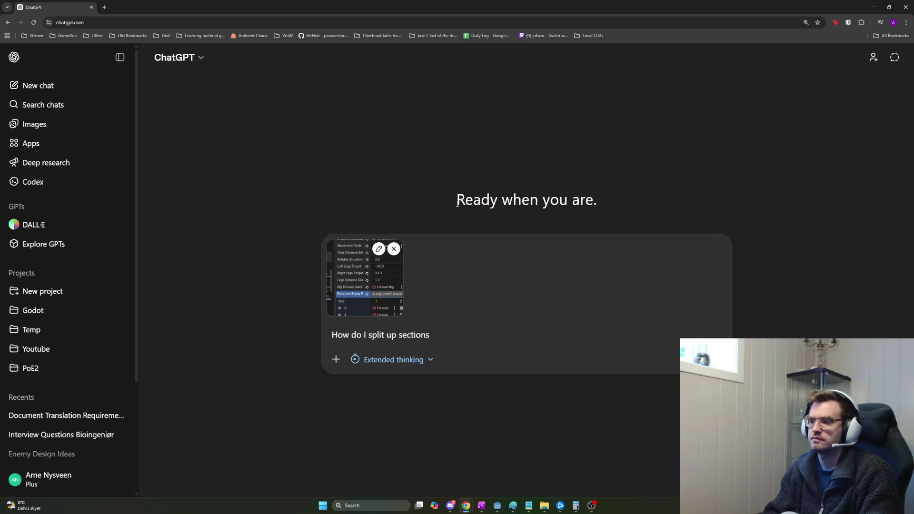
pyautogui.write('d')
pyautogui.press('BackSpace')
pyautogui.press('BackSpace')
pyautogui.press('BackSpace')
pyautogui.write('with comments')
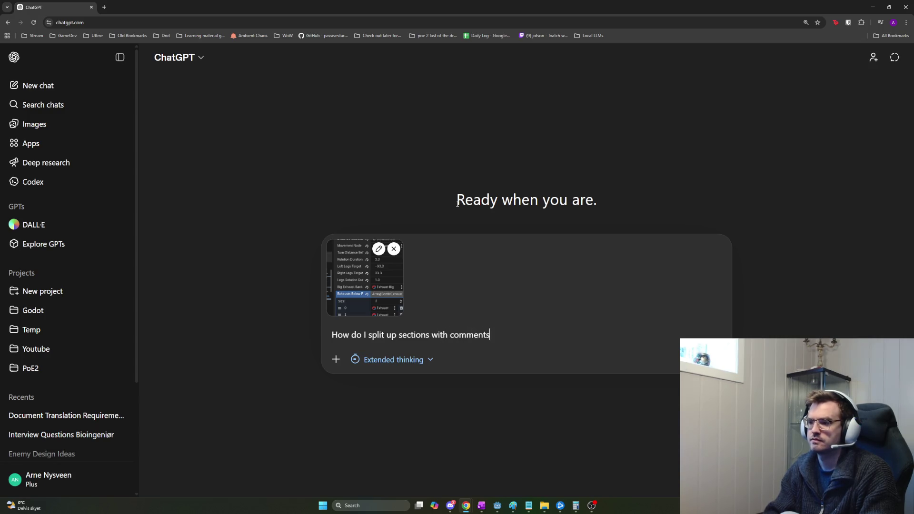
pyautogui.write('/ headlines in')
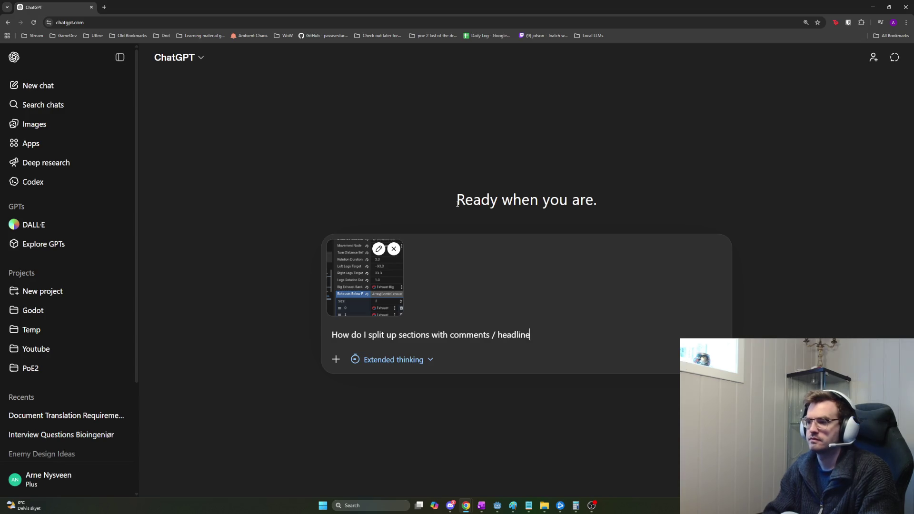
pyautogui.write(' the inspector')
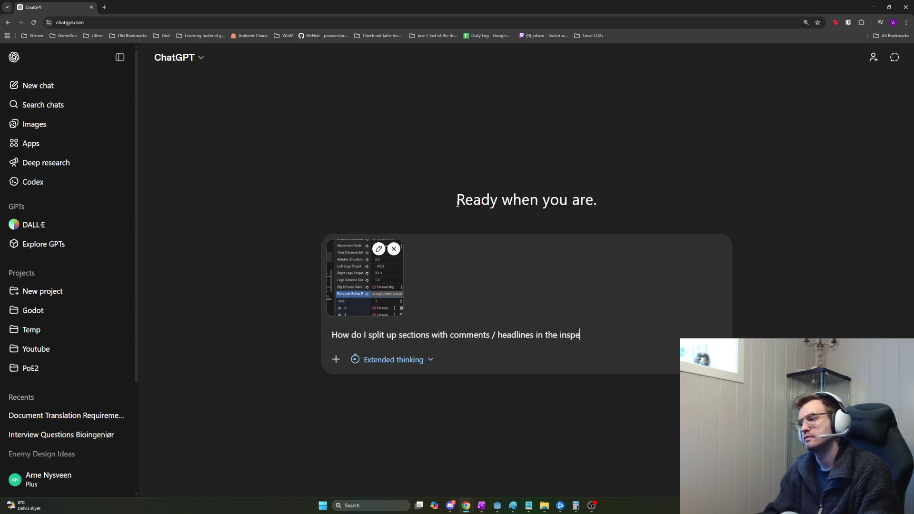
pyautogui.write(' for my variables ')
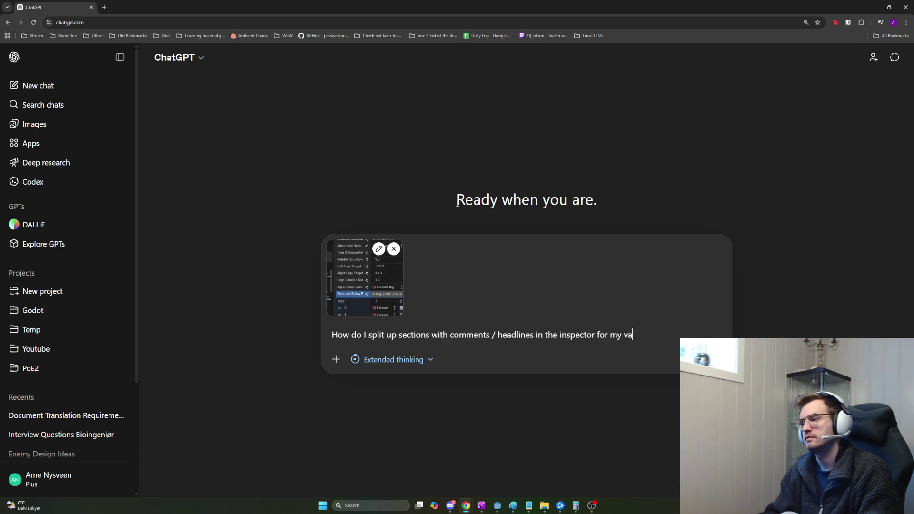
pyautogui.write('to make it more tidy')
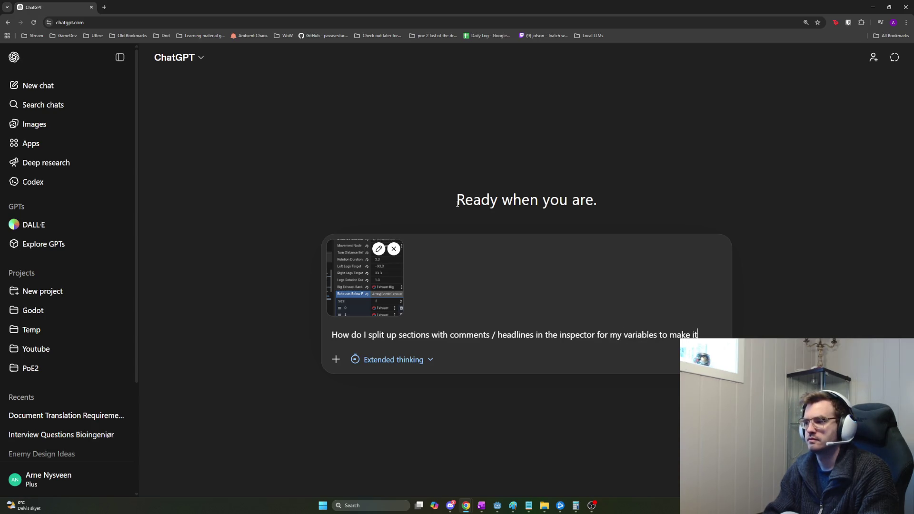
pyautogui.write(', similar to h')
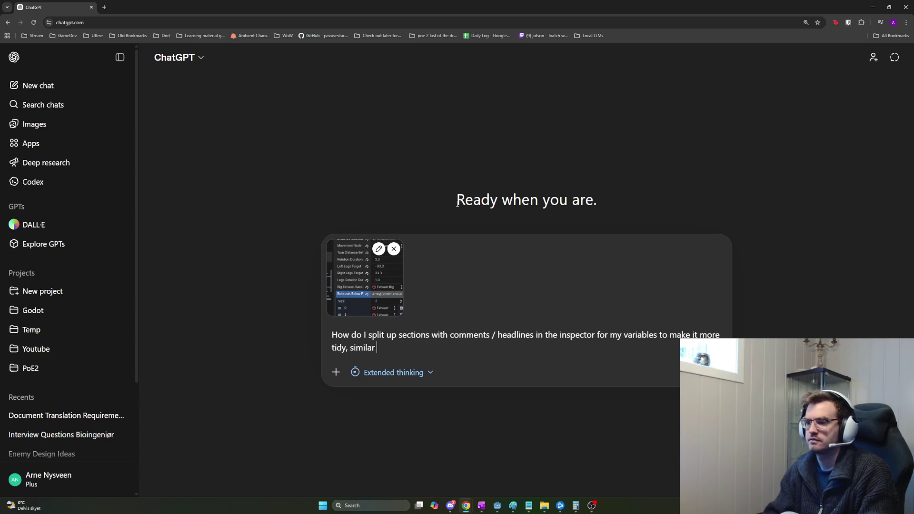
pyautogui.write('ow I split up sect')
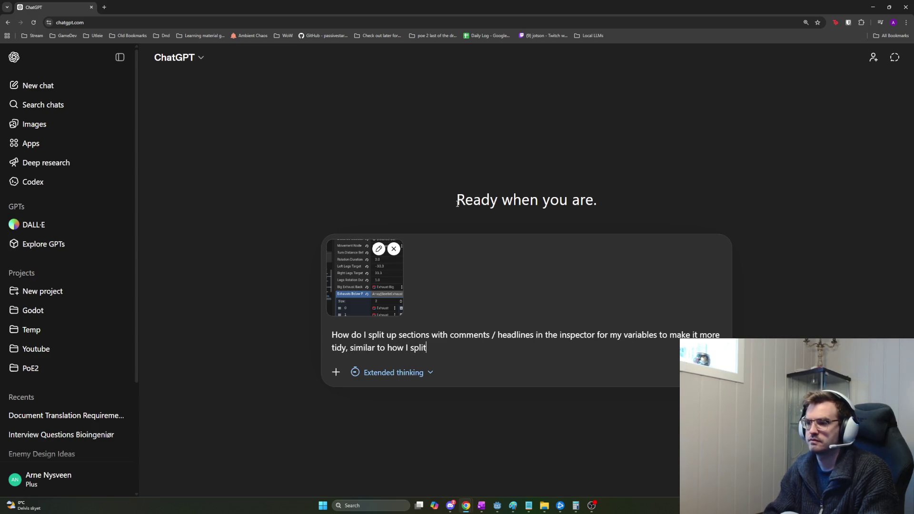
pyautogui.write('ions in my code with ')
pyautogui.write('comments')
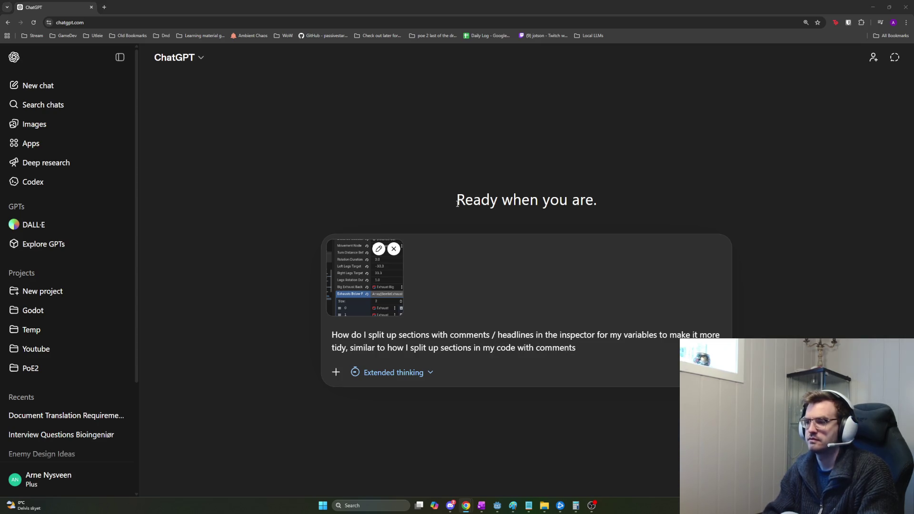
# Copy the whole beetle_rotation.gd script from Godot, paste it into the question and send.
pyautogui.hotkey('alt', 'Tab')
pyautogui.hotkey('alt', 'Tab')
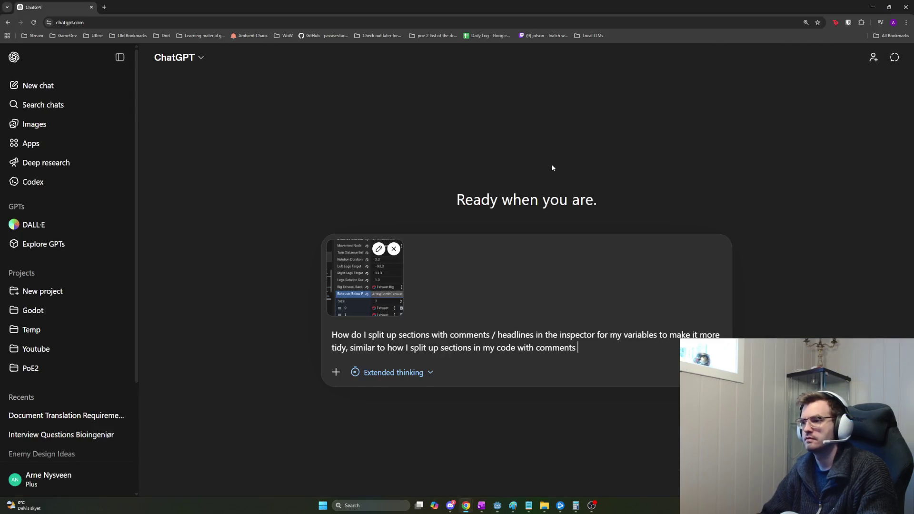
pyautogui.hotkey('alt', 'Tab')
pyautogui.hotkey('ctrl', 'a')
pyautogui.hotkey('ctrl', 'c')
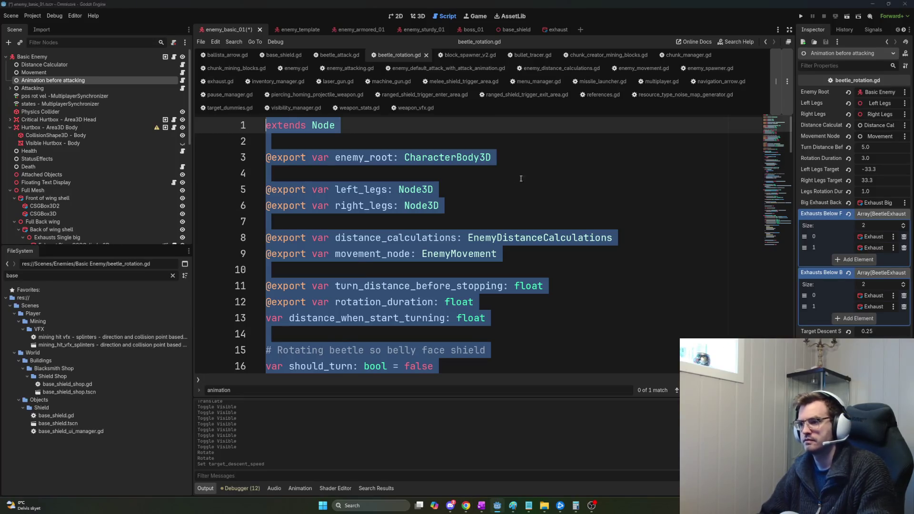
pyautogui.hotkey('alt', 'Tab')
pyautogui.hotkey('ctrl', 'v')
pyautogui.press('Return')
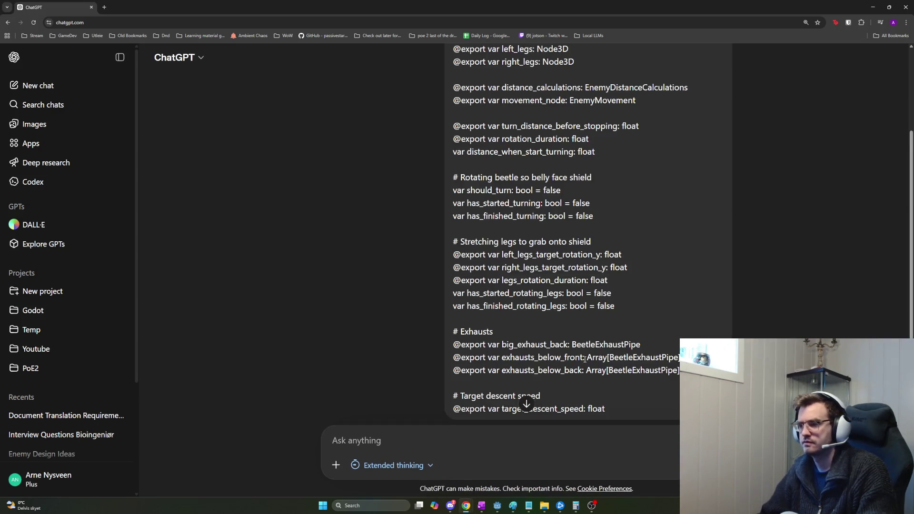
pyautogui.hotkey('alt', 'Tab')
pyautogui.click(495, 248)
pyautogui.scroll(-7, 524, 295)
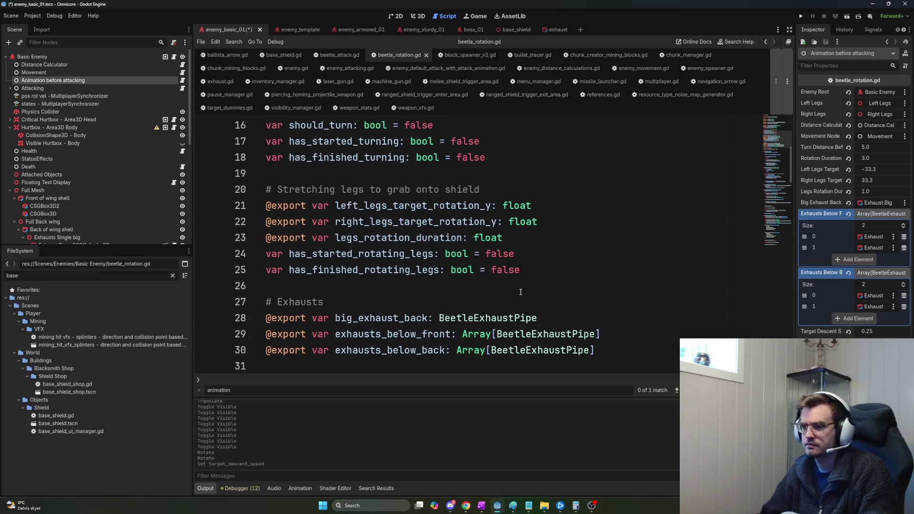
pyautogui.scroll(-1, 573, 281)
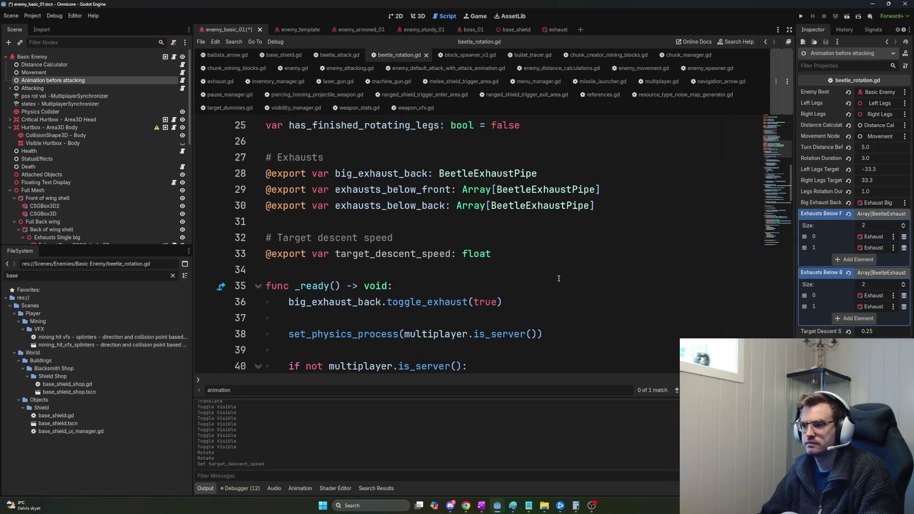
pyautogui.scroll(-1, 518, 269)
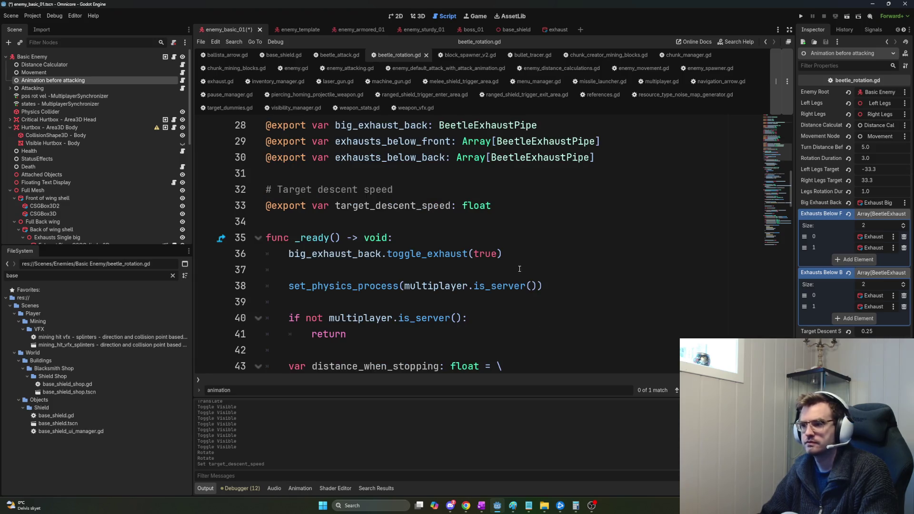
pyautogui.doubleClick(419, 206)
pyautogui.scroll(-2, 524, 276)
pyautogui.scroll(-4, 525, 277)
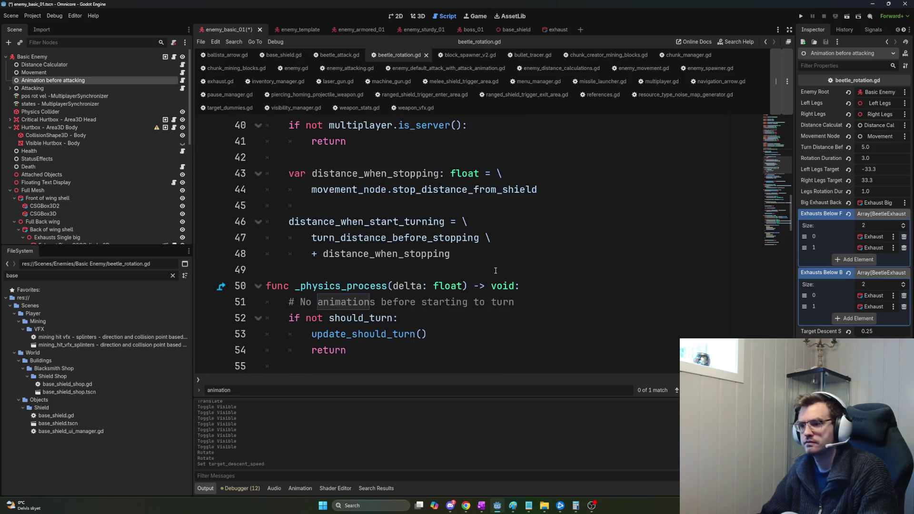
pyautogui.scroll(-1, 498, 275)
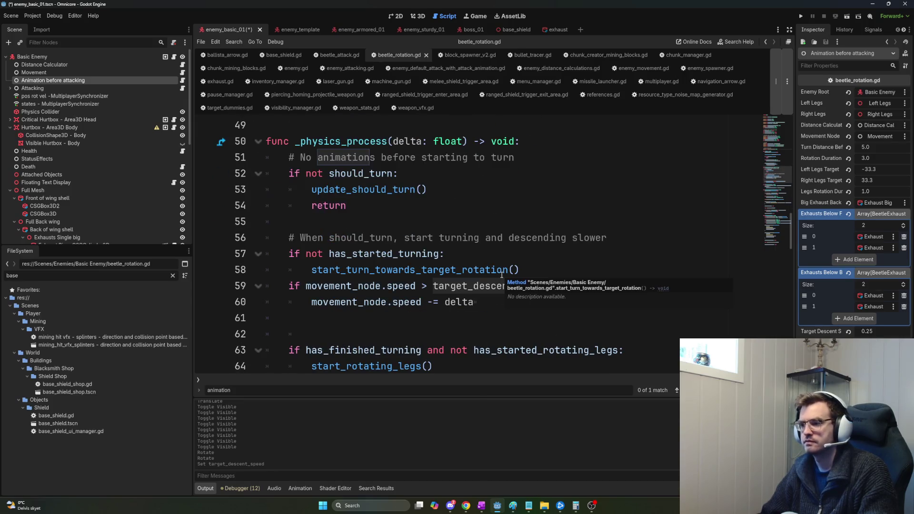
pyautogui.scroll(7, 519, 283)
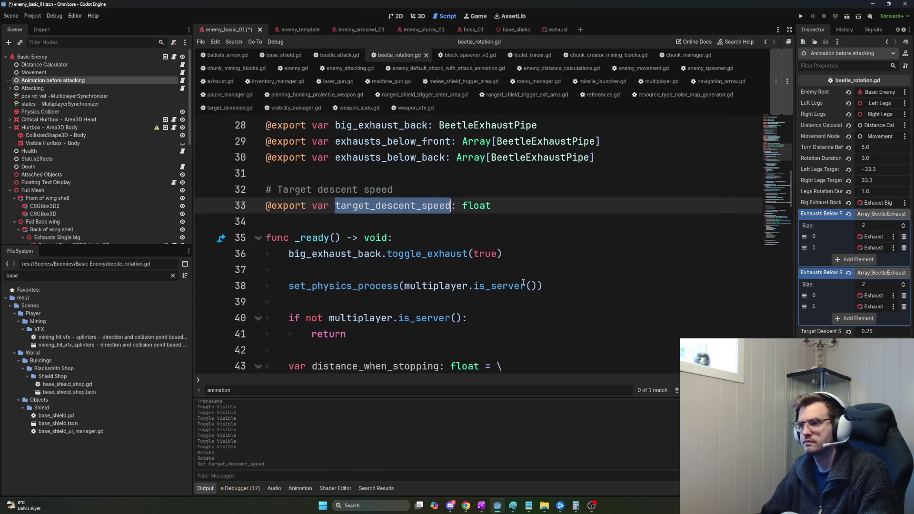
pyautogui.click(523, 212)
pyautogui.press('Return')
pyautogui.write('var')
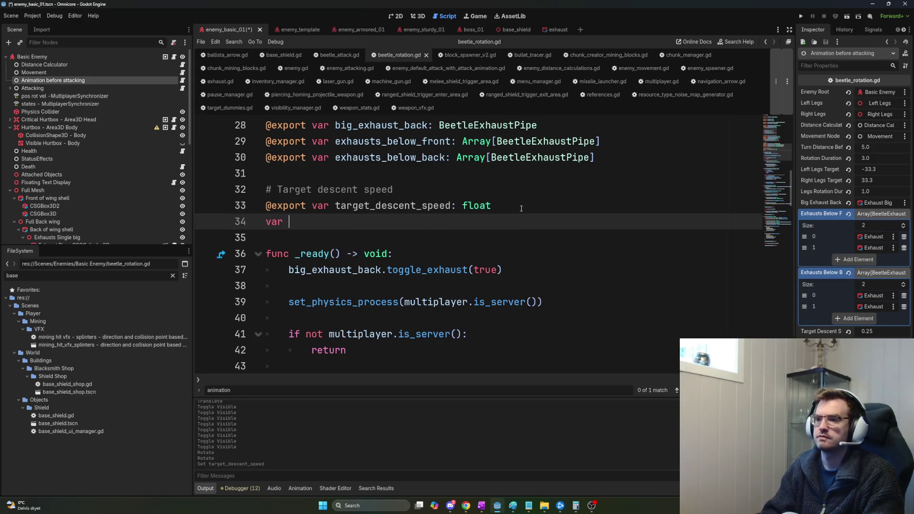
pyautogui.press('BackSpace')
pyautogui.press('BackSpace')
pyautogui.press('BackSpace')
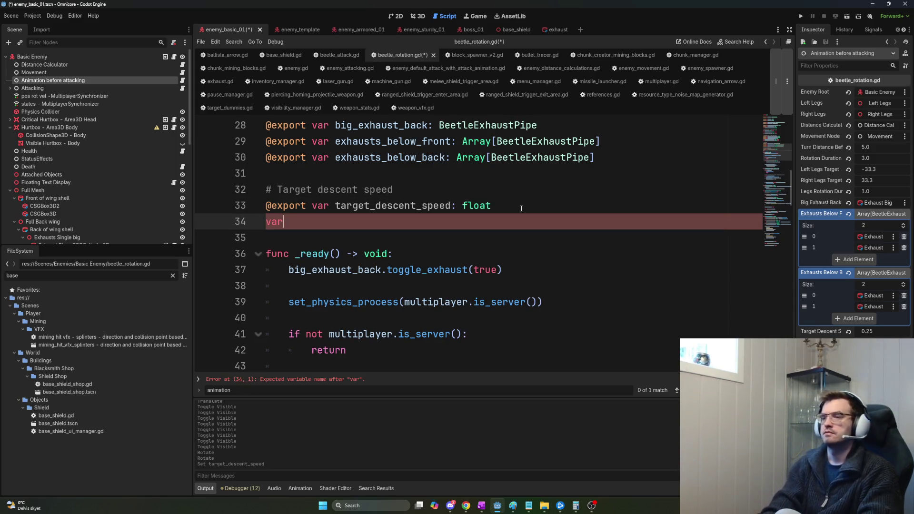
pyautogui.press('BackSpace')
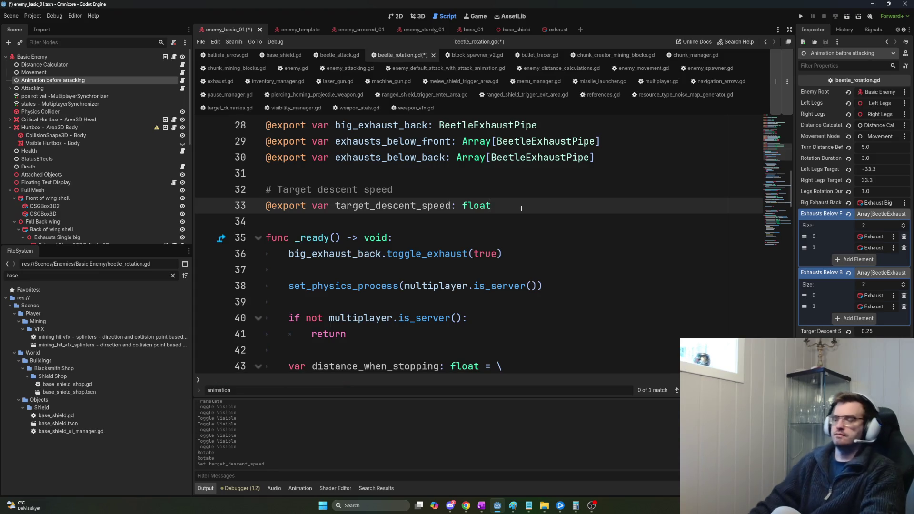
pyautogui.scroll(-9, 563, 244)
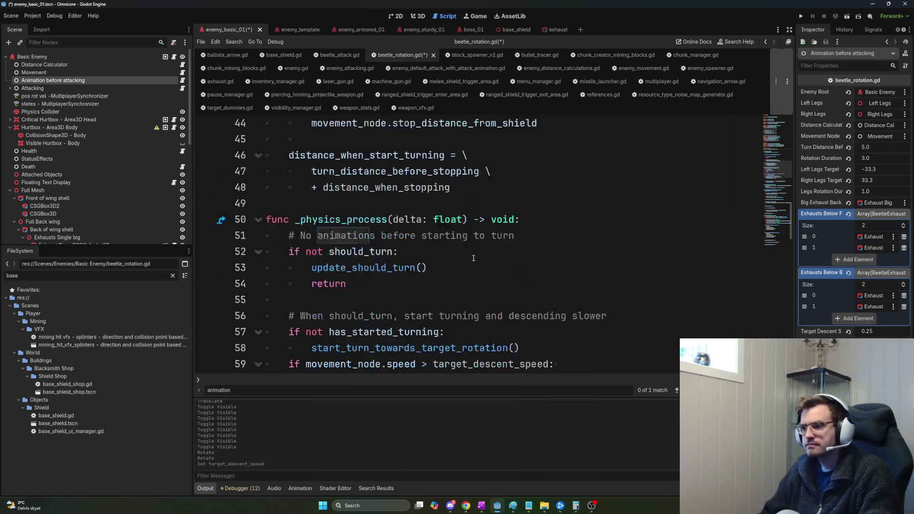
pyautogui.click(477, 239)
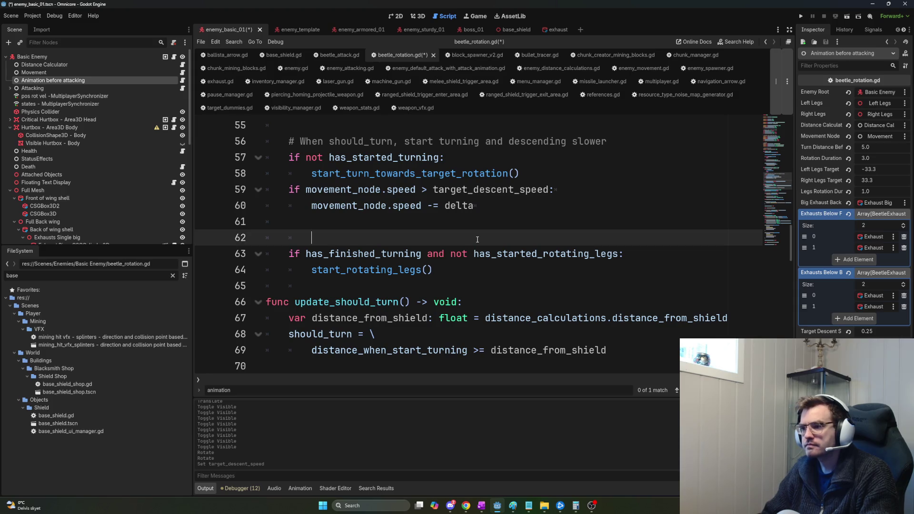
pyautogui.click(489, 206)
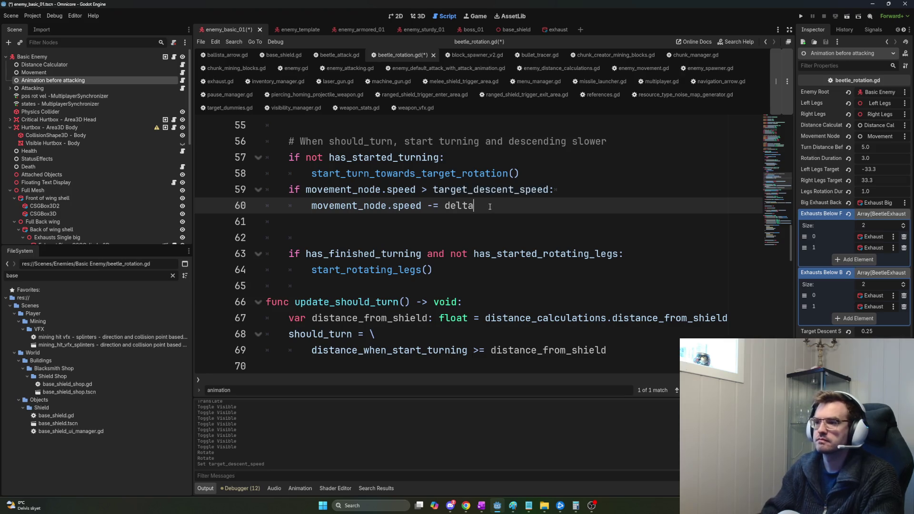
# Replace the decrement with 'movement_node.speed = clamp(movement_node.speed - delta, target_descent_speed, INF)'.
pyautogui.press('BackSpace')
pyautogui.press('BackSpace')
pyautogui.press('BackSpace')
pyautogui.press('BackSpace')
pyautogui.write('= clamp(')
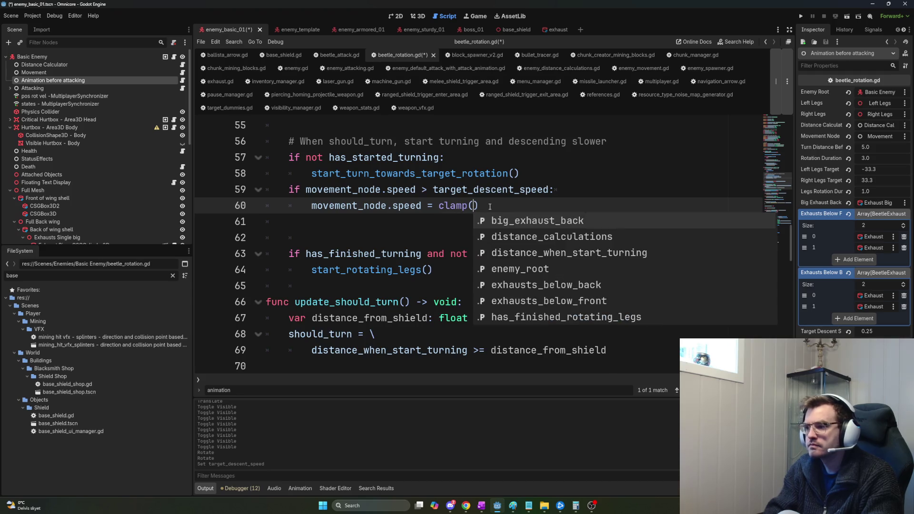
pyautogui.press('Escape')
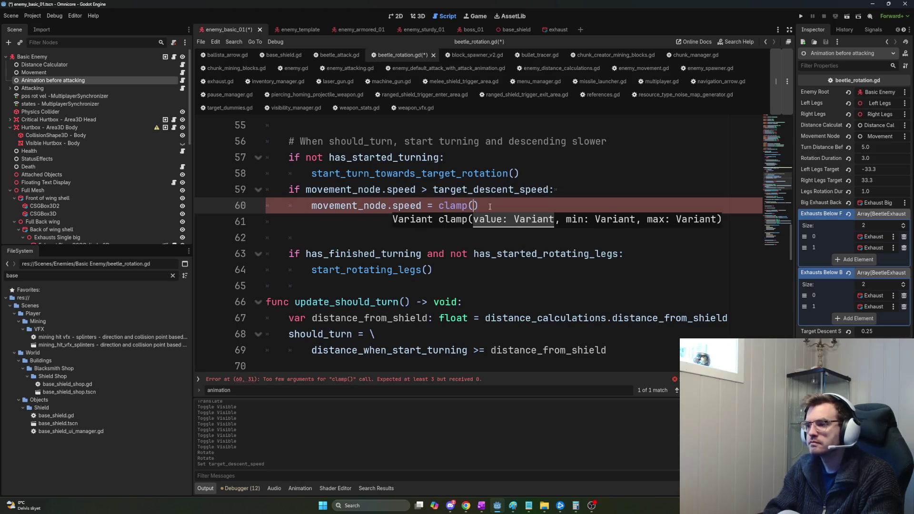
pyautogui.write('move')
pyautogui.press('Return')
pyautogui.write('.speed - ')
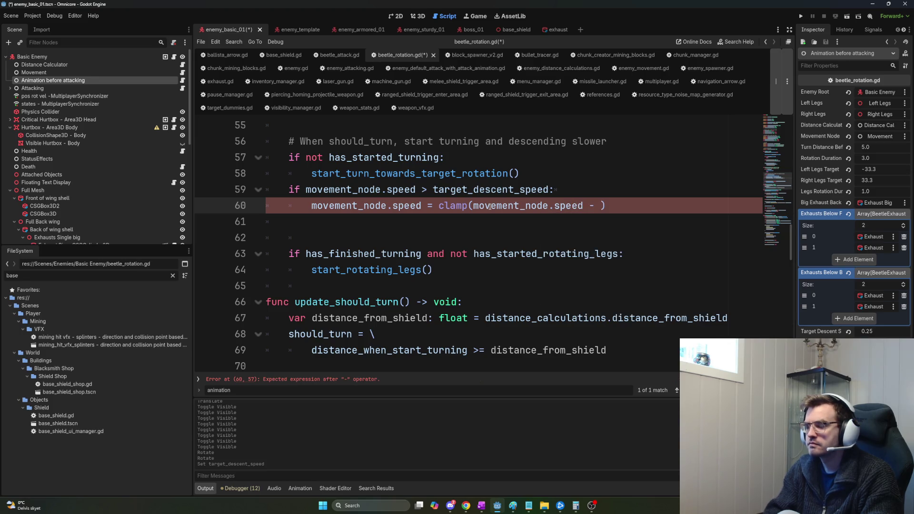
pyautogui.write('de')
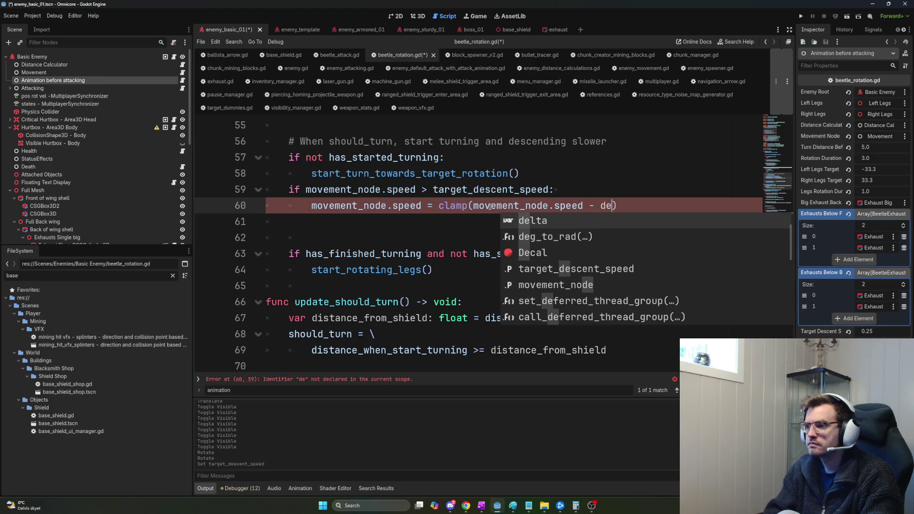
pyautogui.write('lta')
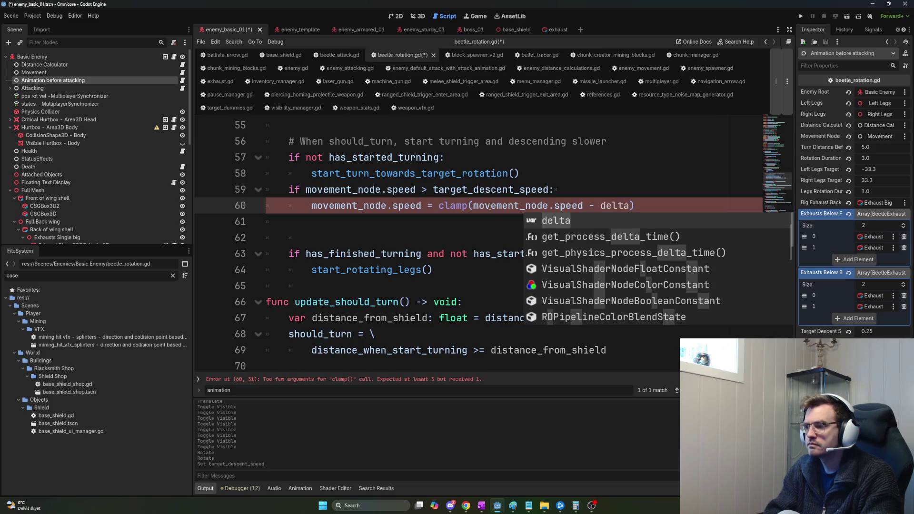
pyautogui.write(', ')
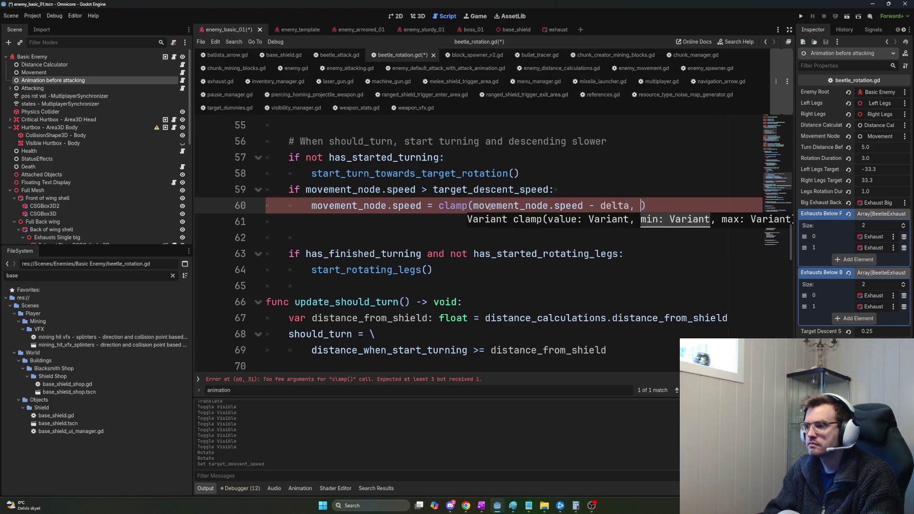
pyautogui.write('target')
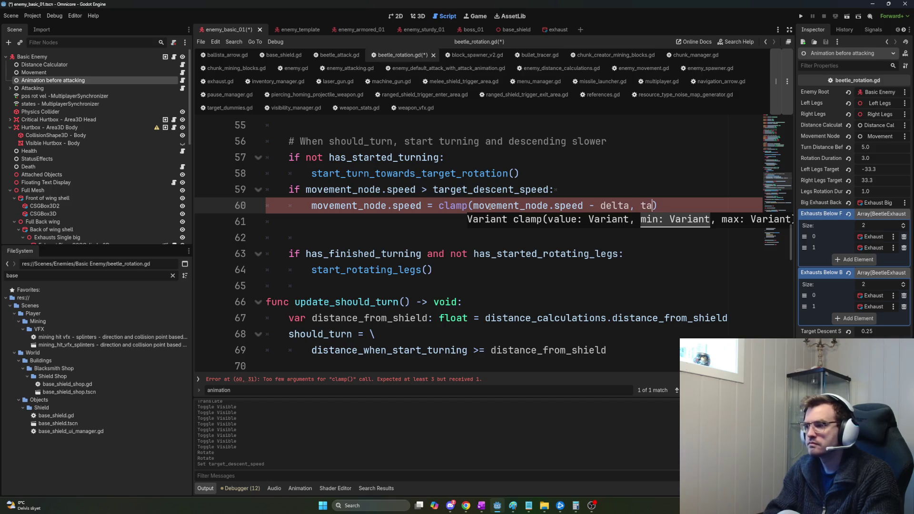
pyautogui.press('Return')
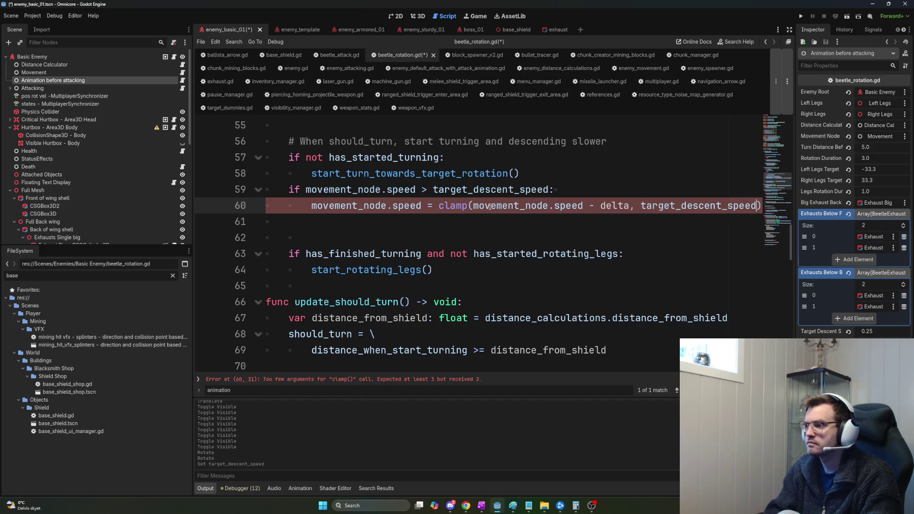
pyautogui.write(', INF')
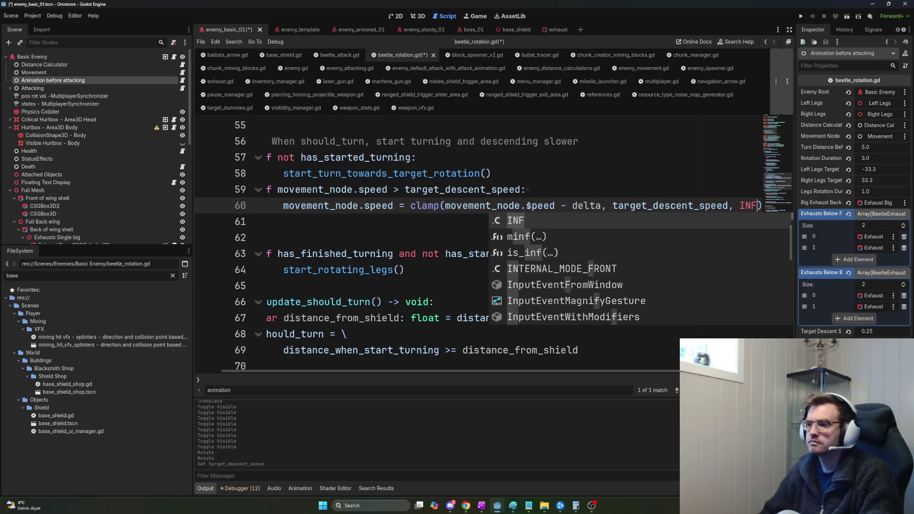
# Split the clamp call onto an indented continuation line with '\' and save the script.
pyautogui.click(412, 206)
pyautogui.write('\\')
pyautogui.press('Return')
pyautogui.press('Tab')
pyautogui.click(496, 237)
pyautogui.hotkey('ctrl', 's')
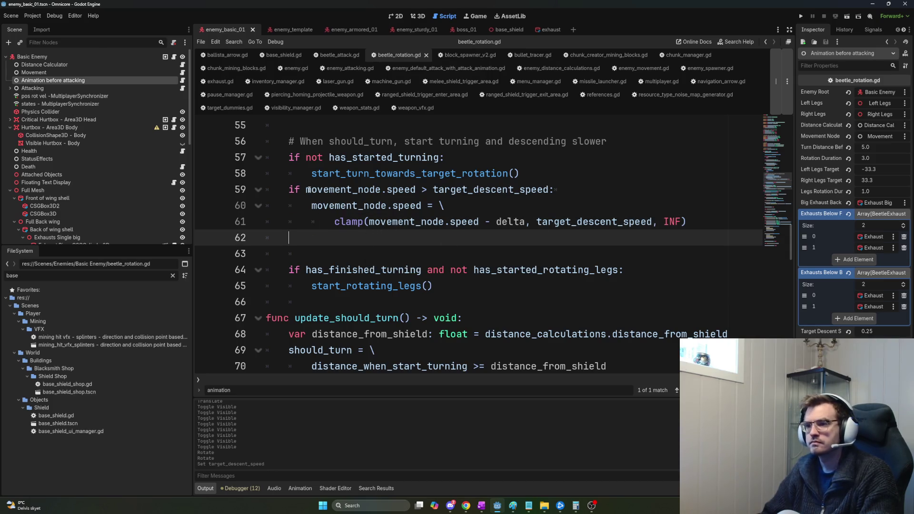
# Insert a blank line above the speed check.
pyautogui.click(283, 189)
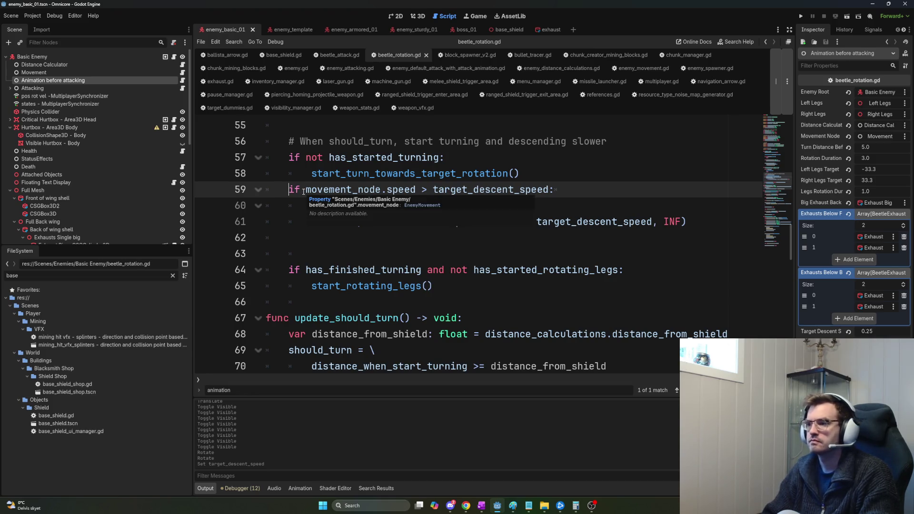
pyautogui.press('Return')
pyautogui.press('Down')
pyautogui.press('Down')
pyautogui.press('Down')
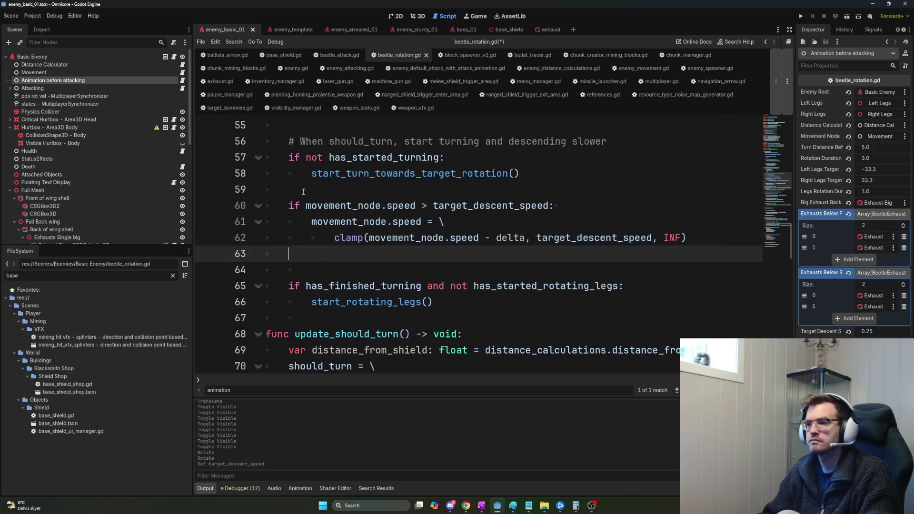
# Write the comment '# When finished turning, adjust legs to grab dome'.
pyautogui.write('# Whe')
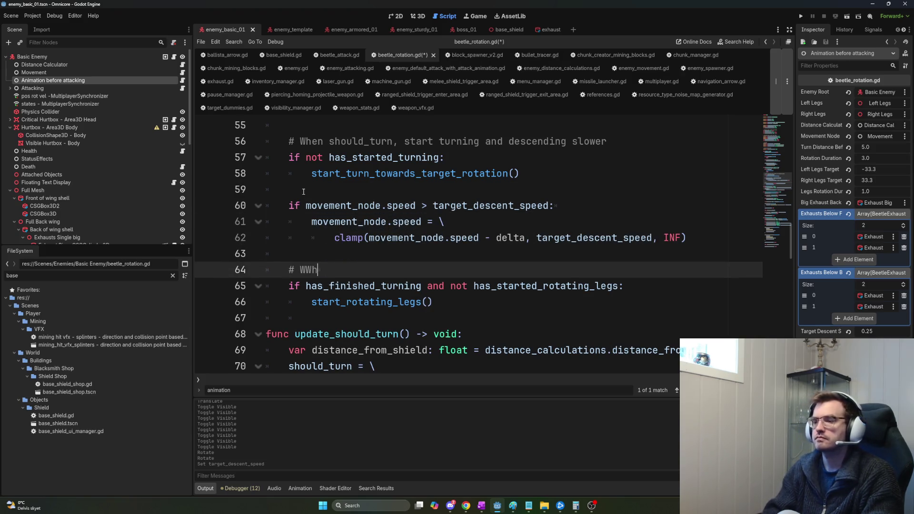
pyautogui.write('n finished trurning')
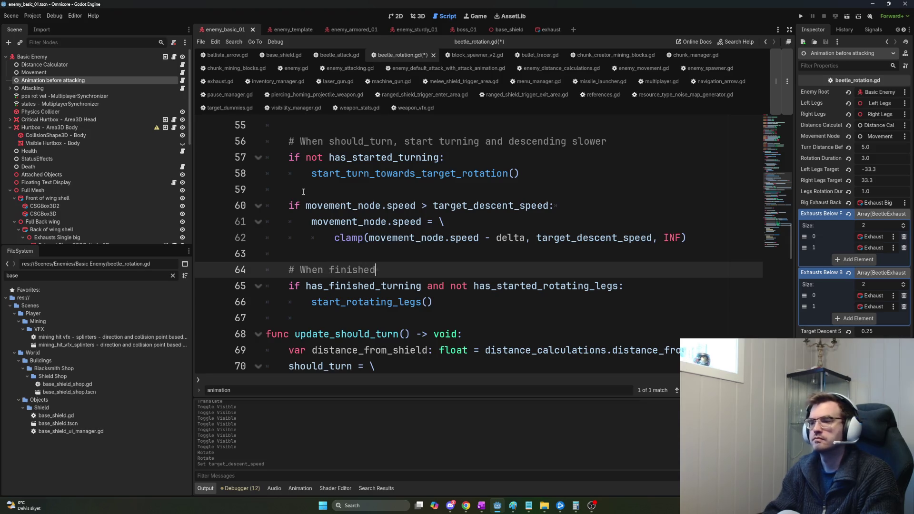
pyautogui.press('BackSpace')
pyautogui.press('BackSpace')
pyautogui.press('BackSpace')
pyautogui.write('urning')
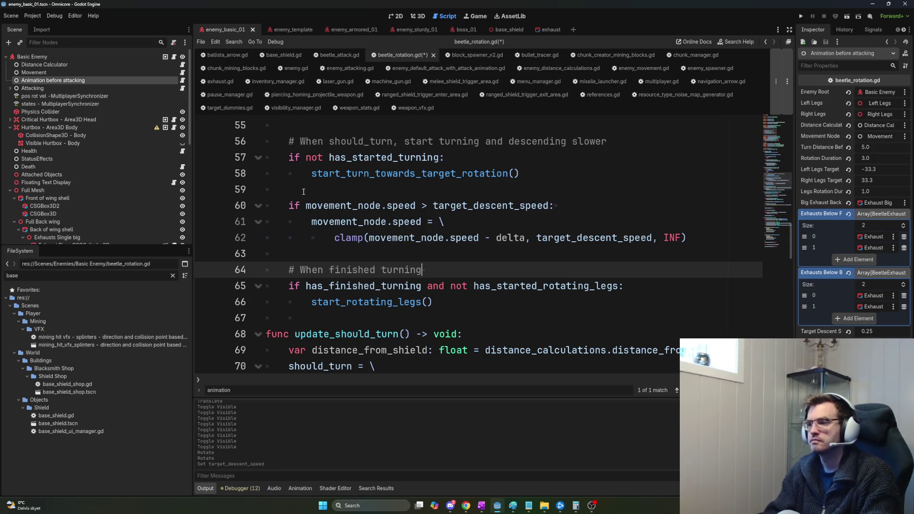
pyautogui.write(', adjust legs to grab dome')
# Start a new unindented '# When landed' comment below the legs block.
pyautogui.press('Down')
pyautogui.press('Down')
pyautogui.press('Down')
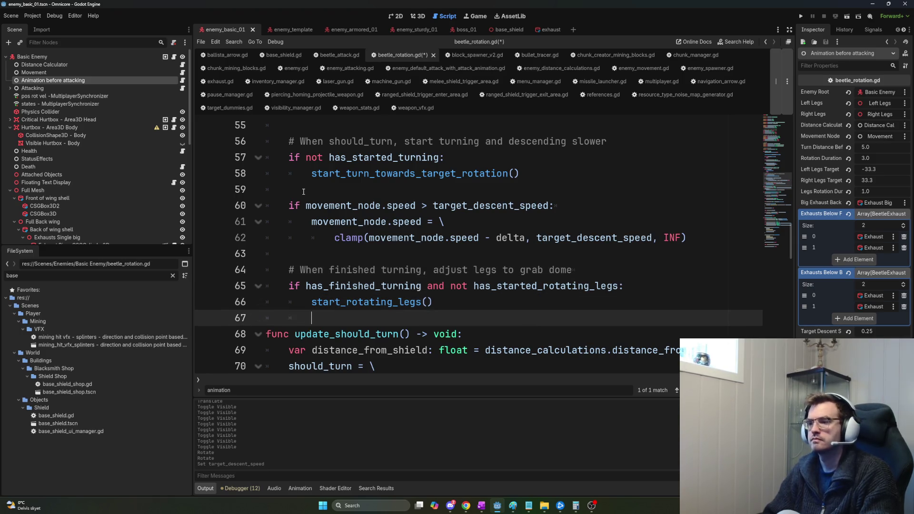
pyautogui.press('BackSpace')
pyautogui.press('Return')
pyautogui.press('Return')
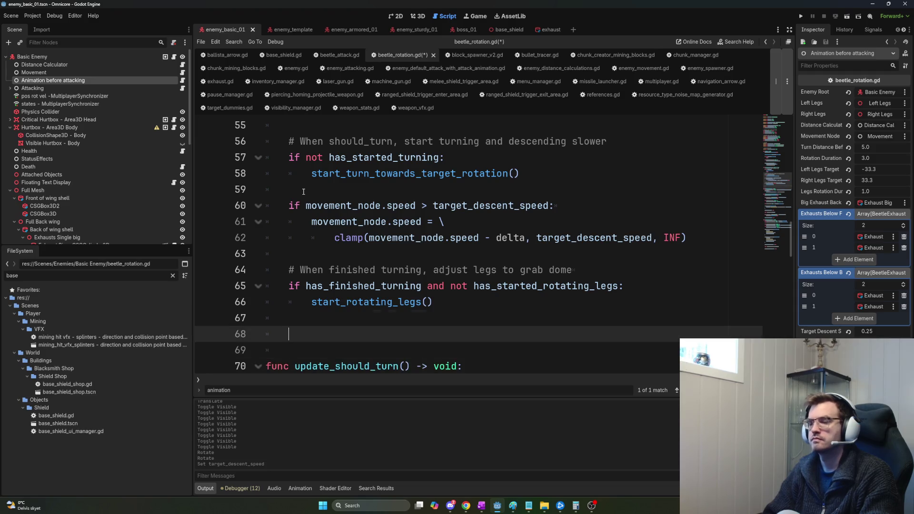
pyautogui.write('# When ')
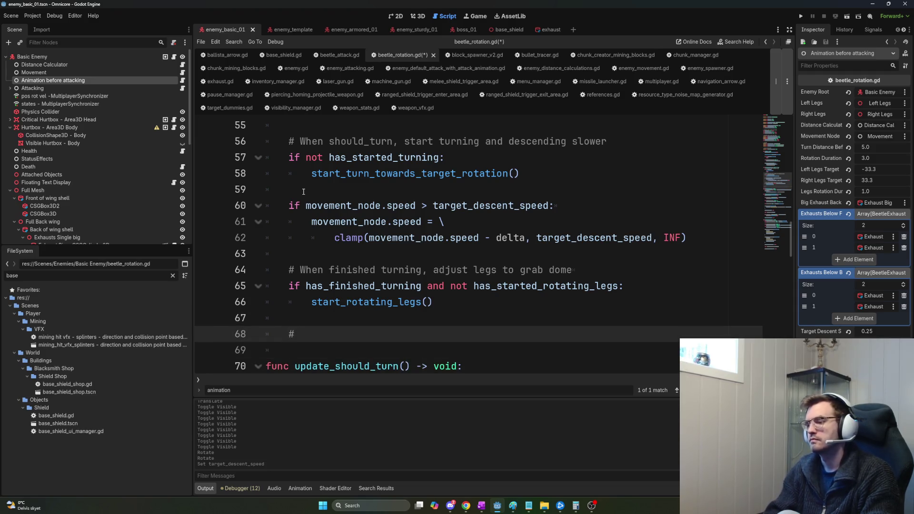
pyautogui.write('landed')
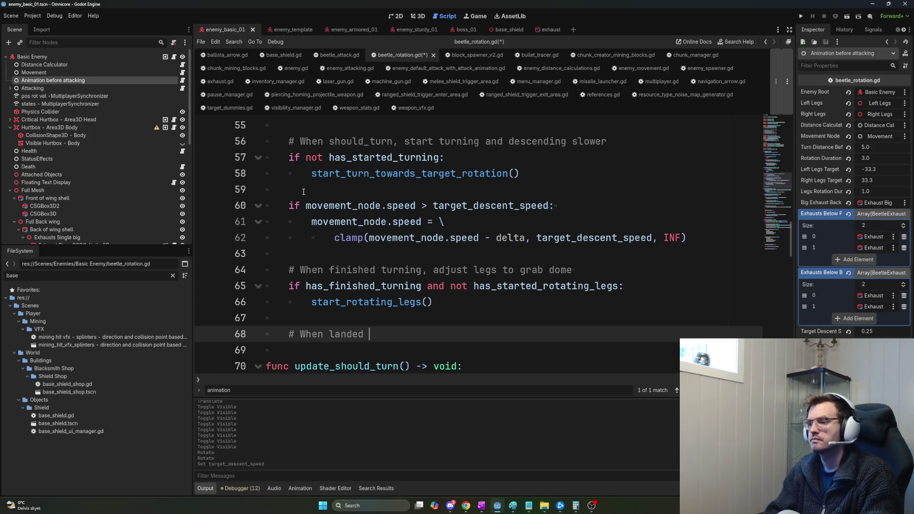
# Complete the comment as 'When landed turn off exhausts and lower back'.
pyautogui.write('turn off exhaus')
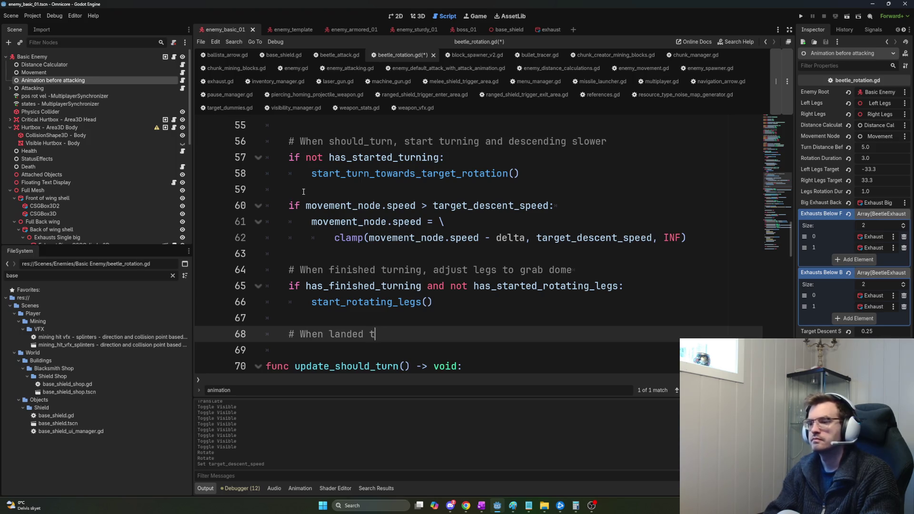
pyautogui.write('ts and lower ba k')
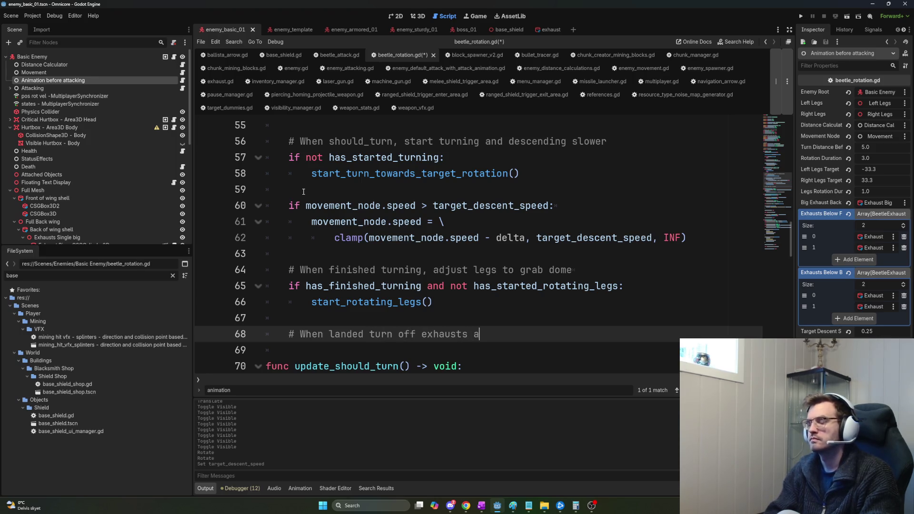
pyautogui.press('BackSpace')
pyautogui.press('BackSpace')
pyautogui.write('ck')
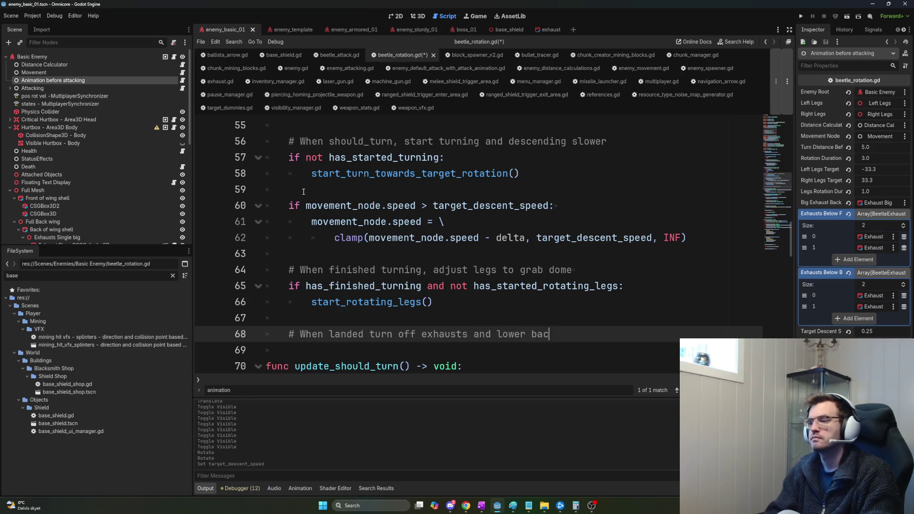
pyautogui.press('Return')
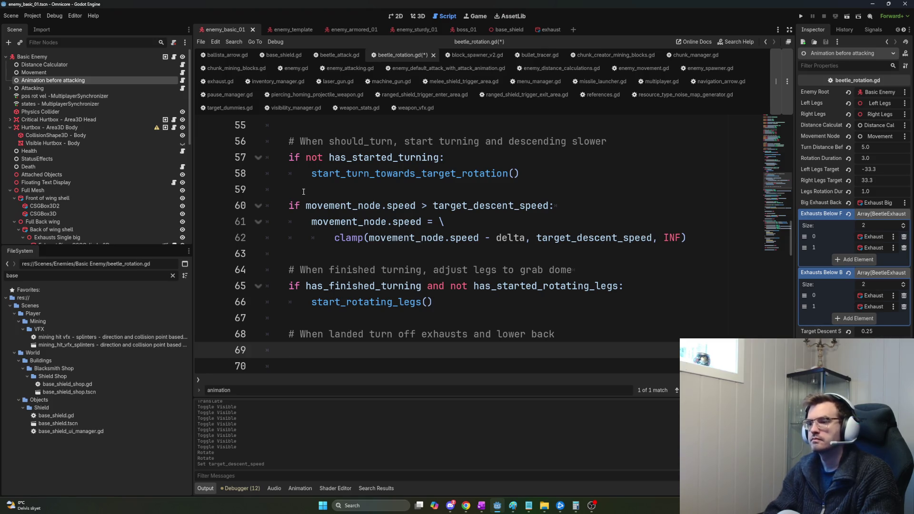
# Add 'if movement_node.is_at_base_shield:' below the comment and open its indented body.
pyautogui.write('if movement_n')
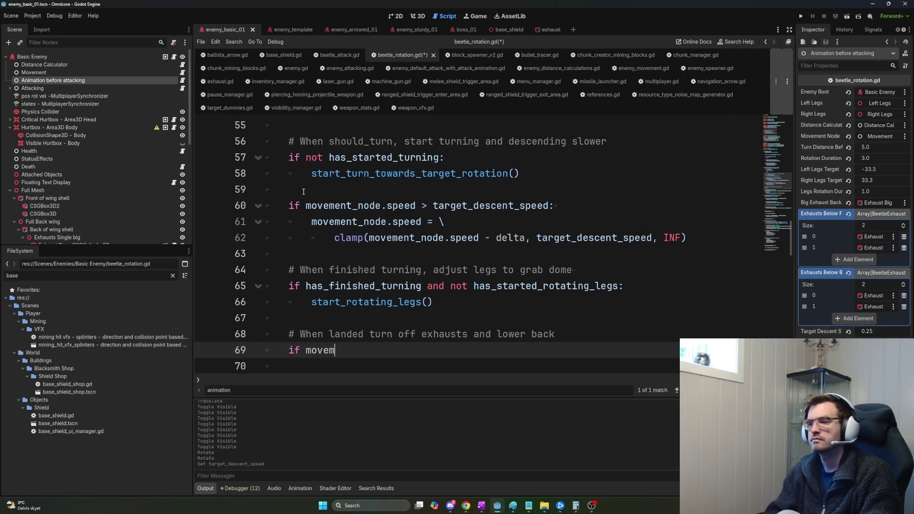
pyautogui.press('Return')
pyautogui.write('.')
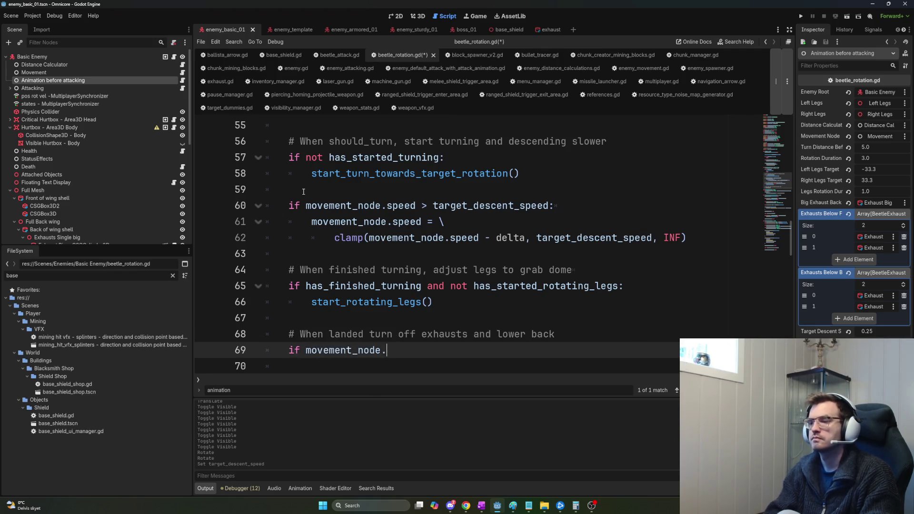
pyautogui.write('is')
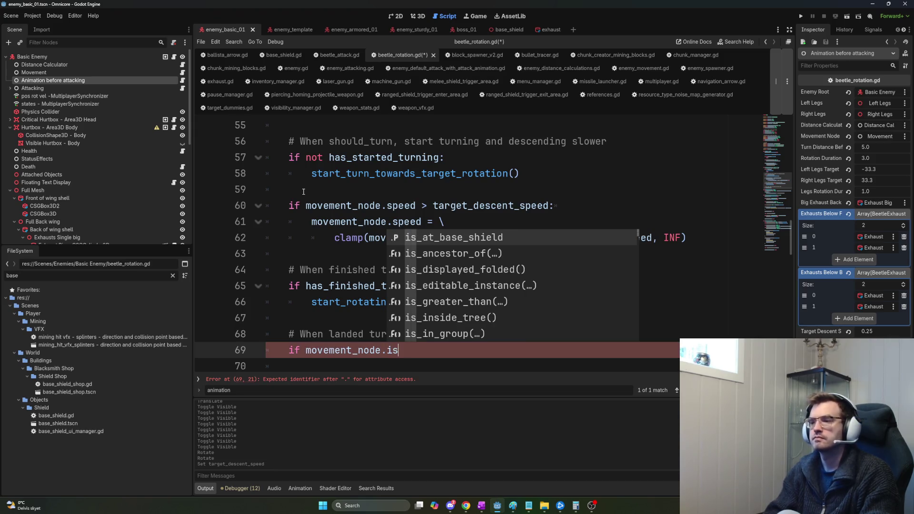
pyautogui.press('Return')
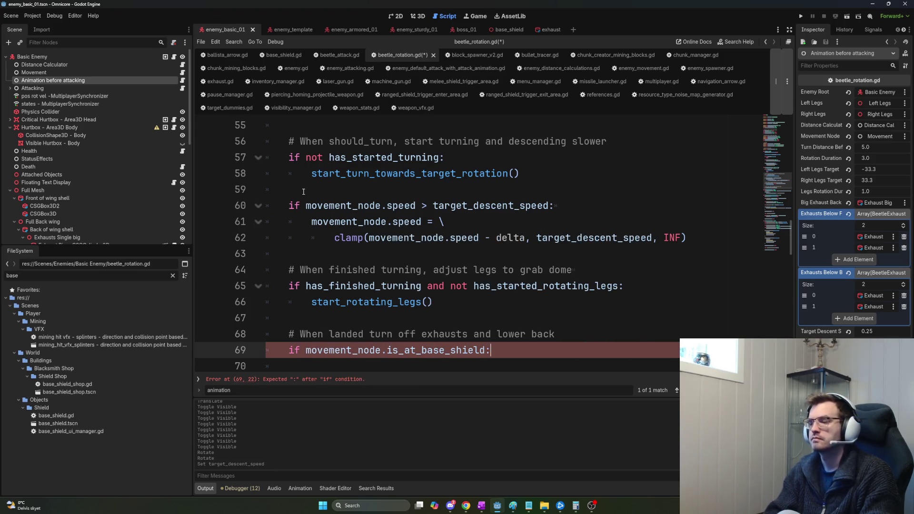
pyautogui.press('Return')
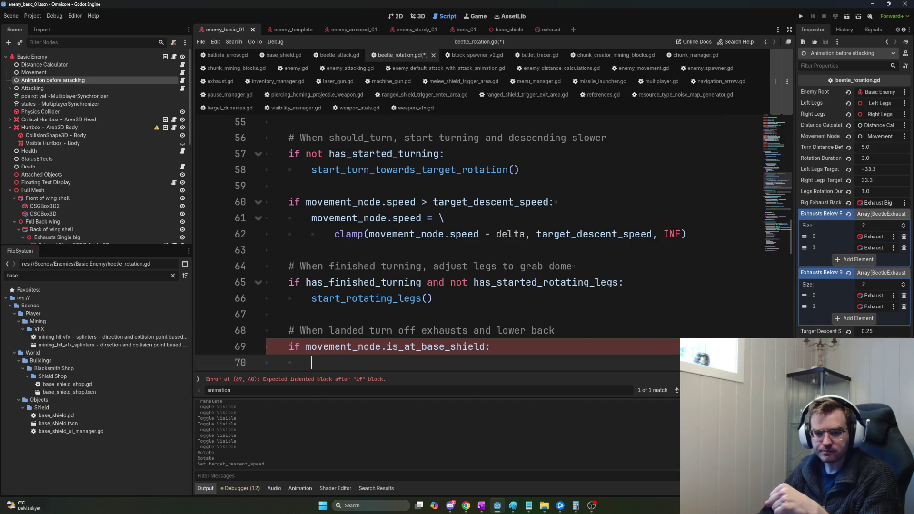
pyautogui.hotkey('alt', 'Tab')
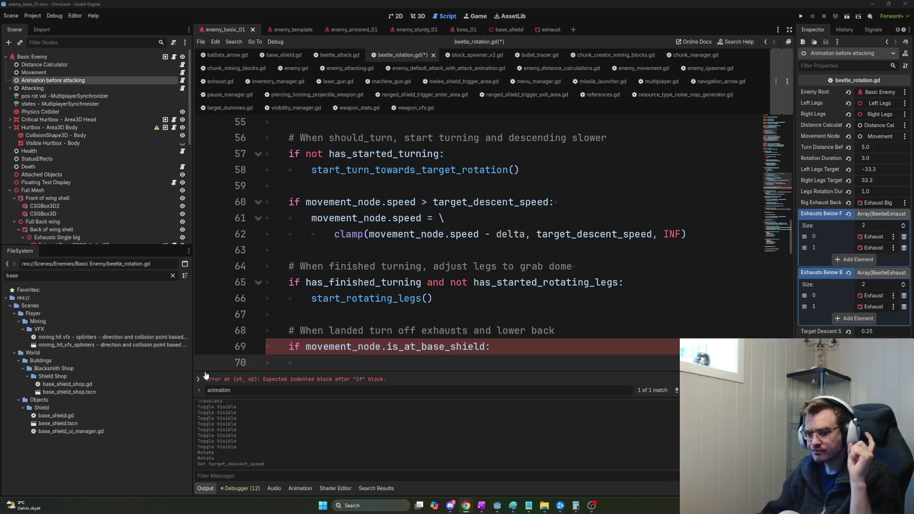
pyautogui.click(496, 353)
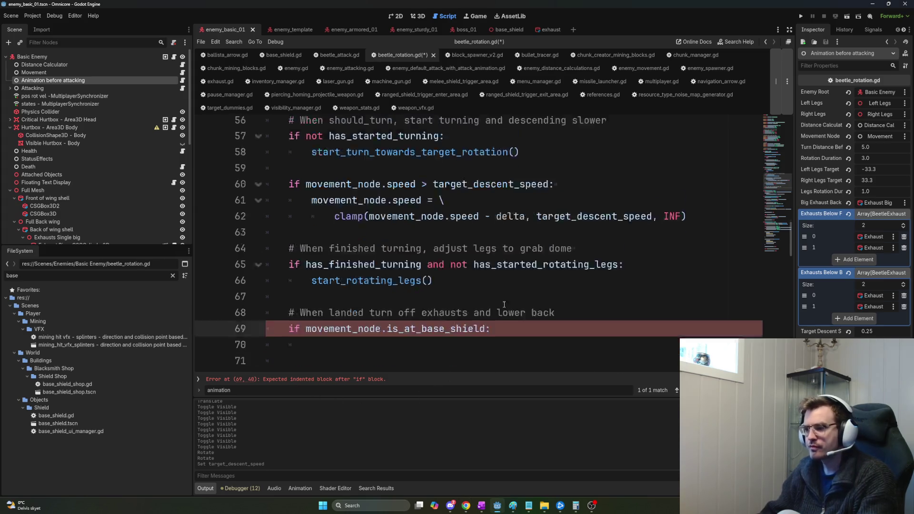
pyautogui.scroll(-3, 416, 231)
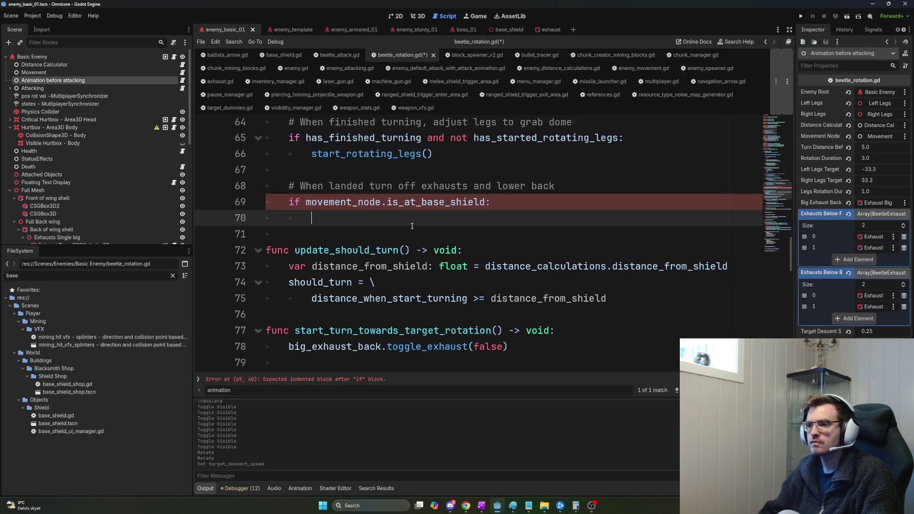
pyautogui.scroll(1, 414, 238)
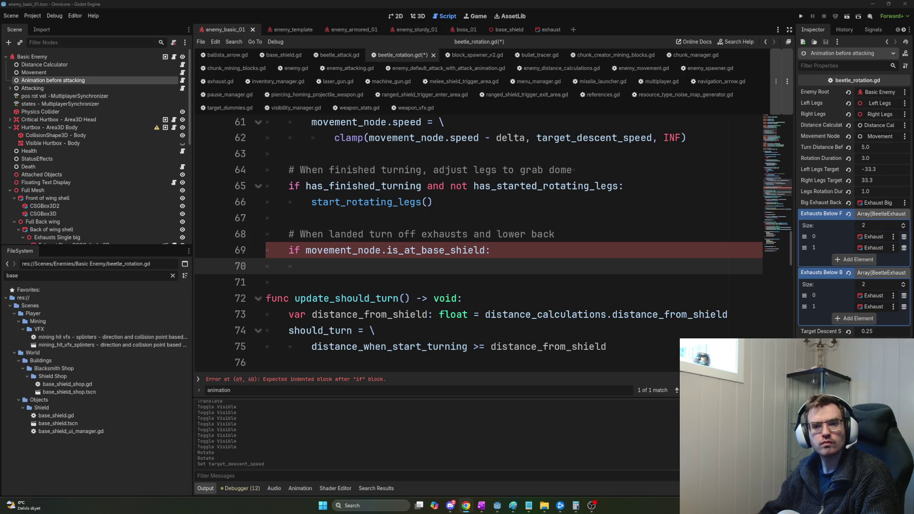
pyautogui.click(425, 259)
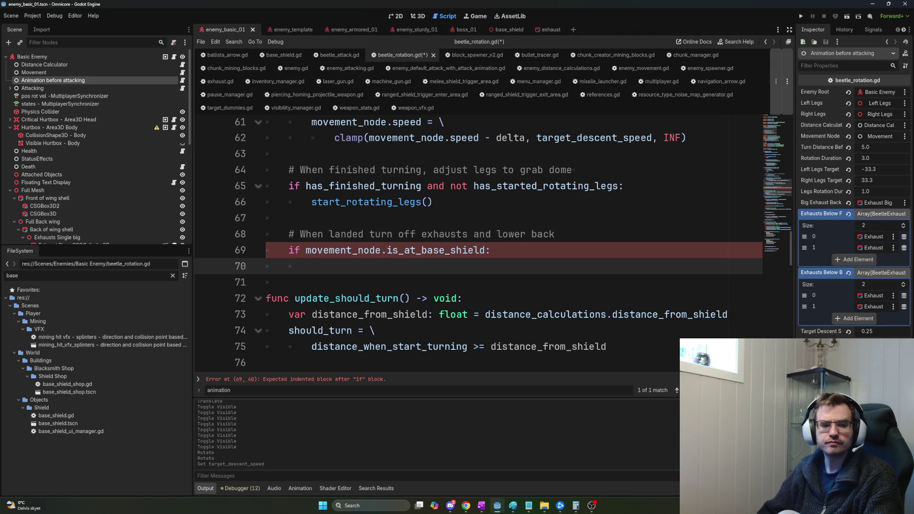
pyautogui.hotkey('alt', 'Tab')
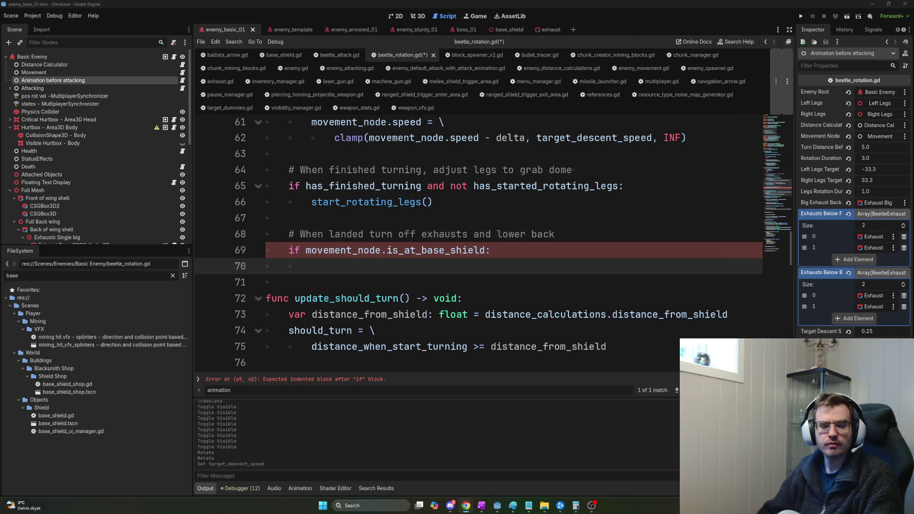
pyautogui.click(479, 258)
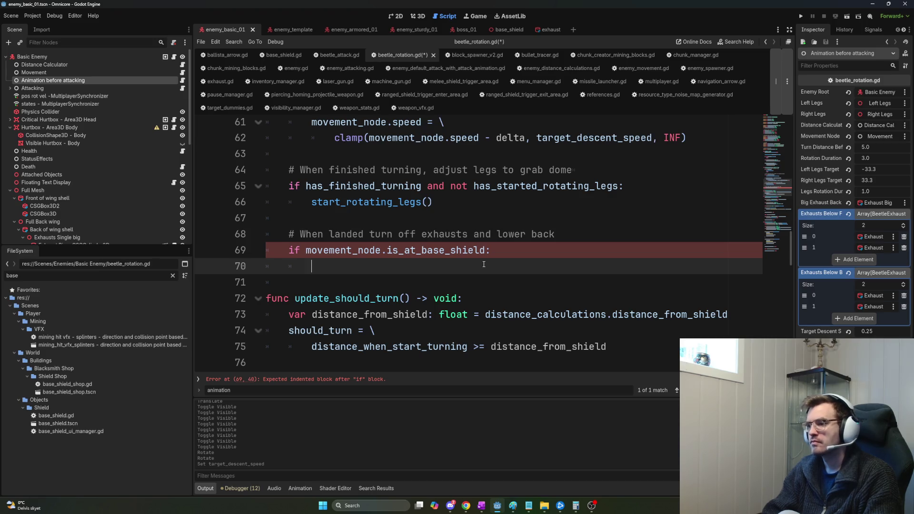
pyautogui.write('shut_of')
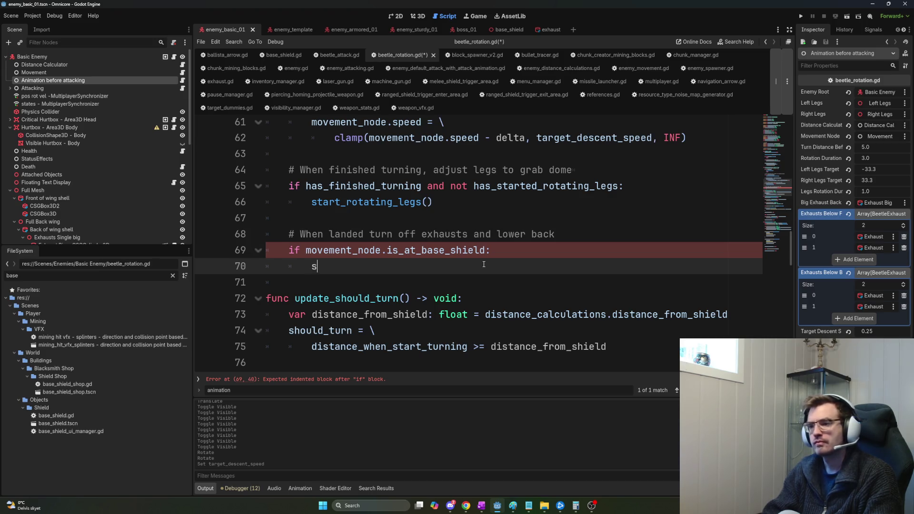
pyautogui.write('f_all')
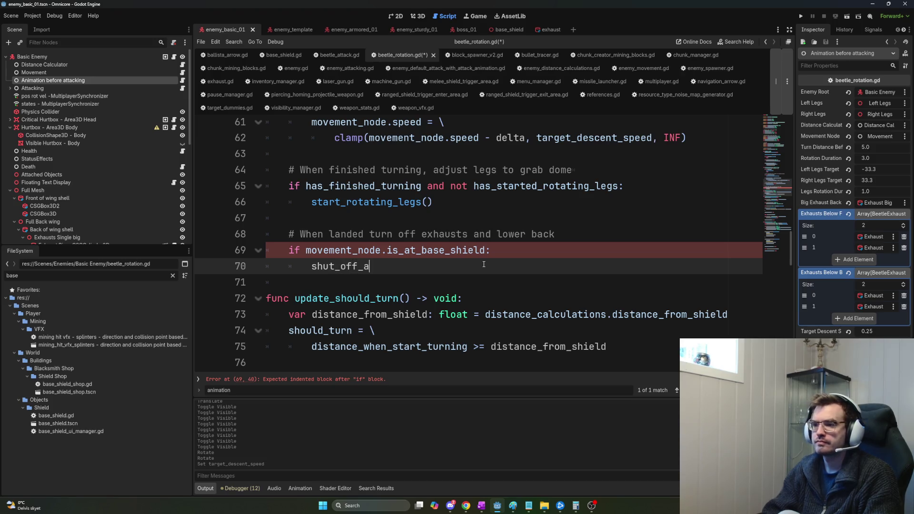
pyautogui.write('_exhaust*')
pyautogui.press('BackSpace')
pyautogui.write('()')
pyautogui.press('BackSpace')
pyautogui.press('BackSpace')
pyautogui.press('BackSpace')
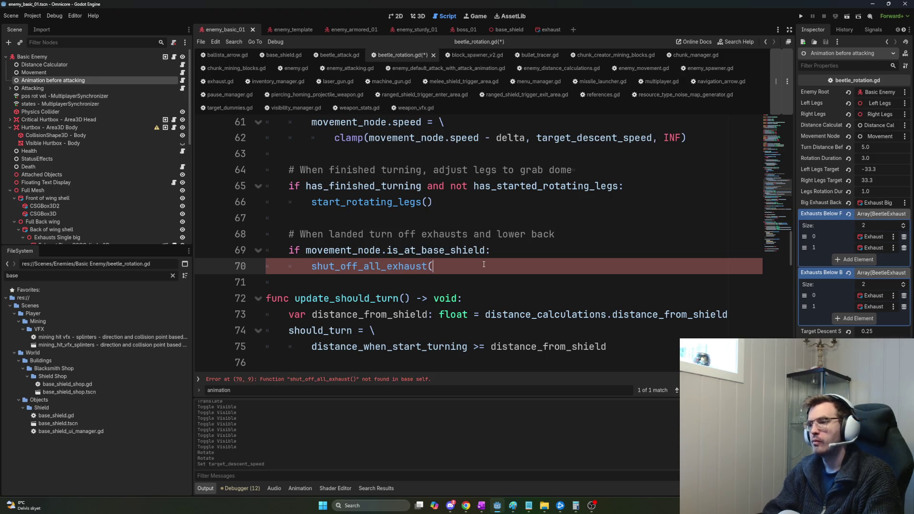
pyautogui.press('BackSpace')
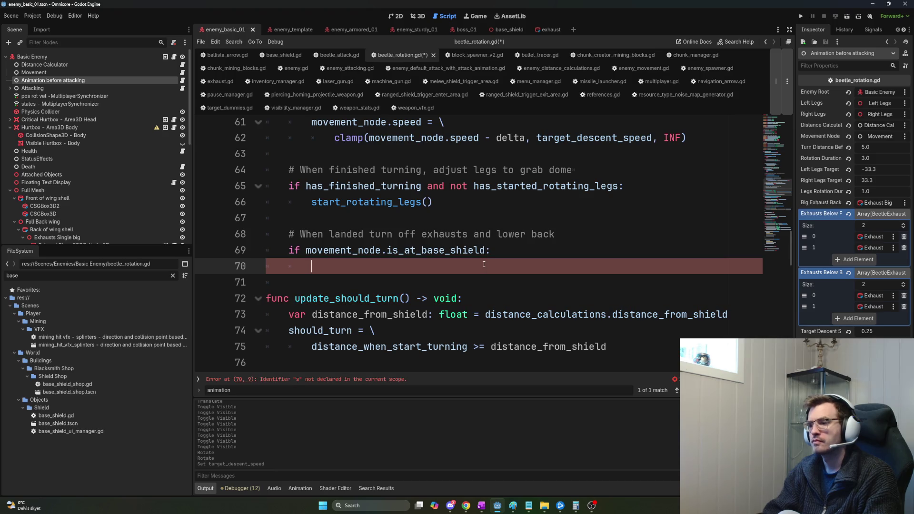
pyautogui.write('fu')
pyautogui.press('BackSpace')
pyautogui.press('BackSpace')
pyautogui.write('at')
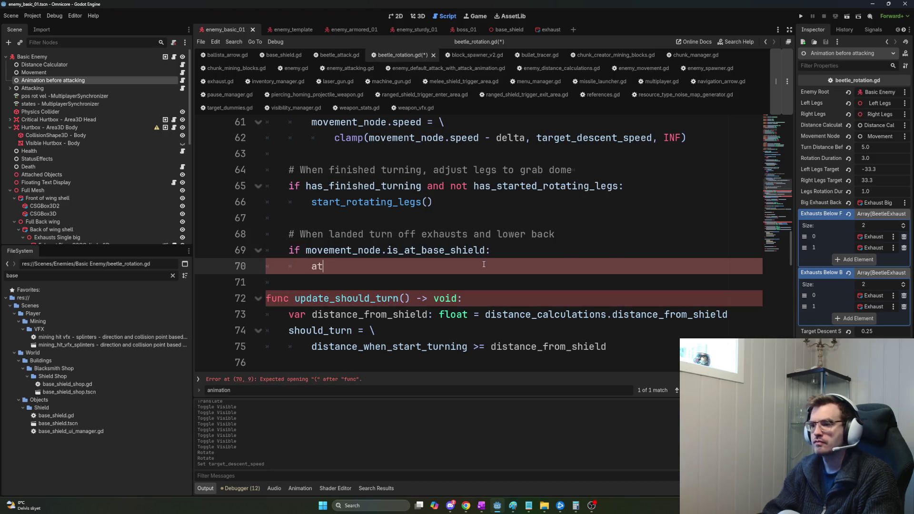
pyautogui.press('BackSpace')
pyautogui.press('BackSpace')
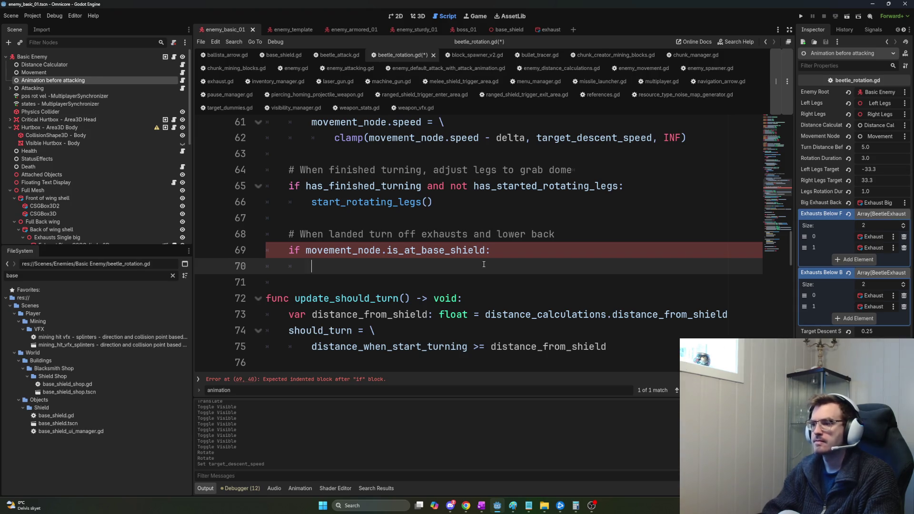
pyautogui.click(487, 251)
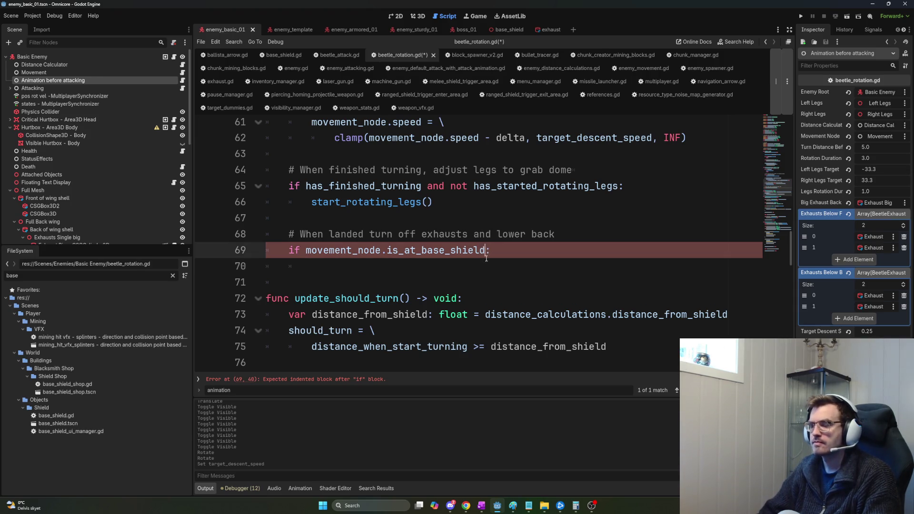
pyautogui.click(446, 263)
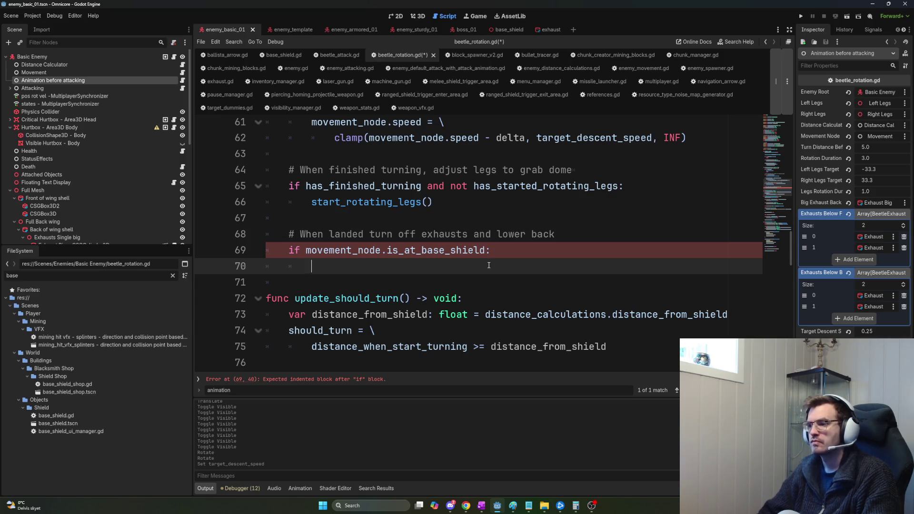
pyautogui.click(485, 250)
# Make the landing condition on line 69 require has_finished_lowering_back_wing instead of not has_started_lowering_back_wing.
pyautogui.write('an')
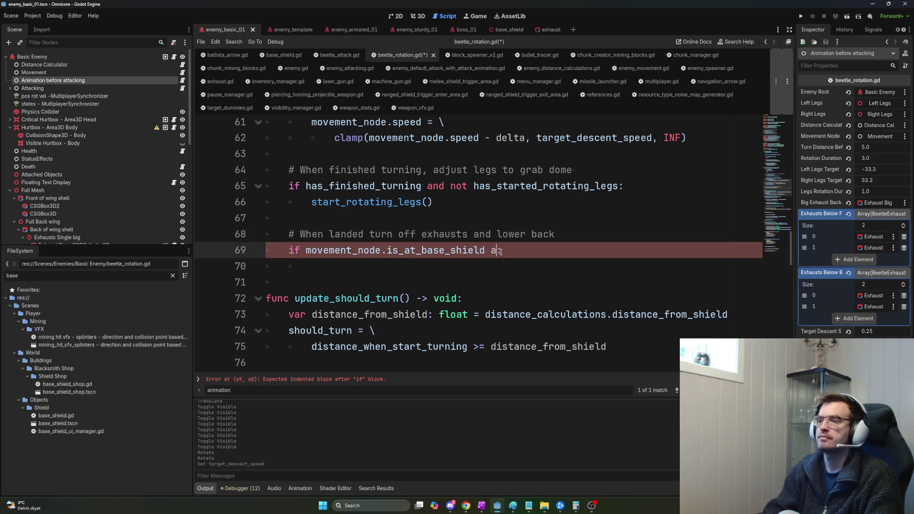
pyautogui.write('d not ')
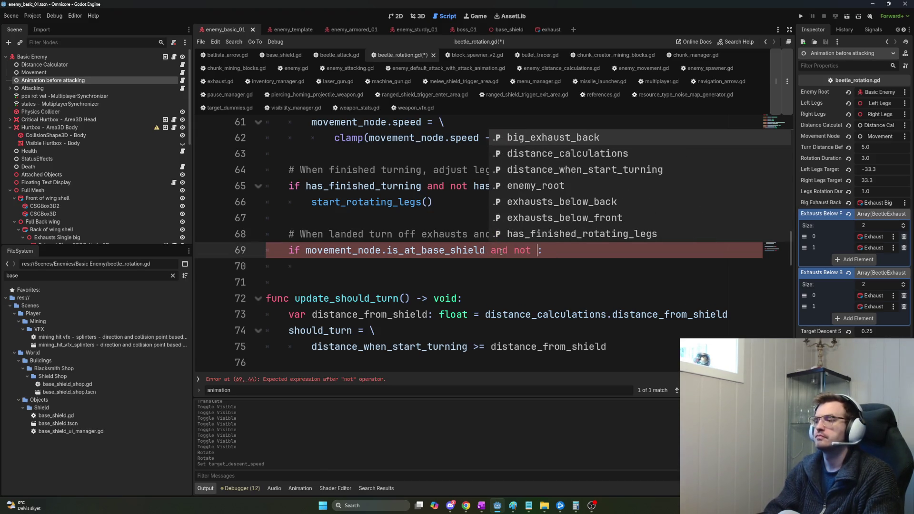
pyautogui.write('has_started_')
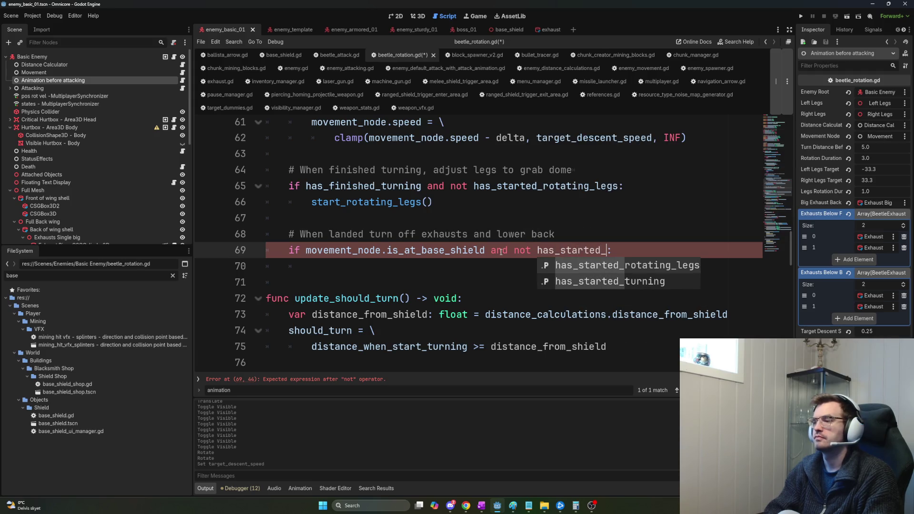
pyautogui.write('lowering_')
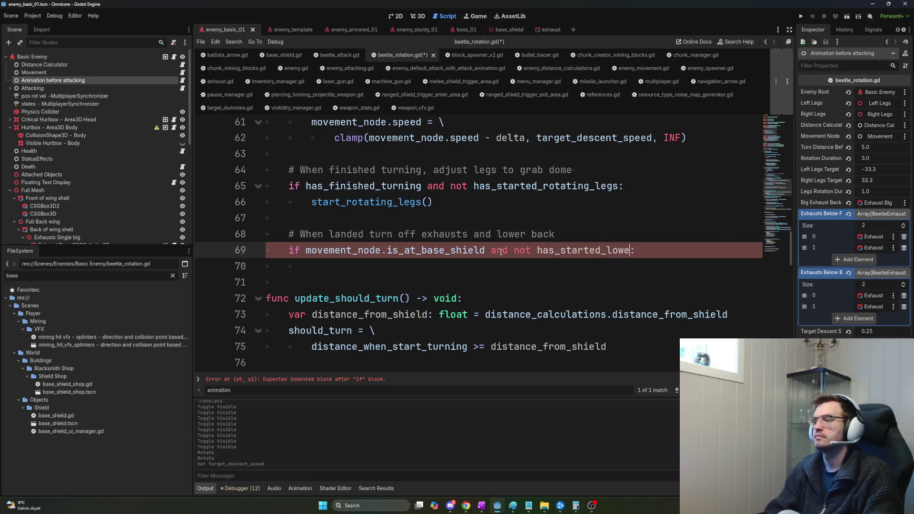
pyautogui.write('back_wing')
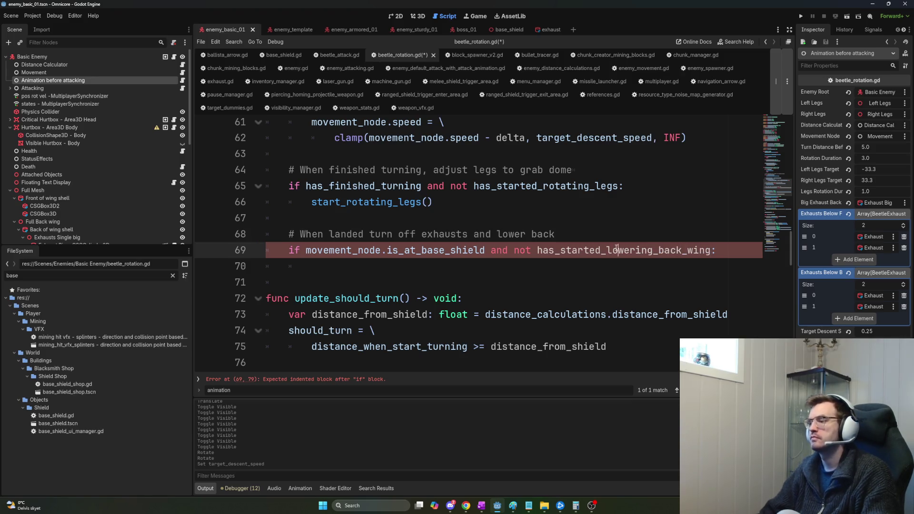
pyautogui.hotkey('ctrl', 'shift', 'Left')
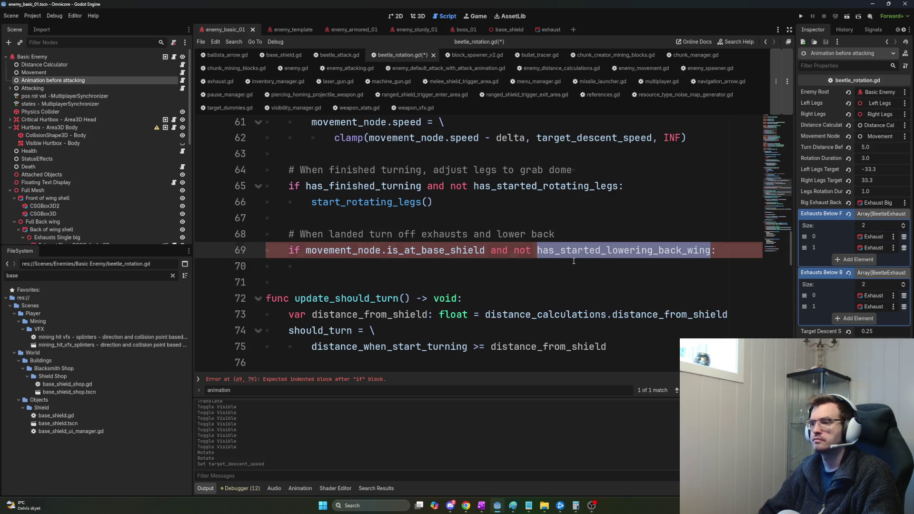
pyautogui.click(577, 262)
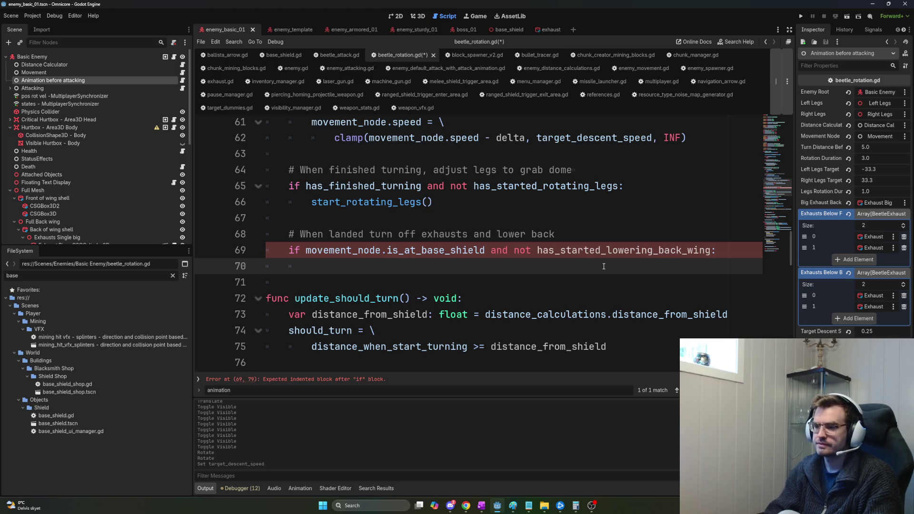
pyautogui.write('a')
pyautogui.press('BackSpace')
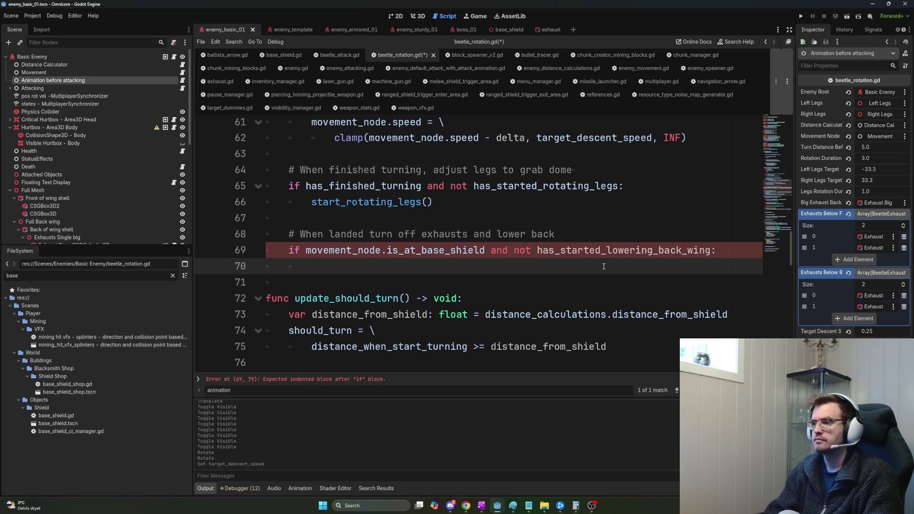
pyautogui.moveTo(601, 250); pyautogui.dragTo(561, 250)
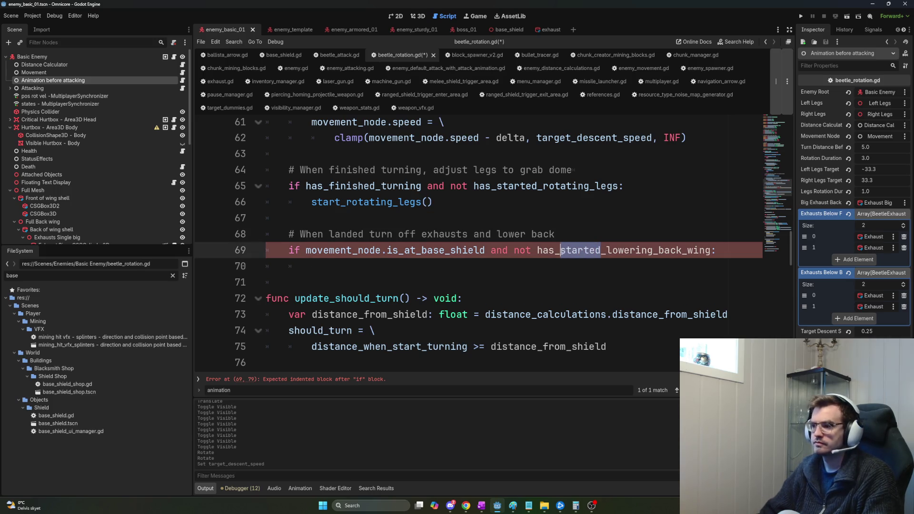
pyautogui.write('finis')
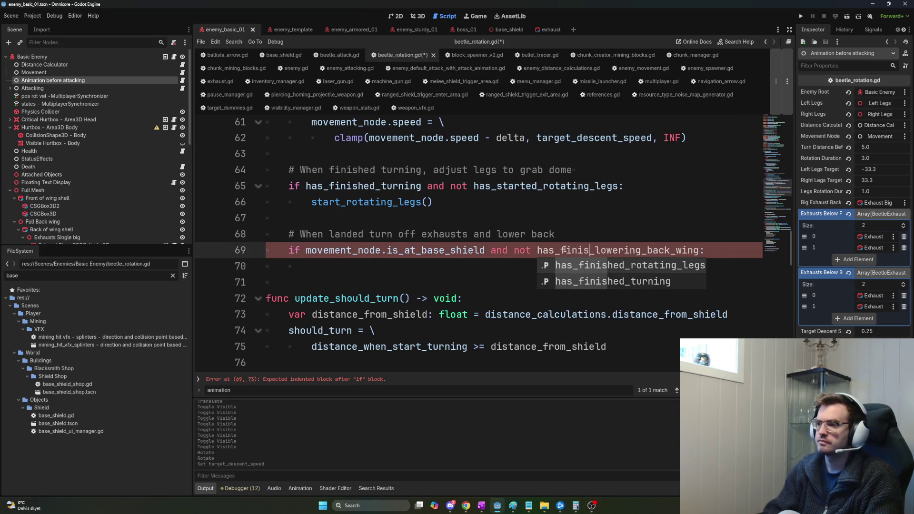
pyautogui.write('hed')
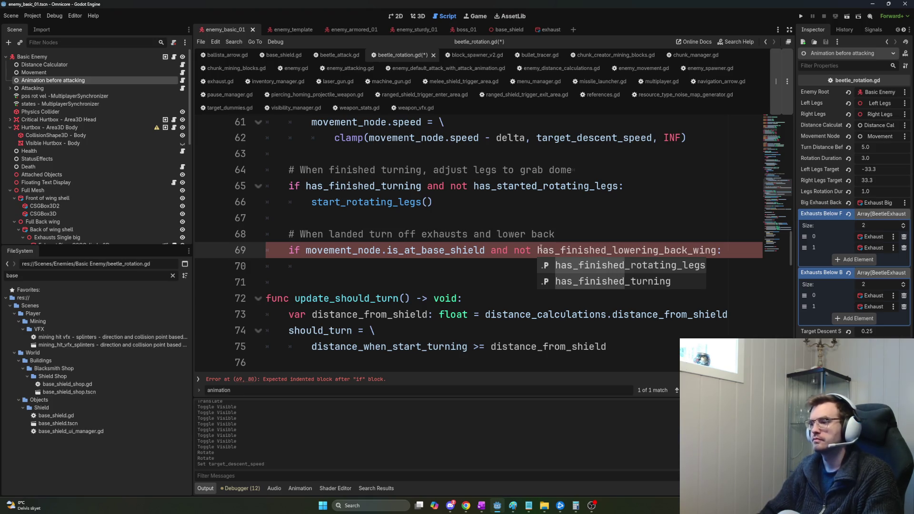
pyautogui.click(517, 250)
pyautogui.moveTo(515, 250); pyautogui.dragTo(537, 250)
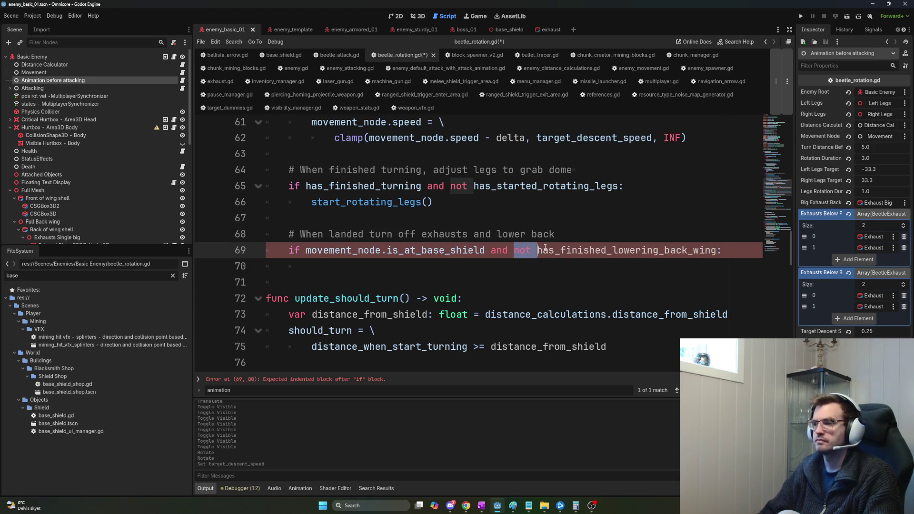
pyautogui.press('BackSpace')
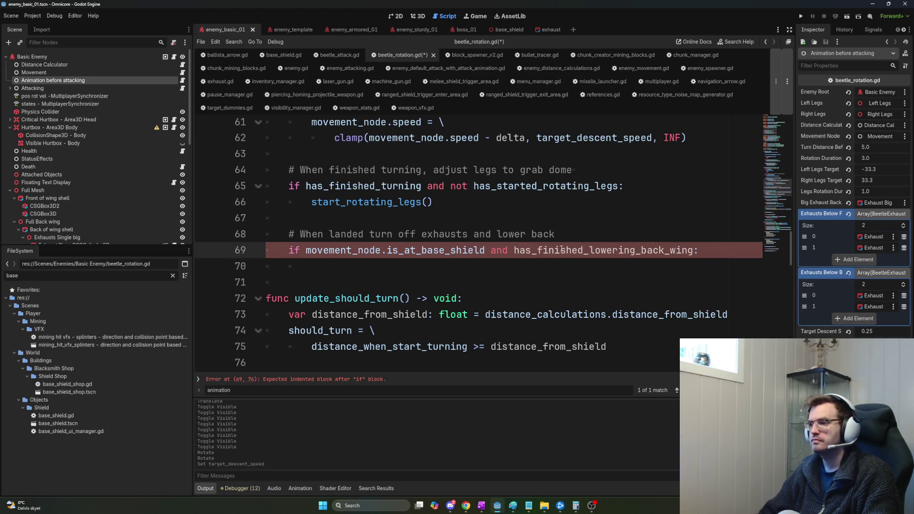
# Add a shut_off_engines_below() call in the body of the landing block.
pyautogui.press('End')
pyautogui.press('Return')
pyautogui.write('shut_off_engines_below()')
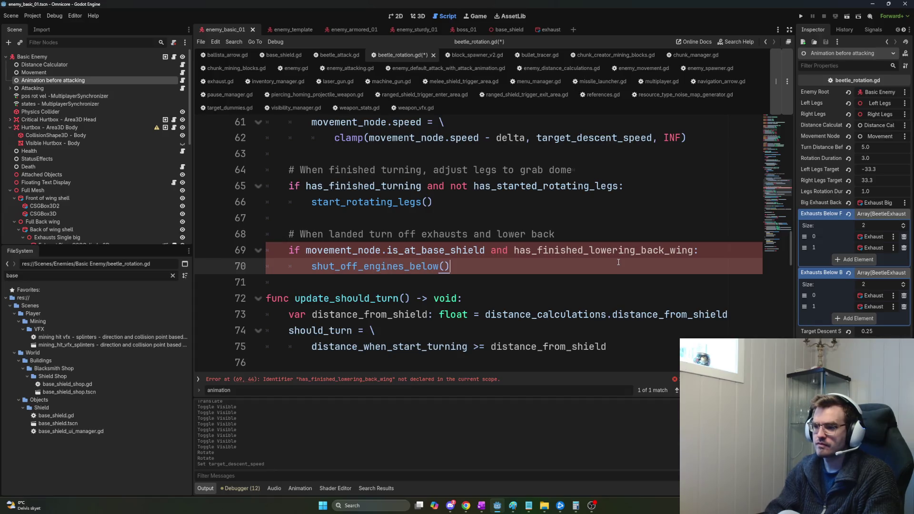
pyautogui.press('Return')
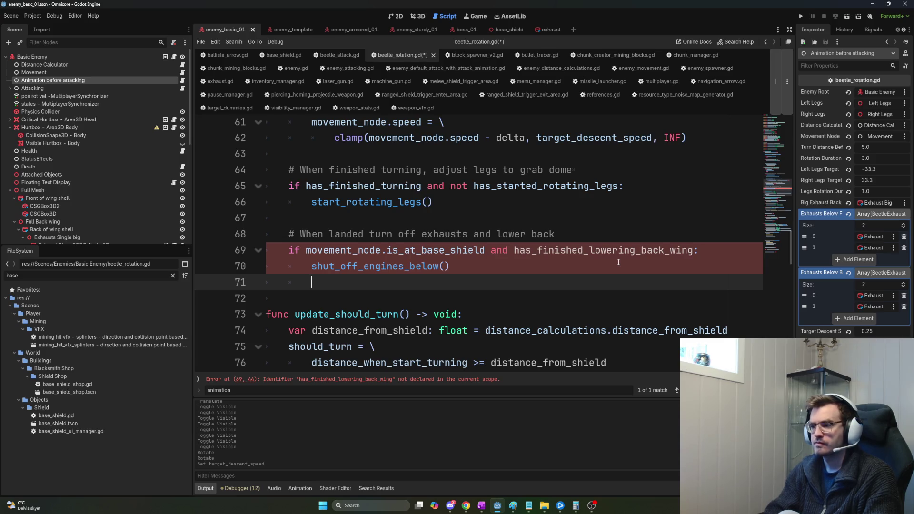
# Continue the condition onto new lines with a backslash and add 'and not has_started_preparing_attack'.
pyautogui.click(497, 247)
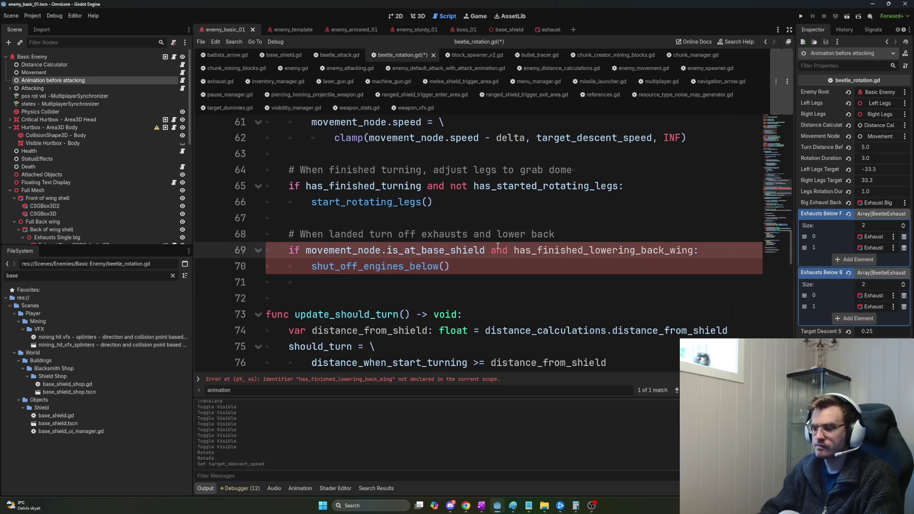
pyautogui.write('\\')
pyautogui.press('Return')
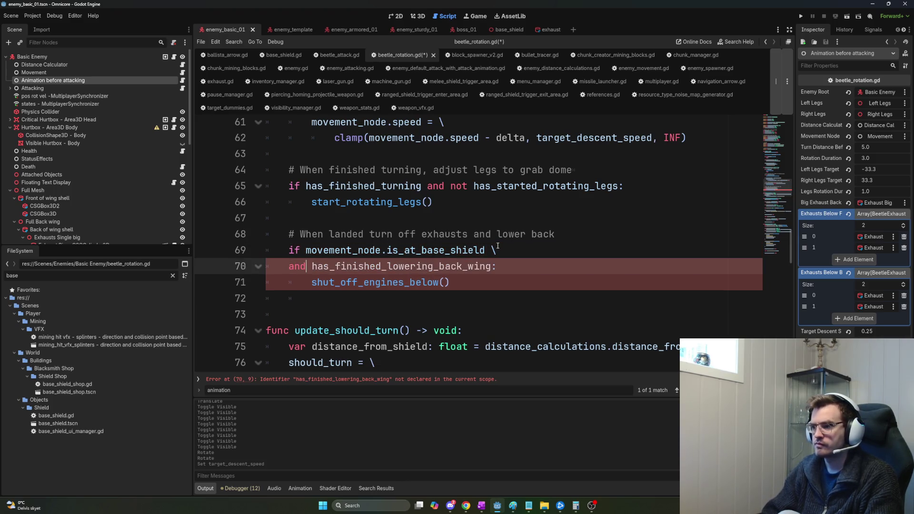
pyautogui.press('Return')
pyautogui.write('and not has')
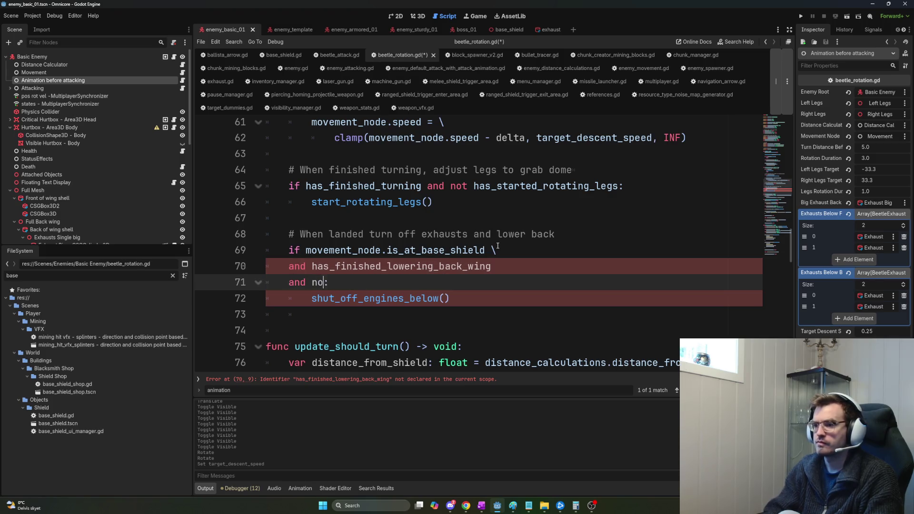
pyautogui.write('_started_')
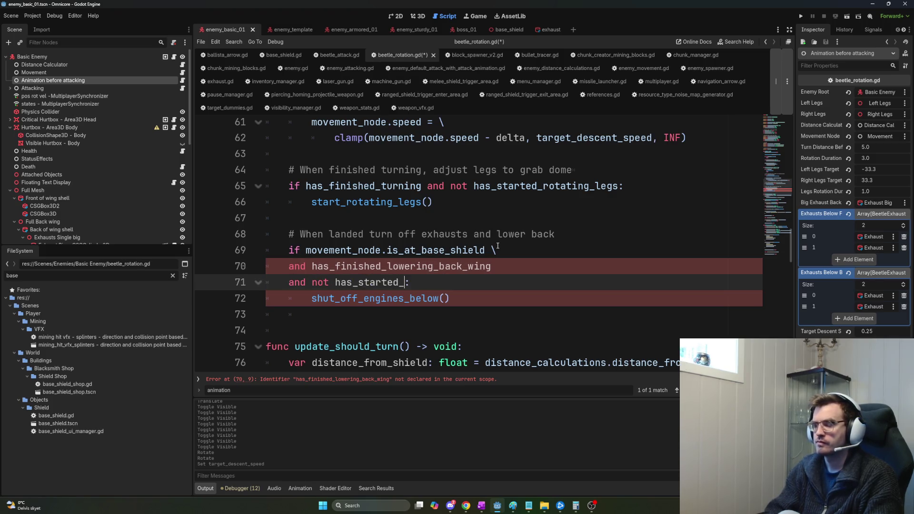
pyautogui.write('preparing_attack')
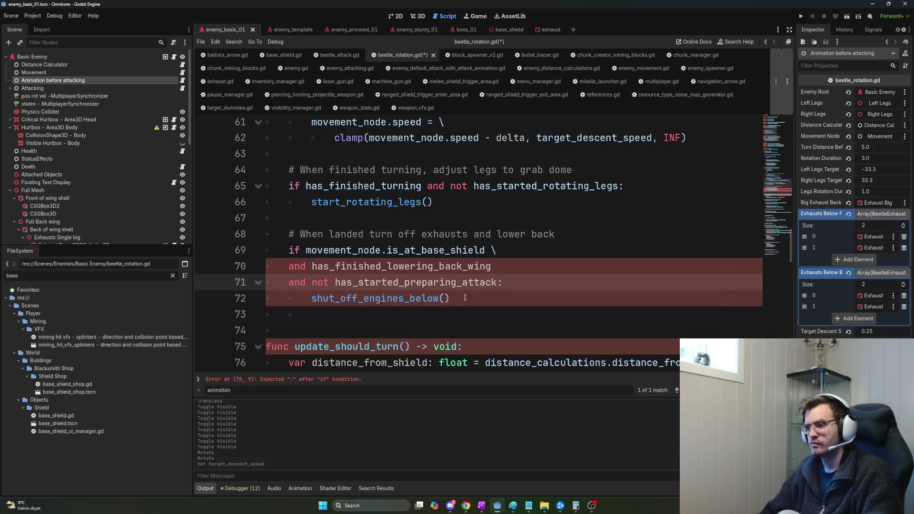
# Add a prepare_attack() call below shut_off_engines_below() in the landing block.
pyautogui.press('Down')
pyautogui.press('Down')
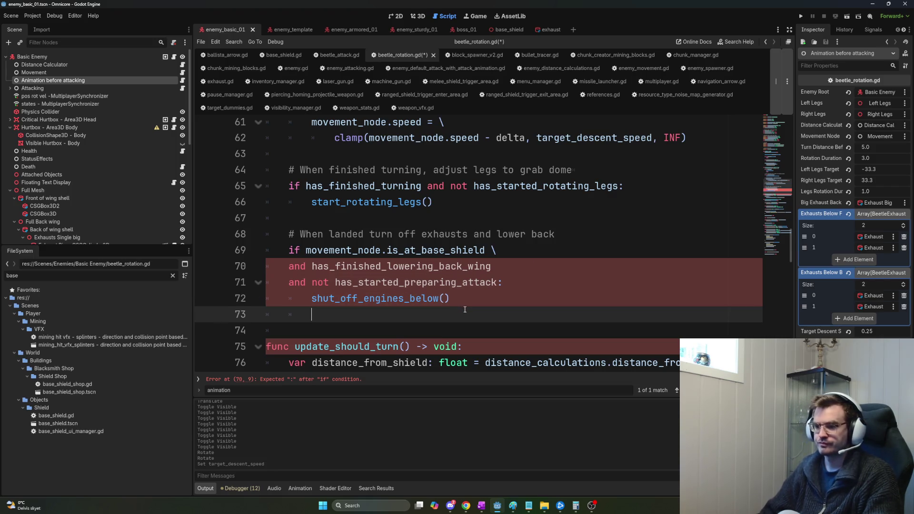
pyautogui.write('prepare')
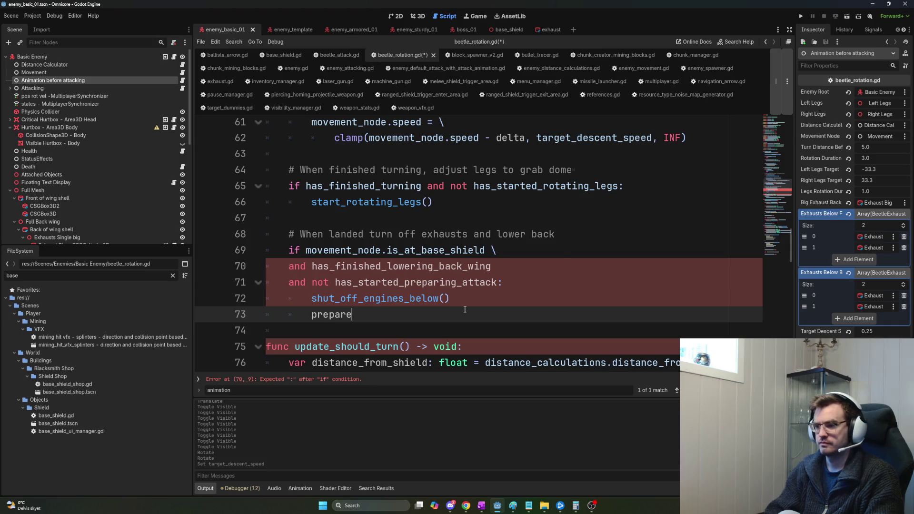
pyautogui.write('_attac')
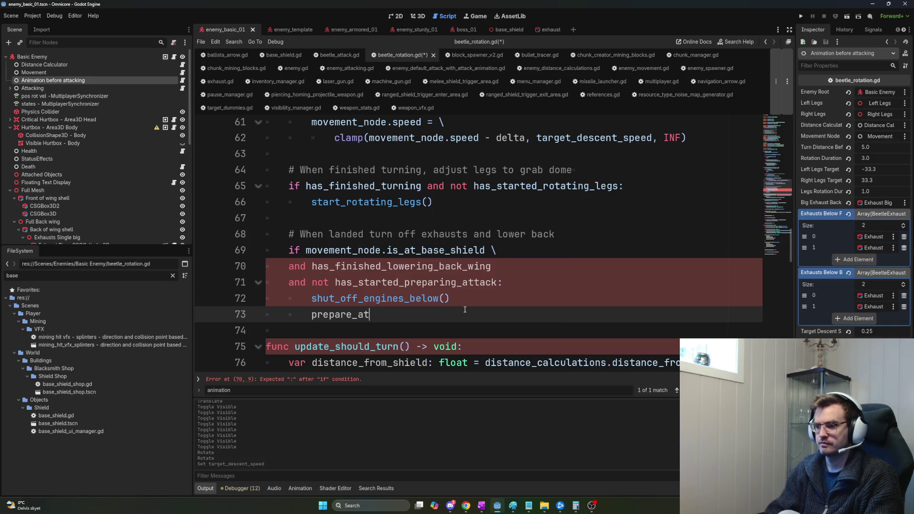
pyautogui.write('k()')
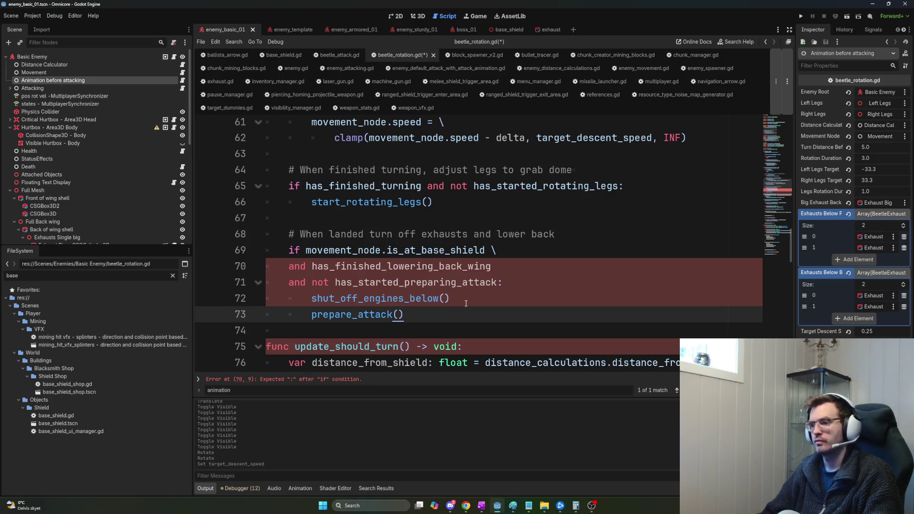
pyautogui.scroll(-1, 467, 310)
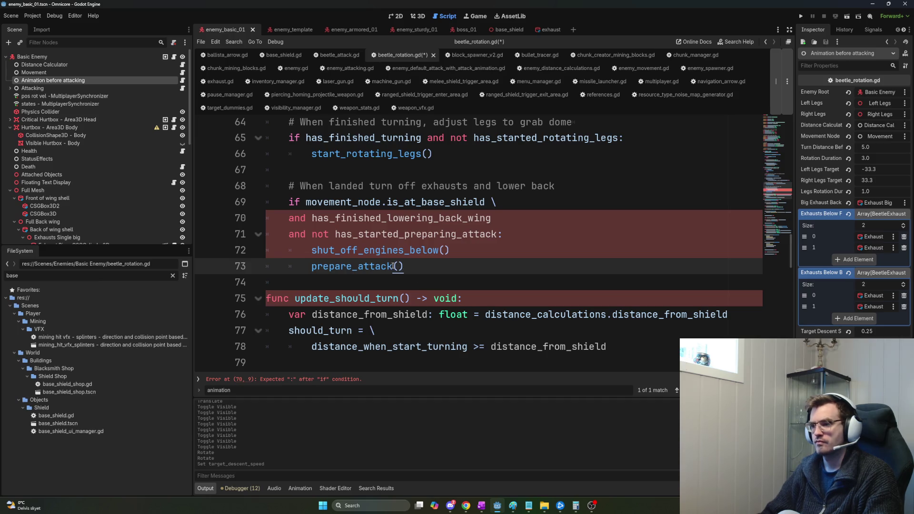
pyautogui.click(313, 266)
pyautogui.hotkey('ctrl', 'space')
pyautogui.press('Escape')
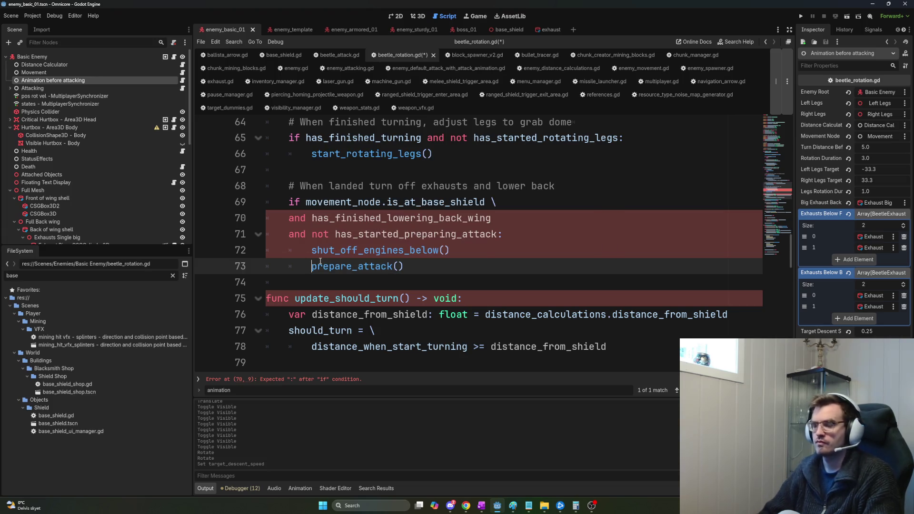
pyautogui.scroll(-2, 411, 266)
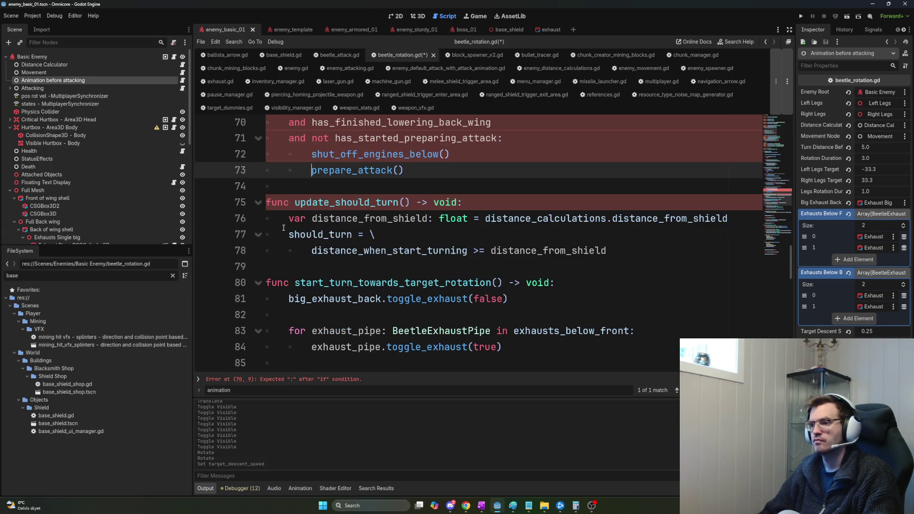
# Collapse the start_turn_towards_target_rotation and start_rotating_legs bodies, leaving update_should_turn expanded.
pyautogui.click(258, 202)
pyautogui.click(259, 234)
pyautogui.click(258, 267)
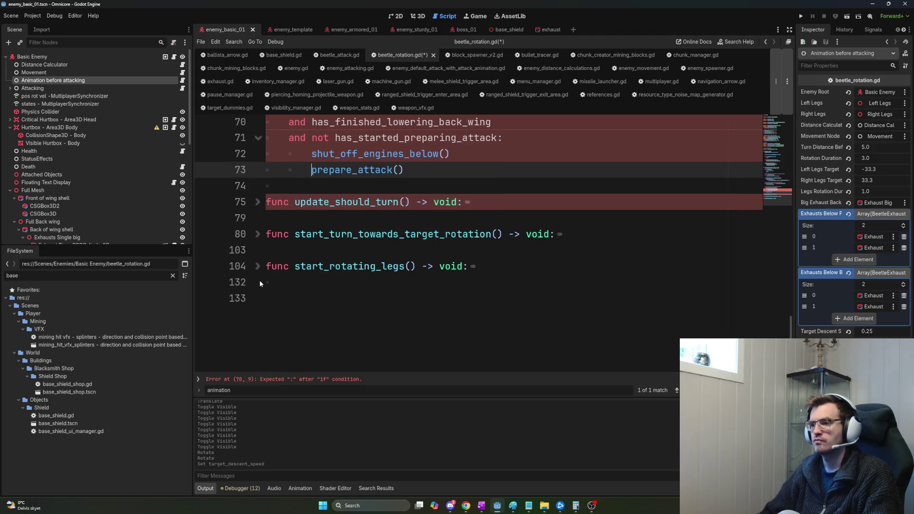
pyautogui.click(258, 202)
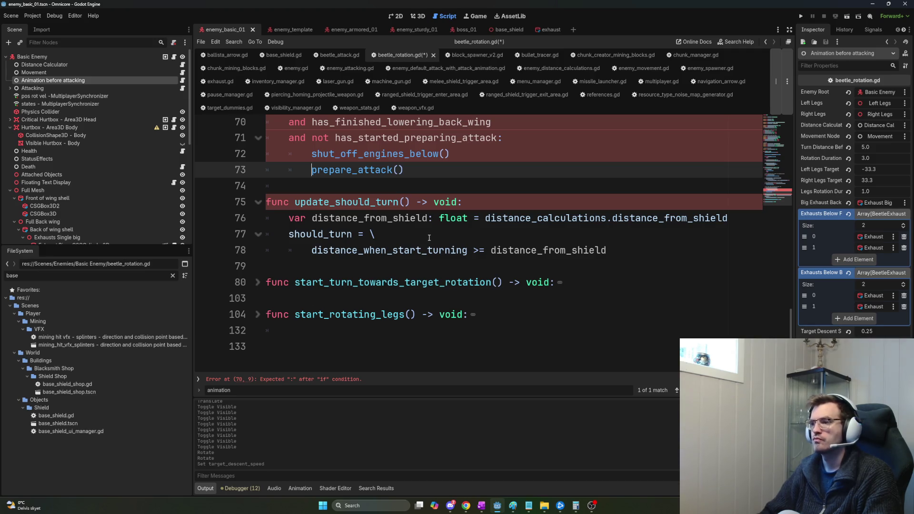
# Type 'func' on empty line 133 at the end of the script to begin a new function.
pyautogui.scroll(2, 429, 238)
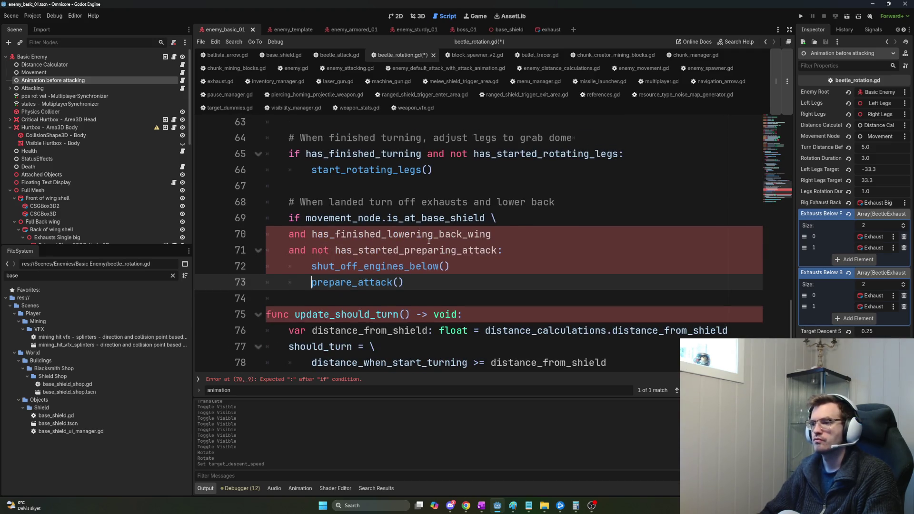
pyautogui.scroll(-1, 441, 264)
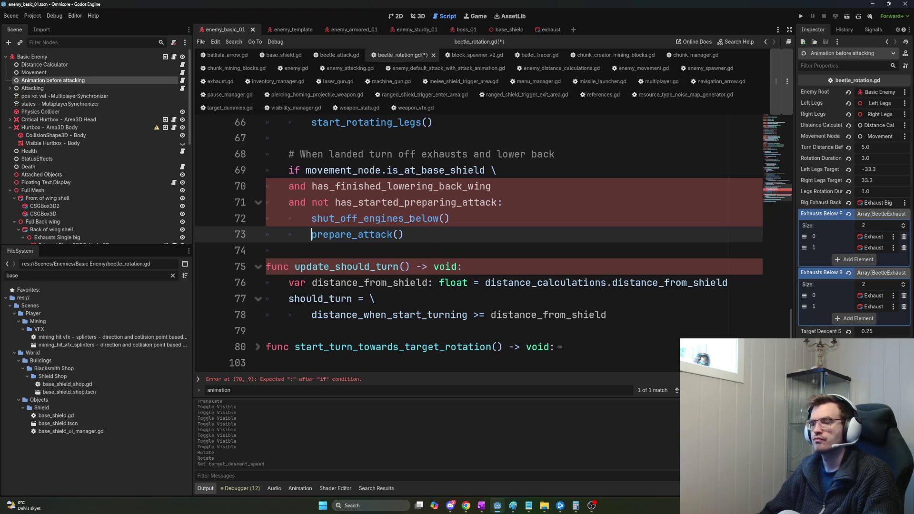
pyautogui.scroll(-1, 424, 243)
pyautogui.write('func')
pyautogui.click(385, 167)
# Write the header func shut_off_engines_below() -> void: on line 133, reusing the copied call name.
pyautogui.doubleClick(385, 170)
pyautogui.hotkey('ctrl', 'c')
pyautogui.click(365, 361)
pyautogui.hotkey('ctrl', 'v')
pyautogui.write('()')
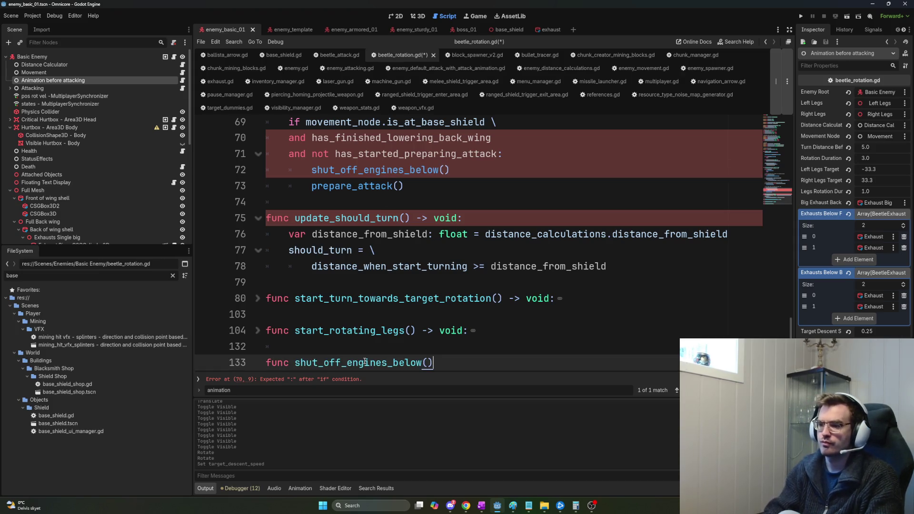
pyautogui.scroll(-1, 365, 362)
pyautogui.write(':')
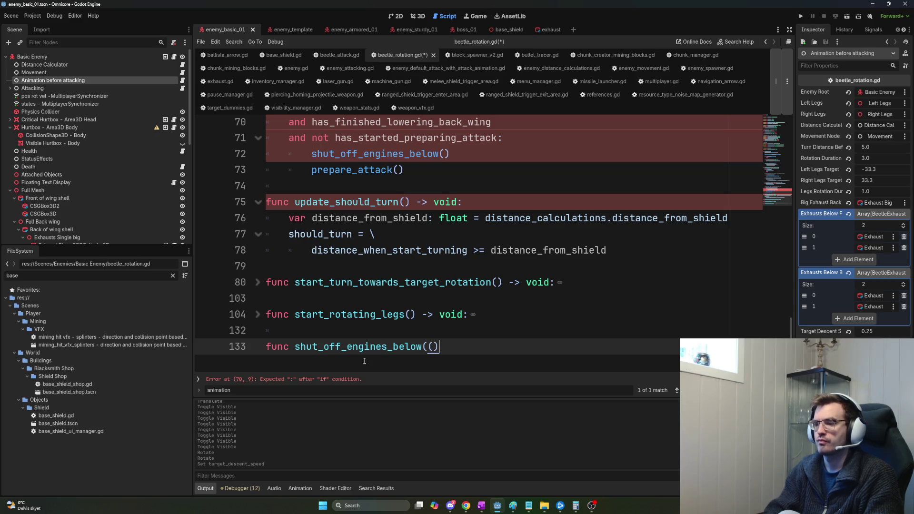
pyautogui.write(':')
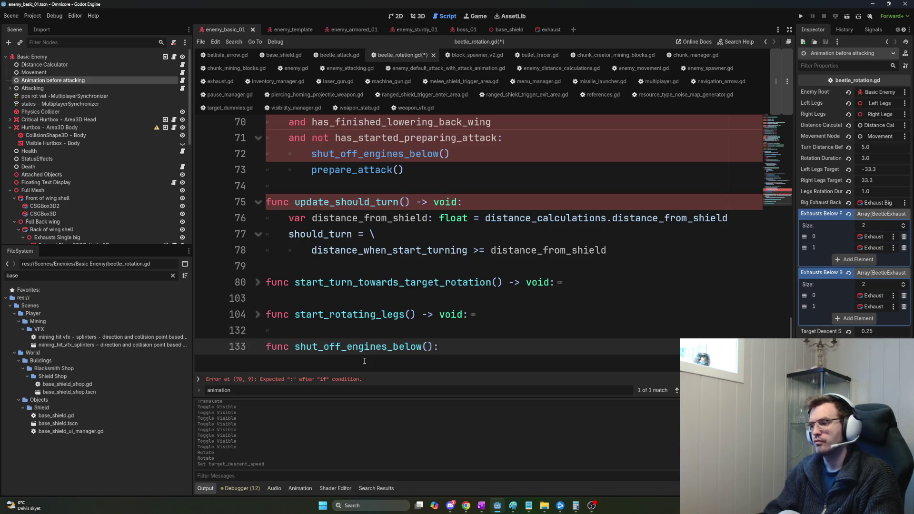
pyautogui.press('BackSpace')
pyautogui.press('BackSpace')
pyautogui.write('-> void:')
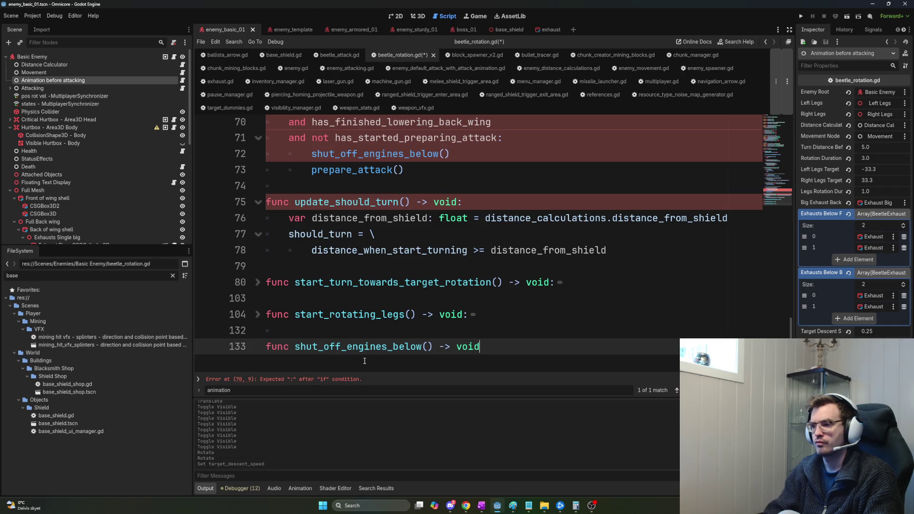
pyautogui.press('Return')
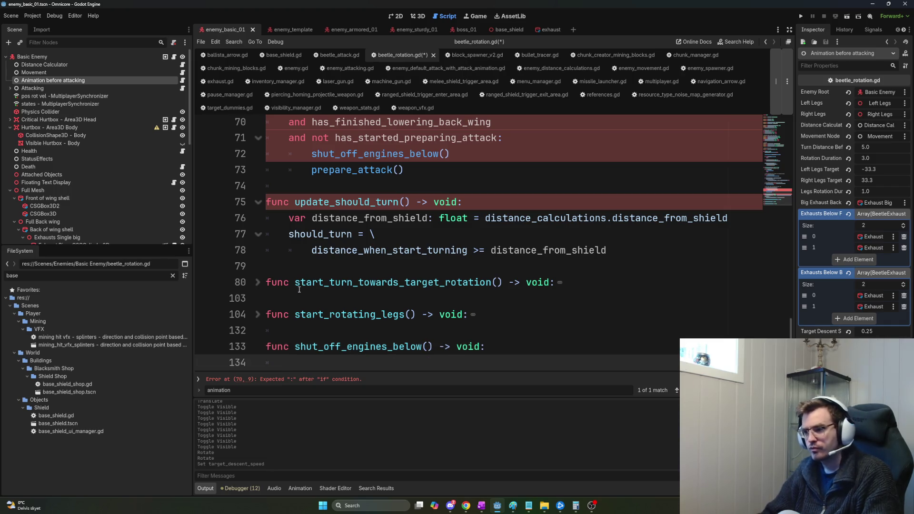
# Copy the front exhaust loop from lines 83–84 and paste it twice into shut_off_engines_below.
pyautogui.click(258, 283)
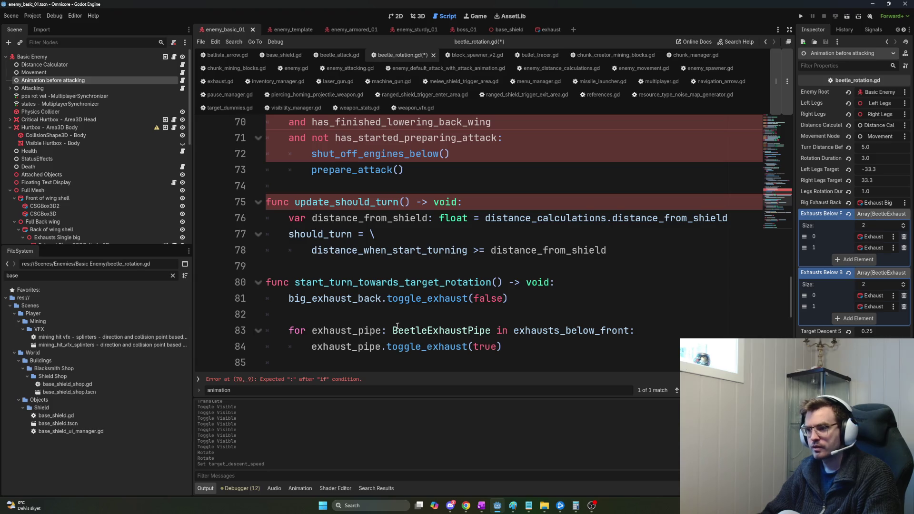
pyautogui.scroll(-2, 445, 324)
pyautogui.moveTo(502, 251); pyautogui.dragTo(290, 234)
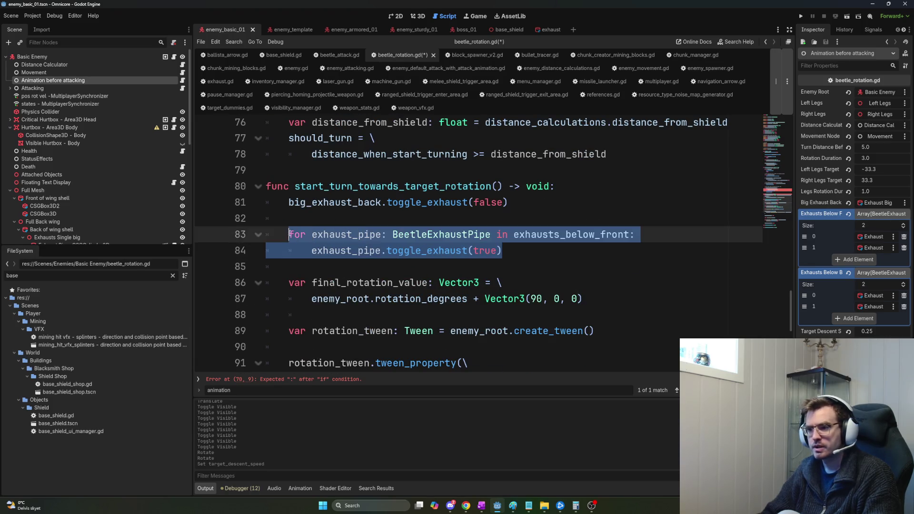
pyautogui.click(345, 270)
pyautogui.scroll(-5, 362, 309)
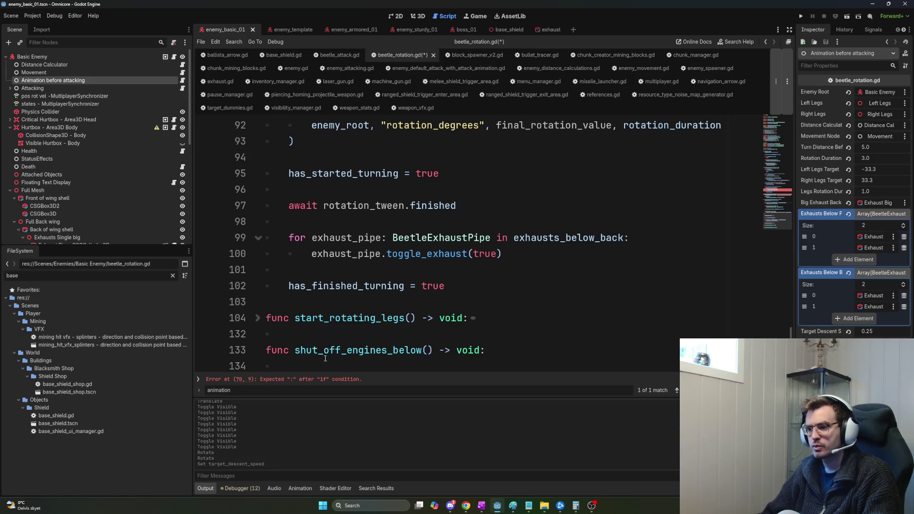
pyautogui.click(326, 358)
pyautogui.hotkey('ctrl', 'v')
pyautogui.press('Return')
pyautogui.hotkey('ctrl', 'v')
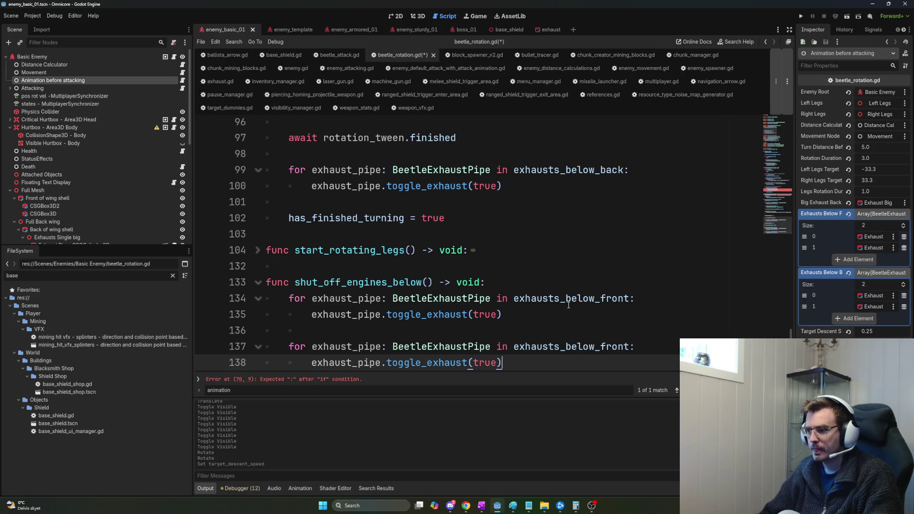
# Change the second loop to exhausts_below_back and set both toggle_exhaust calls to false.
pyautogui.doubleClick(625, 346)
pyautogui.write('back')
pyautogui.doubleClick(481, 315)
pyautogui.write('false')
pyautogui.doubleClick(484, 363)
pyautogui.write('false')
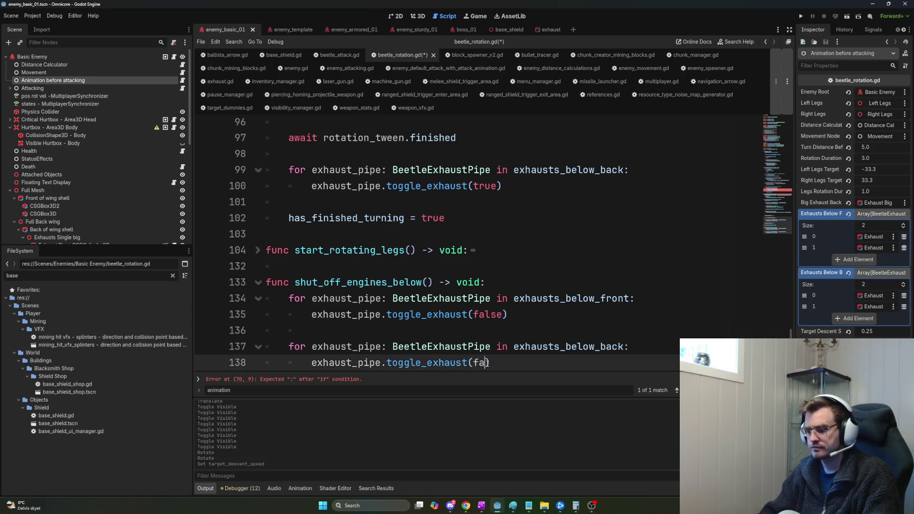
# Add a blank line below shut_off_engines_below to make room for another function.
pyautogui.click(592, 300)
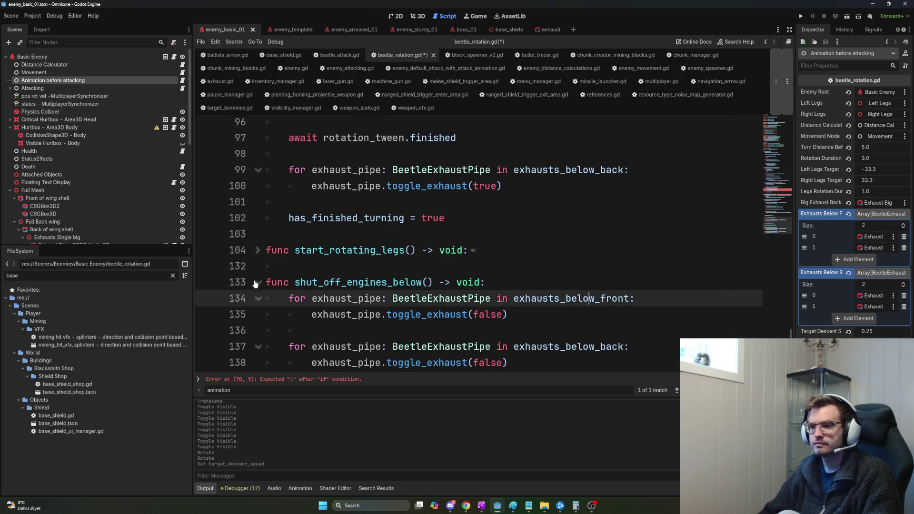
pyautogui.click(257, 283)
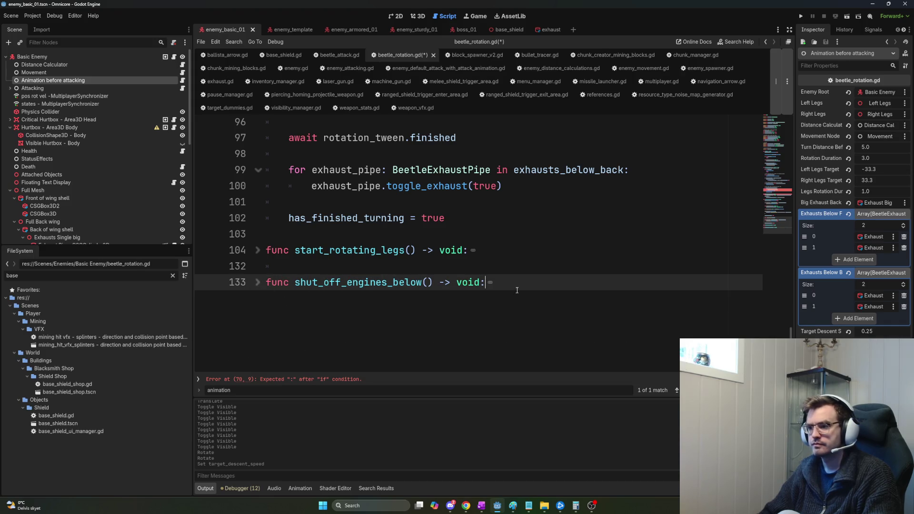
pyautogui.click(263, 284)
pyautogui.click(533, 364)
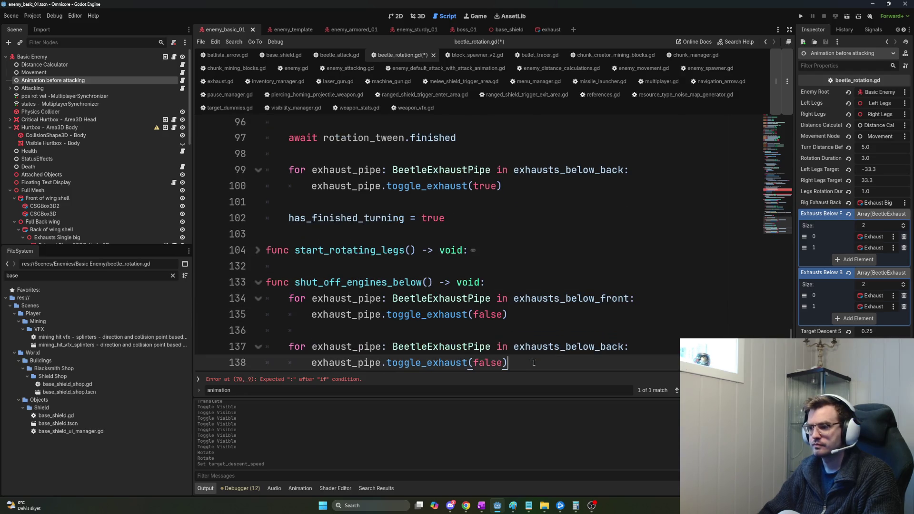
pyautogui.press('Return')
pyautogui.press('Return')
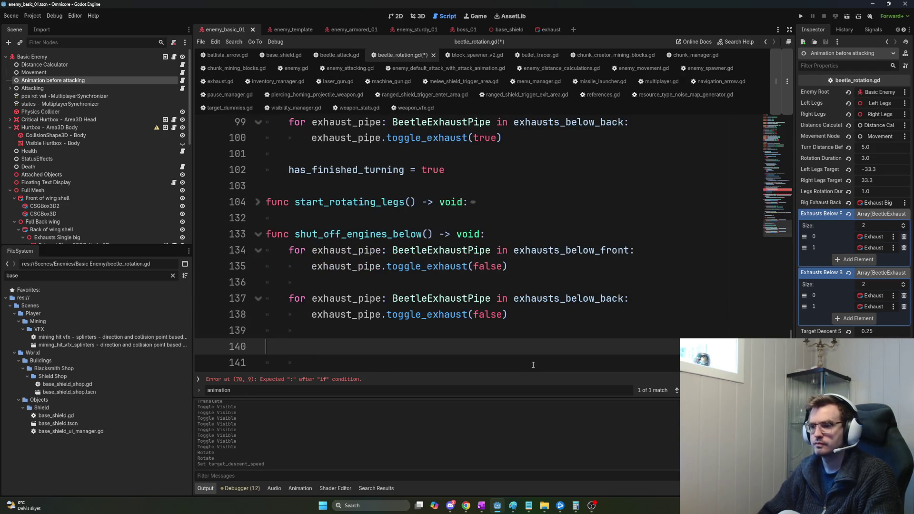
pyautogui.scroll(7, 491, 300)
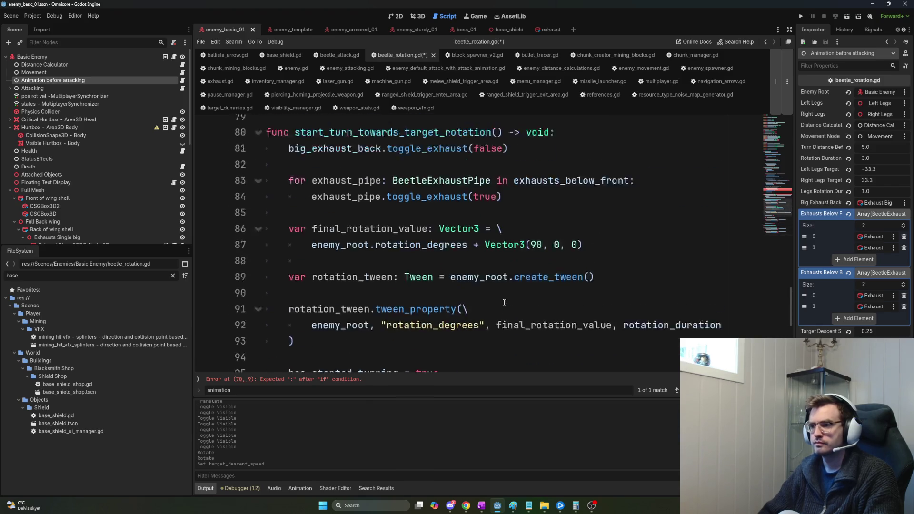
pyautogui.scroll(4, 509, 303)
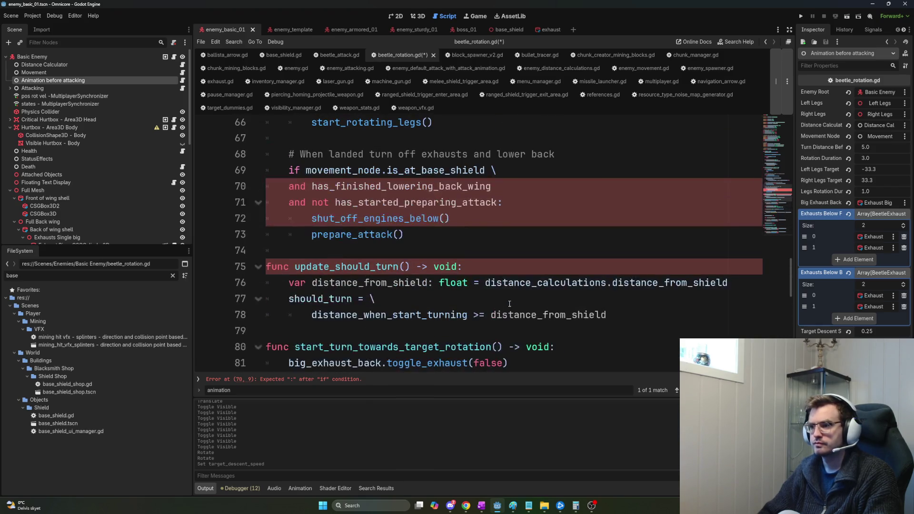
pyautogui.keyDown('ctrl'); pyautogui.click(371, 234); pyautogui.keyUp('ctrl')
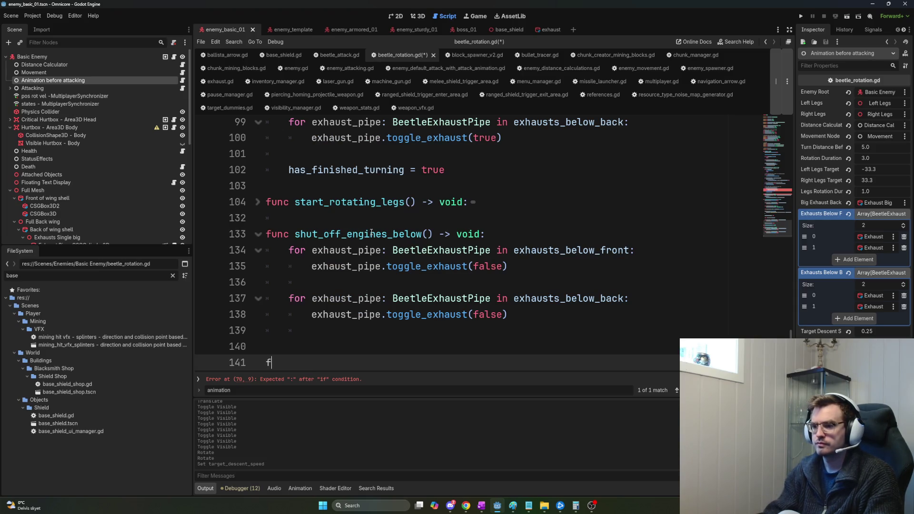
# Declare func prepare_attack() -> void: directly below shut_off_engines_below.
pyautogui.press('BackSpace')
pyautogui.write('func prepare_attack() ')
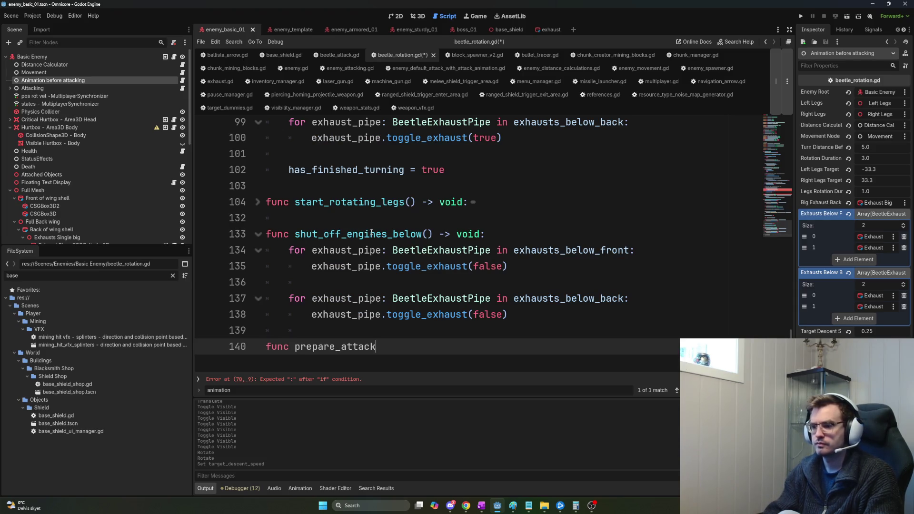
pyautogui.write('-> void:')
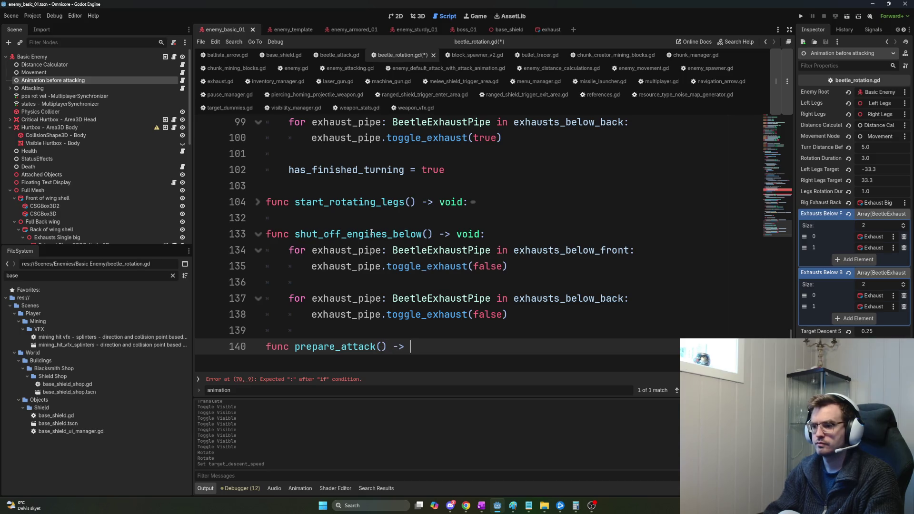
pyautogui.press('Return')
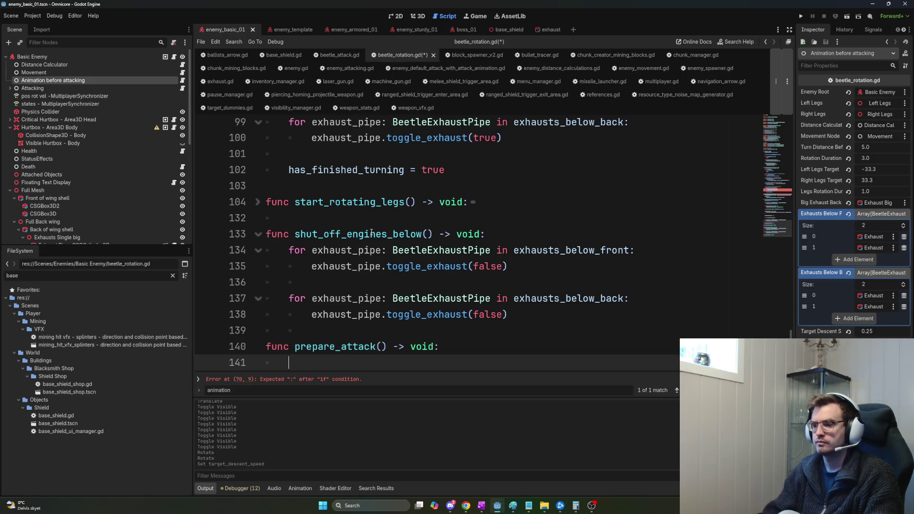
# Add the comment '#animation opening drill hole and lowering drill' inside prepare_attack's body.
pyautogui.hotkey('shift', 'alt', 'o')
pyautogui.write('#')
pyautogui.press('Escape')
pyautogui.write('#animation load')
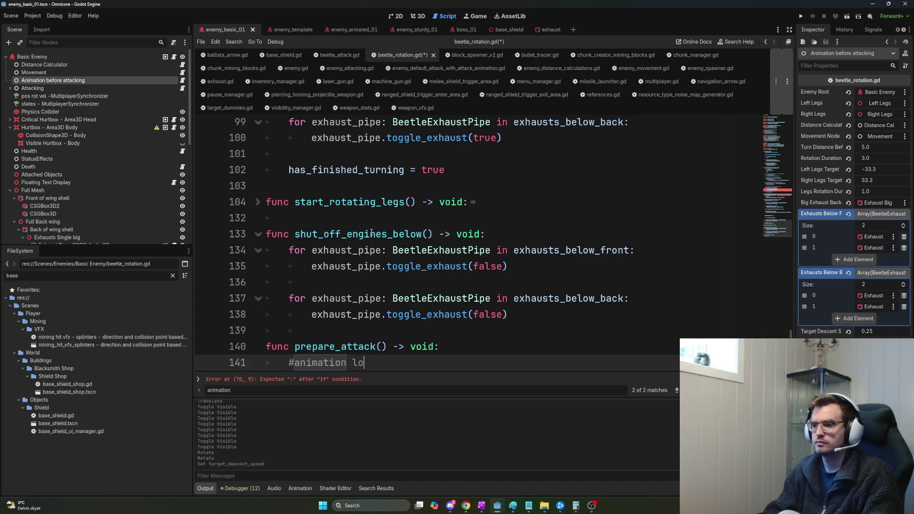
pyautogui.press('BackSpace')
pyautogui.press('BackSpace')
pyautogui.press('BackSpace')
pyautogui.write('opening drill hole and dl')
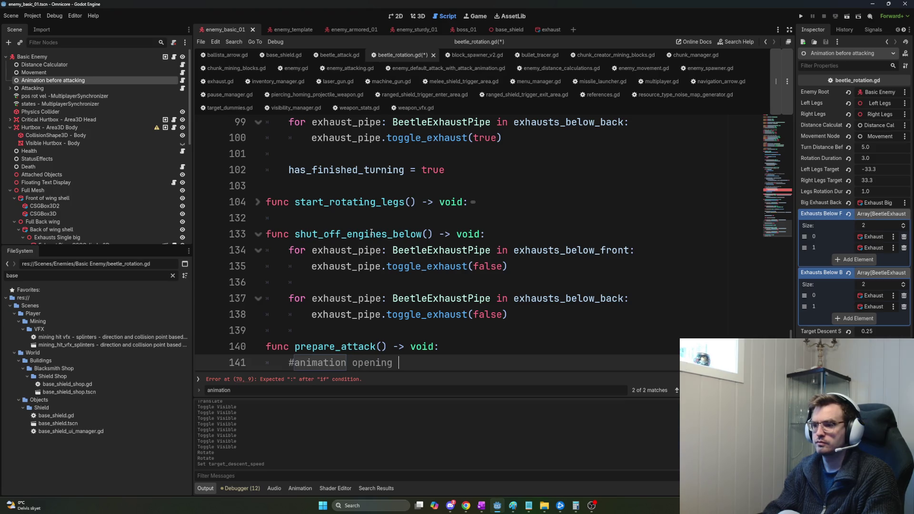
pyautogui.press('BackSpace')
pyautogui.press('BackSpace')
pyautogui.write('lowering drill')
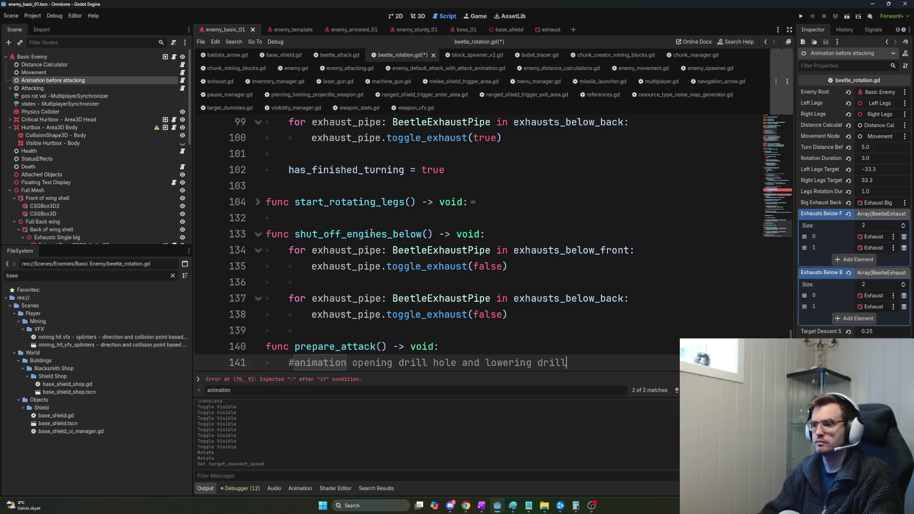
pyautogui.click(643, 304)
pyautogui.click(534, 351)
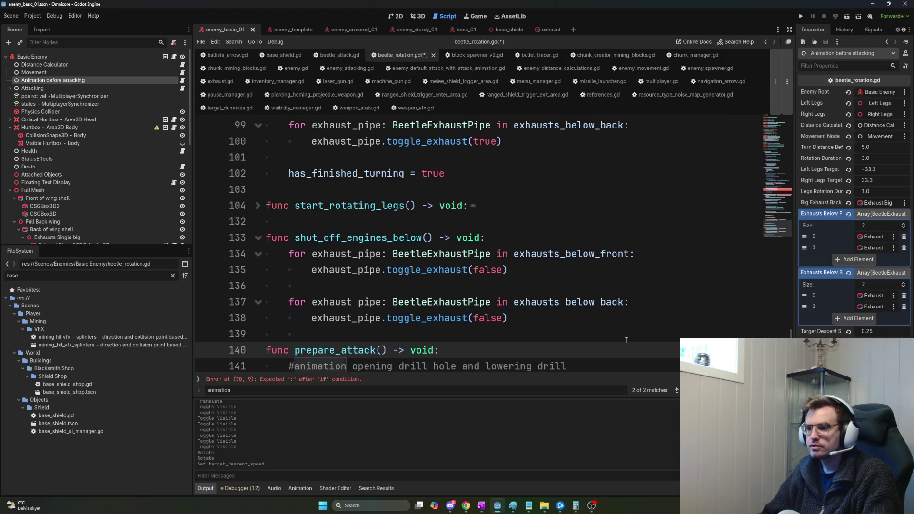
pyautogui.click(603, 365)
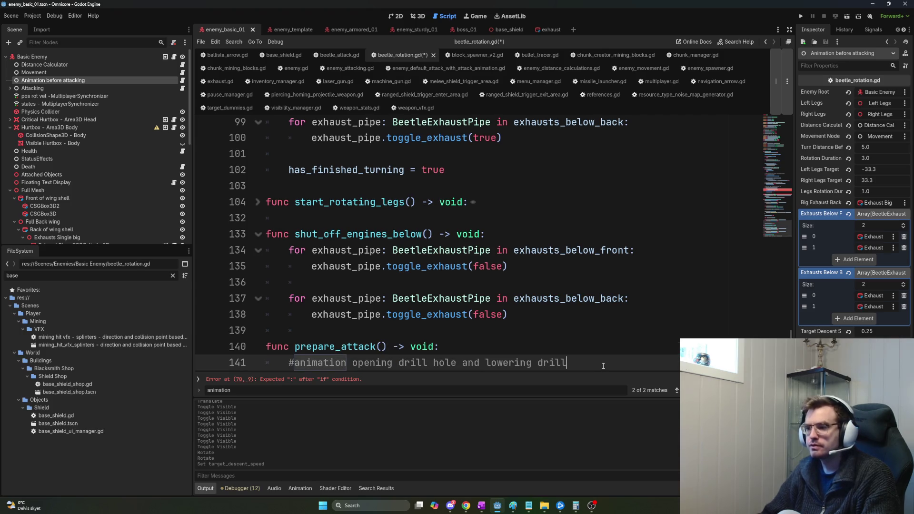
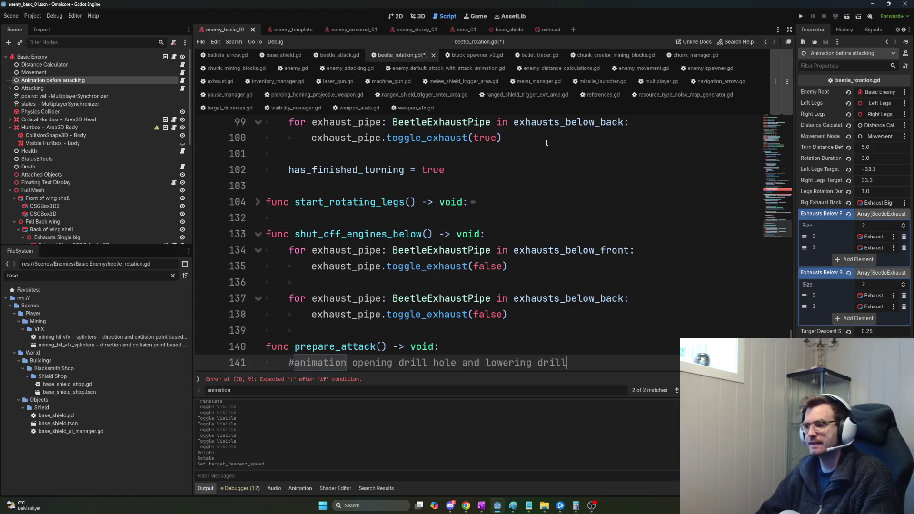
# Add a pass placeholder line under the drill comment in prepare_attack.
pyautogui.moveTo(401, 363); pyautogui.dragTo(593, 366)
pyautogui.click(595, 365)
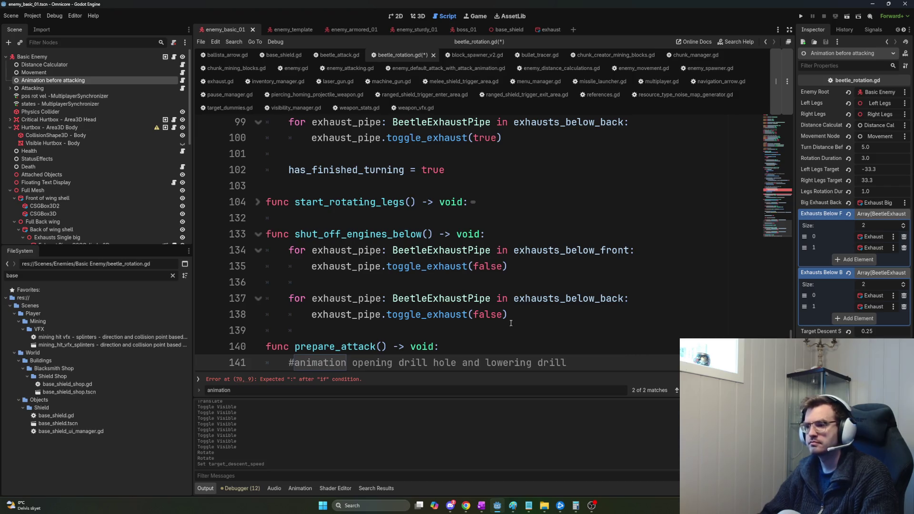
pyautogui.press('Return')
pyautogui.write('pass')
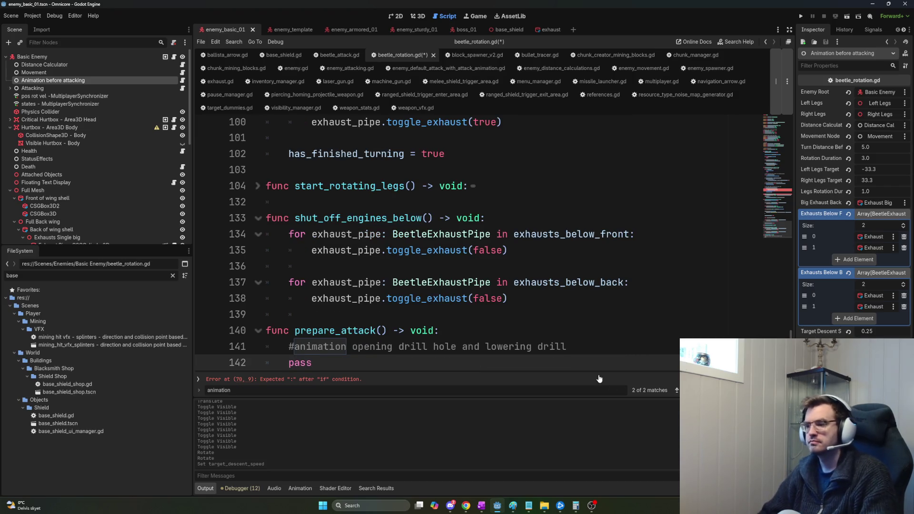
# Copy the two at-shield condition lines that check has_finished_lowering_back_wing.
pyautogui.click(531, 312)
pyautogui.scroll(7, 533, 319)
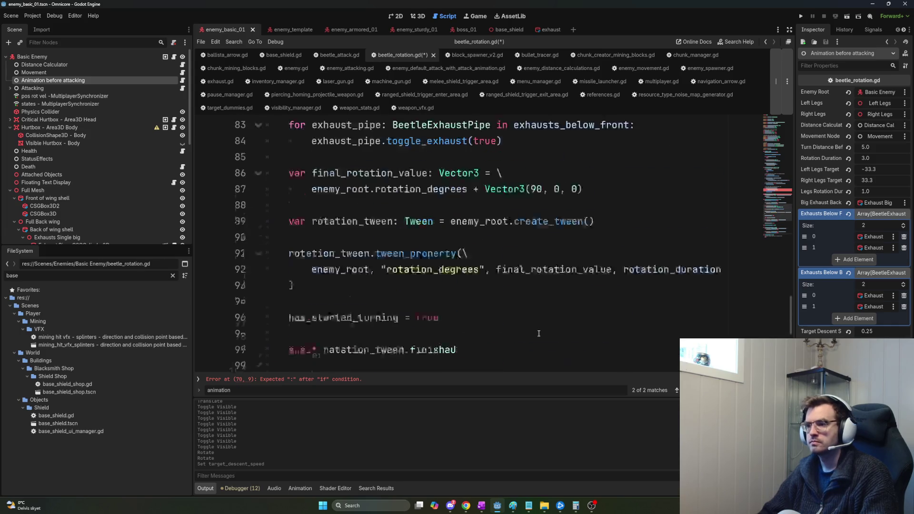
pyautogui.scroll(2, 535, 330)
pyautogui.scroll(4, 622, 173)
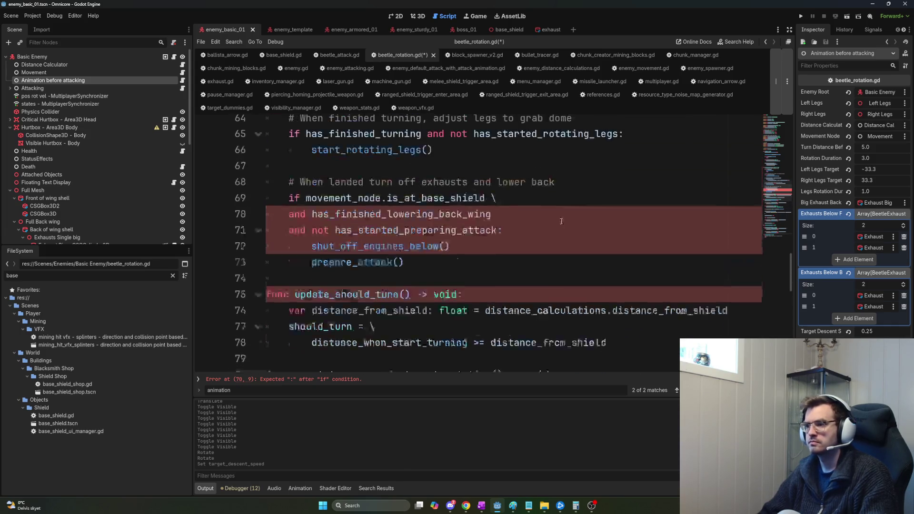
pyautogui.doubleClick(398, 261)
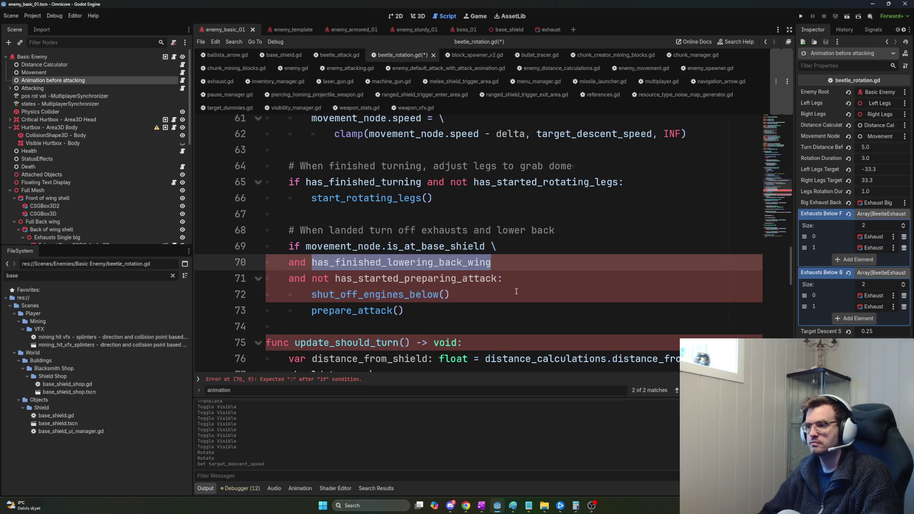
pyautogui.moveTo(505, 278)
pyautogui.mouseDown()
pyautogui.moveTo(264, 247)
pyautogui.moveTo(264, 263)
pyautogui.mouseUp()
pyautogui.hotkey('ctrl', 'c')
pyautogui.hotkey('ctrl', 'Home')
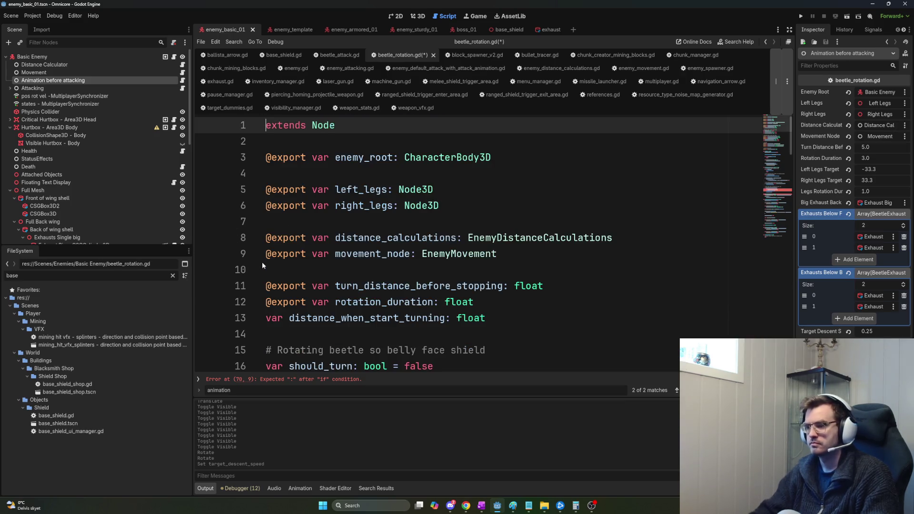
# Insert a new section comment below target_descent_speed and paste the copied condition lines.
pyautogui.scroll(-8, 301, 281)
pyautogui.click(511, 254)
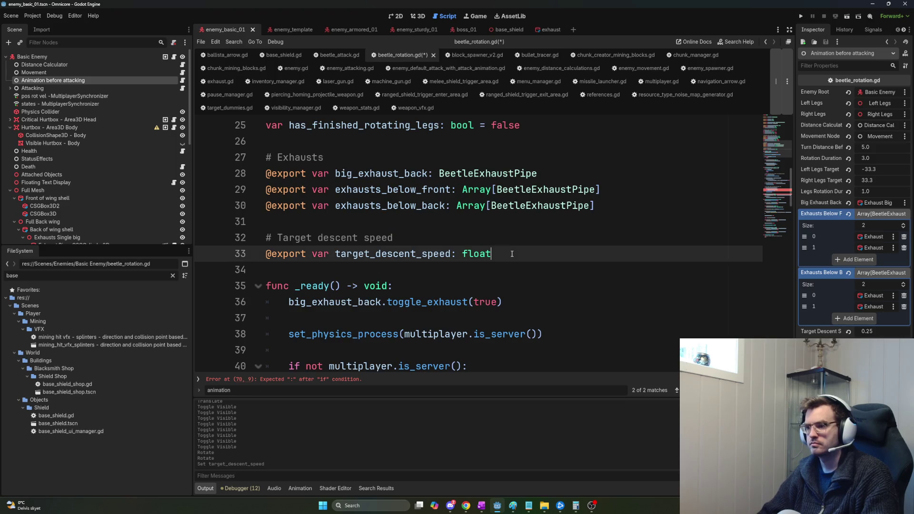
pyautogui.press('Return')
pyautogui.press('Return')
pyautogui.press('Return')
pyautogui.press('Up')
pyautogui.write('# At ')
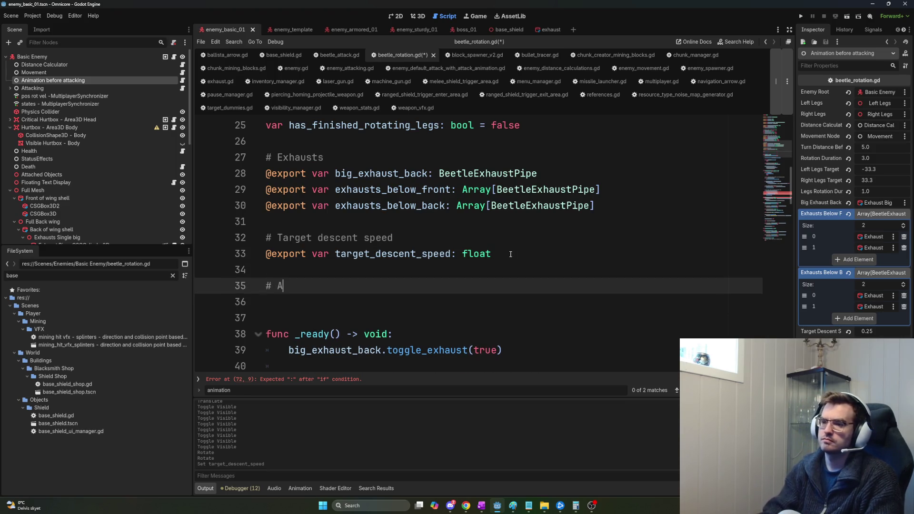
pyautogui.write('shield animation')
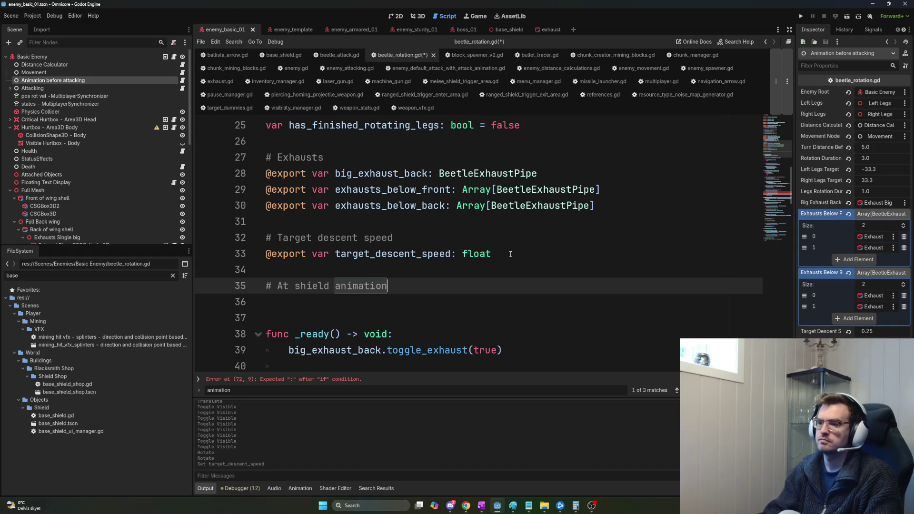
pyautogui.hotkey('ctrl', 'v')
pyautogui.click(449, 302)
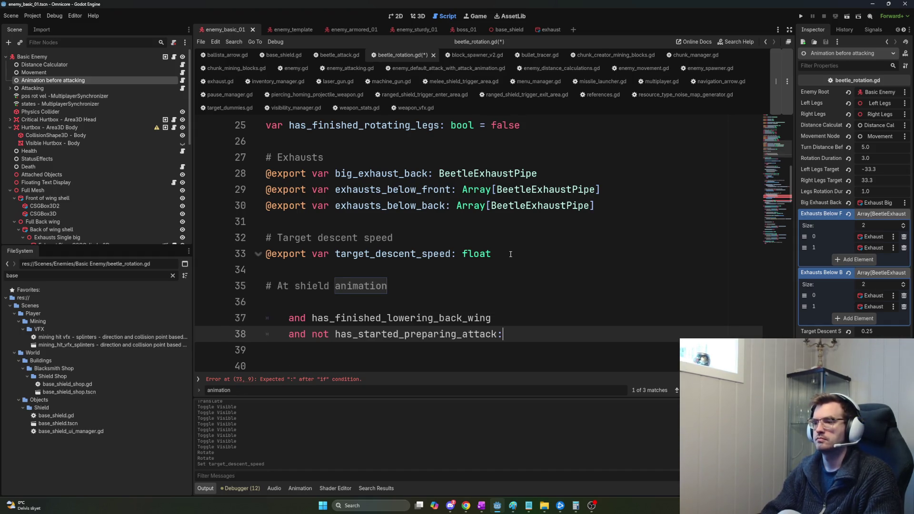
# Reword the section comment to '# Back wing control'.
pyautogui.doubleClick(472, 318)
pyautogui.click(437, 302)
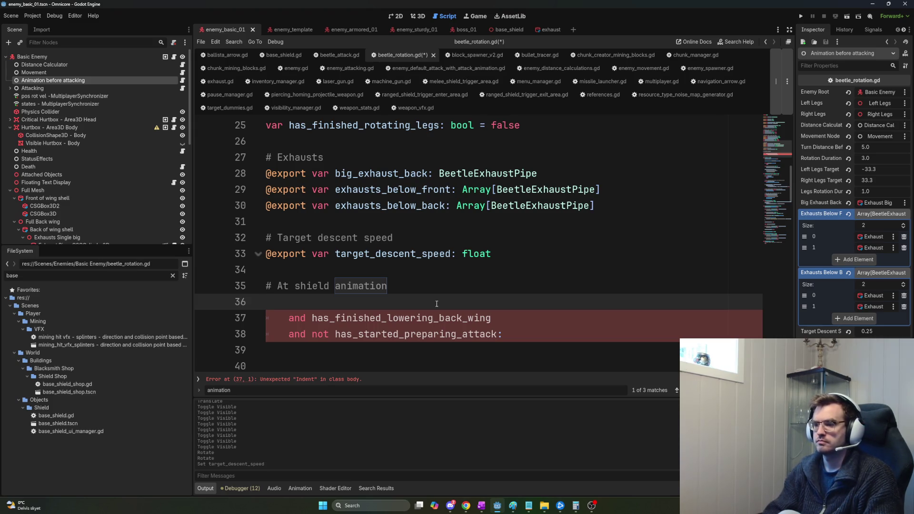
pyautogui.press('Up')
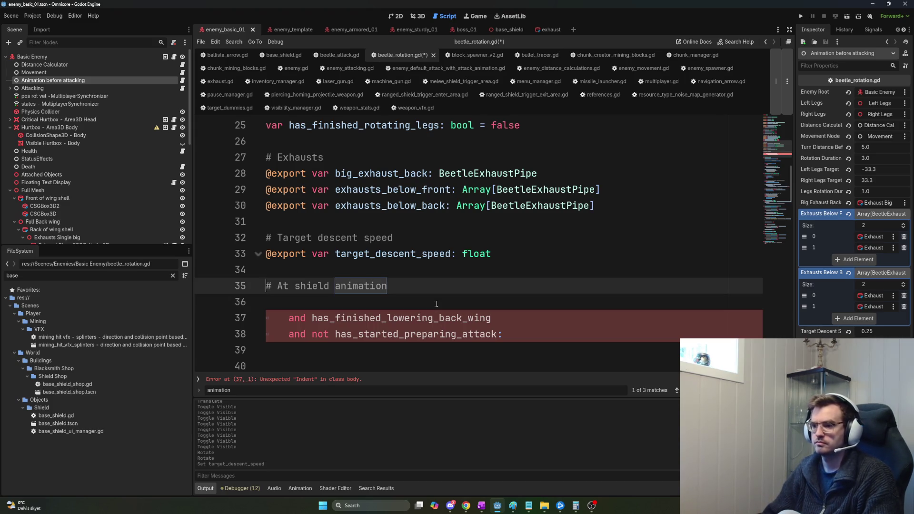
pyautogui.hotkey('shift', 'End')
pyautogui.press('Delete')
pyautogui.write('Back w')
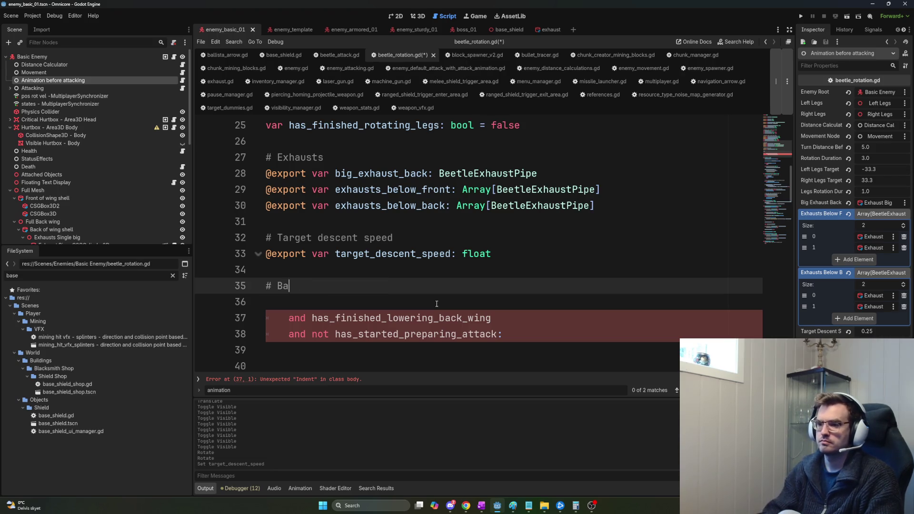
pyautogui.write('ing control')
pyautogui.press('Return')
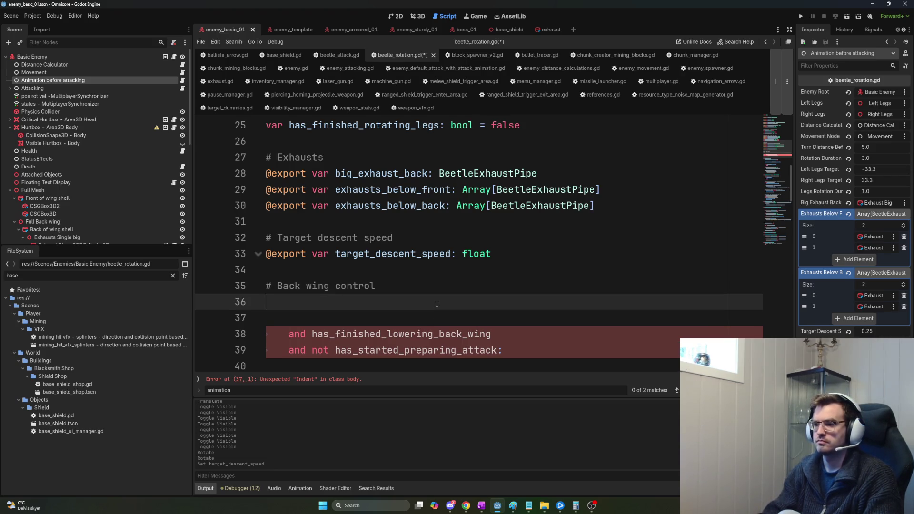
# Declare has_finished_lowering_back_wing as bool = false.
pyautogui.doubleClick(330, 334)
pyautogui.hotkey('ctrl', 'c')
pyautogui.click(330, 302)
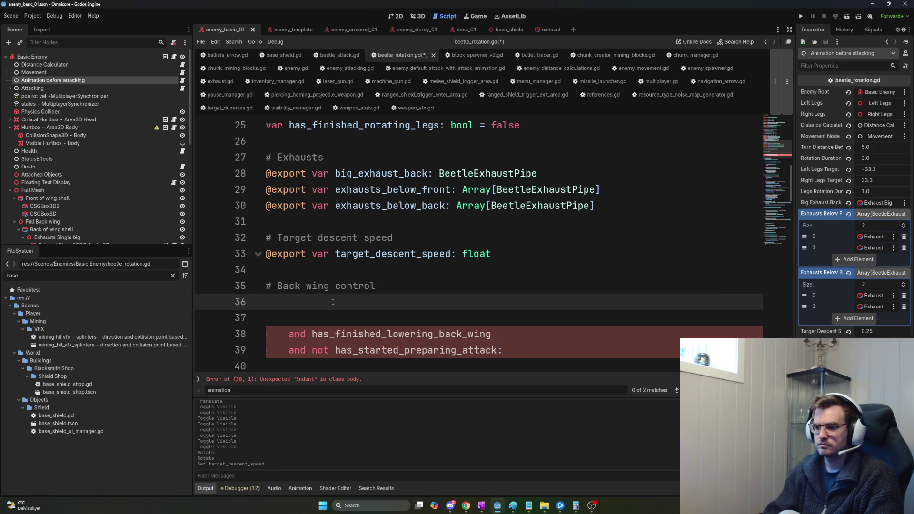
pyautogui.write('var')
pyautogui.hotkey('ctrl', 'v')
pyautogui.write('bool = fals')
pyautogui.write('e')
pyautogui.press('Up')
pyautogui.press('Return')
# Declare has_started_lowering_back_wing: bool = false above it.
pyautogui.write('var')
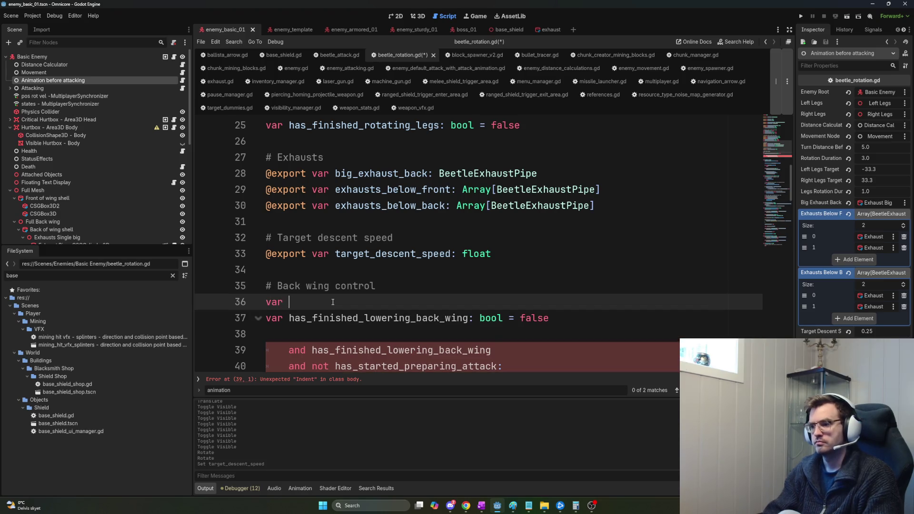
pyautogui.hotkey('ctrl', 'v')
pyautogui.doubleClick(355, 302)
pyautogui.write('started')
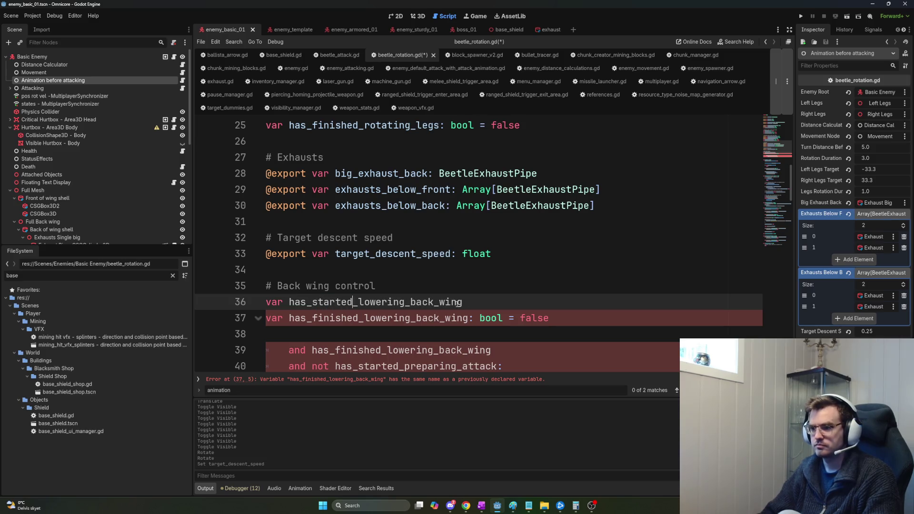
pyautogui.click(477, 299)
pyautogui.write(': bool = false')
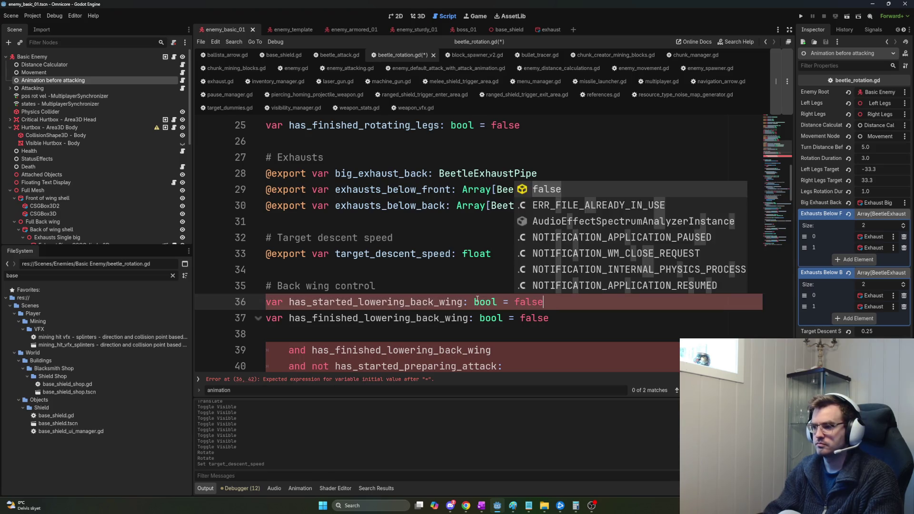
# Start a new var line after the back-wing declarations.
pyautogui.click(580, 318)
pyautogui.press('Down')
pyautogui.press('Down')
pyautogui.hotkey('shift', 'Down')
pyautogui.hotkey('shift', 'End')
pyautogui.press('BackSpace')
pyautogui.write('var')
pyautogui.scroll(-2, 548, 317)
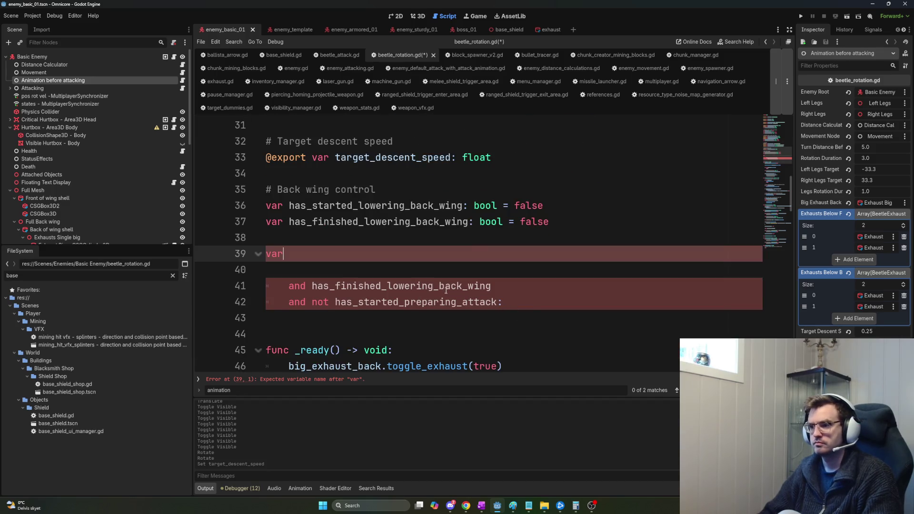
# Put the has_started_preparing_attack name after the new var keyword.
pyautogui.doubleClick(414, 302)
pyautogui.hotkey('ctrl', 'c')
pyautogui.click(315, 254)
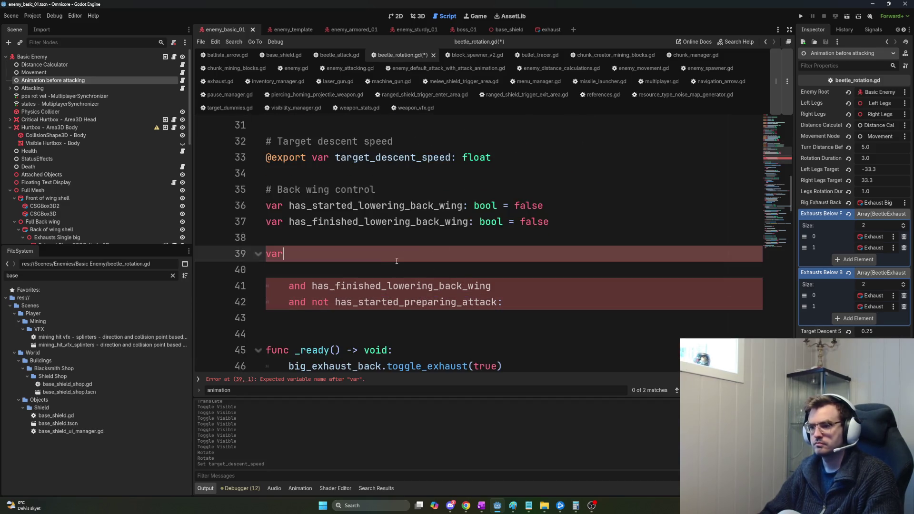
pyautogui.hotkey('ctrl', 'v')
pyautogui.hotkey('ctrl', 'z')
pyautogui.hotkey('ctrl', 'v')
# Add a '# At shield control' comment and type has_started_preparing_attack as bool = false.
pyautogui.press('Home')
pyautogui.press('Return')
pyautogui.press('Up')
pyautogui.write('# At shield control')
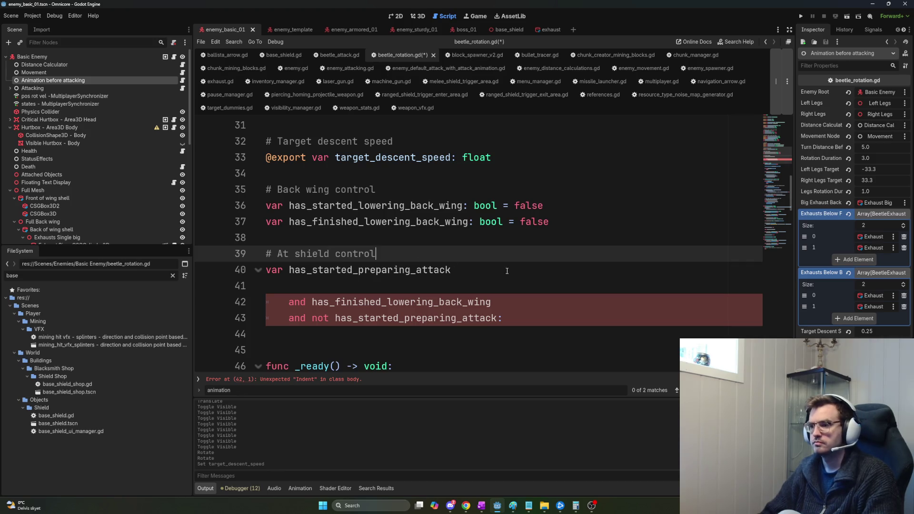
pyautogui.click(522, 272)
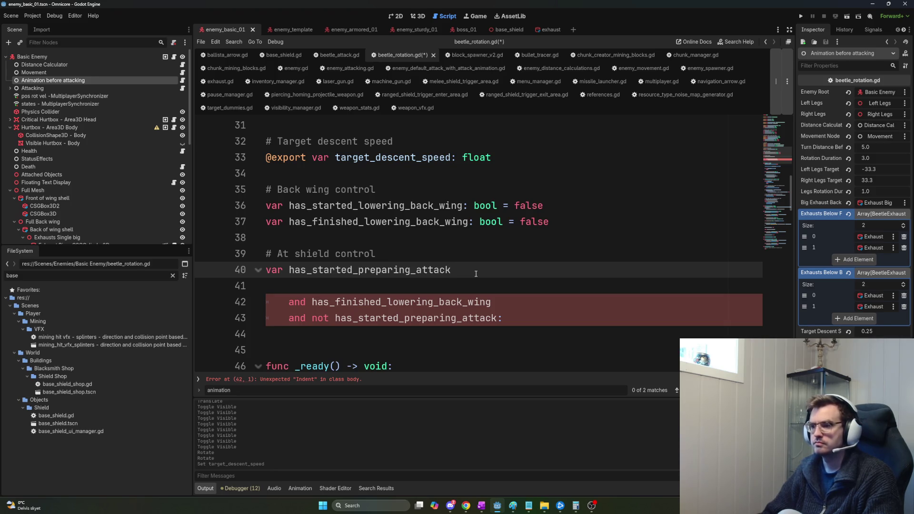
pyautogui.write(': bool = false')
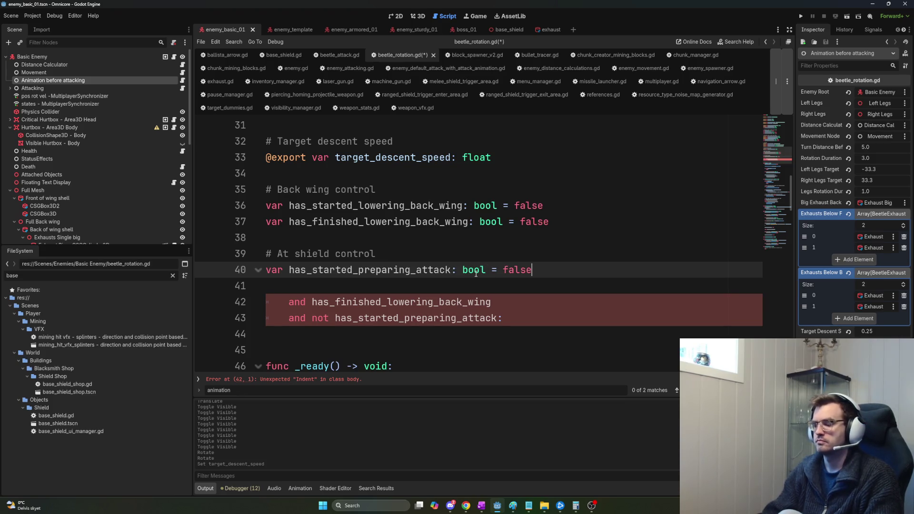
# Duplicate the declaration as has_finished_preparing_attack: bool = false.
pyautogui.hotkey('ctrl', 'End')
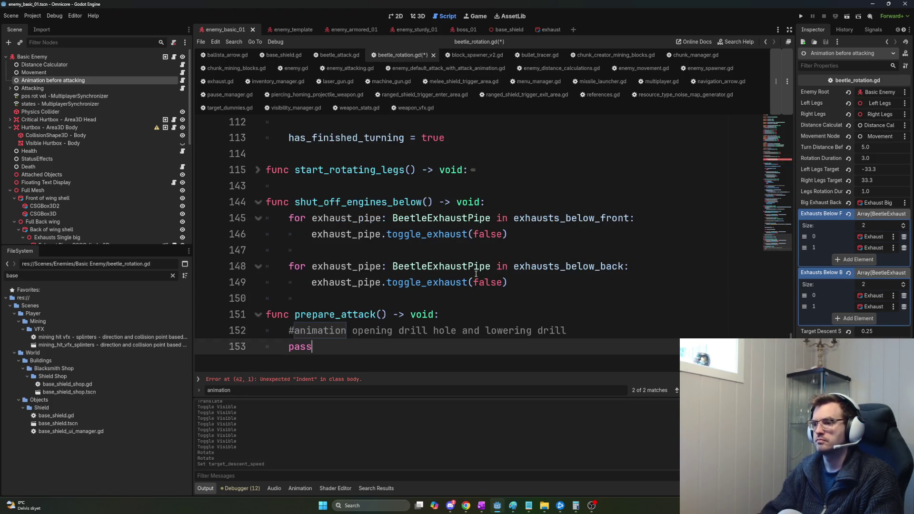
pyautogui.hotkey('ctrl', 'Home')
pyautogui.scroll(-10, 476, 274)
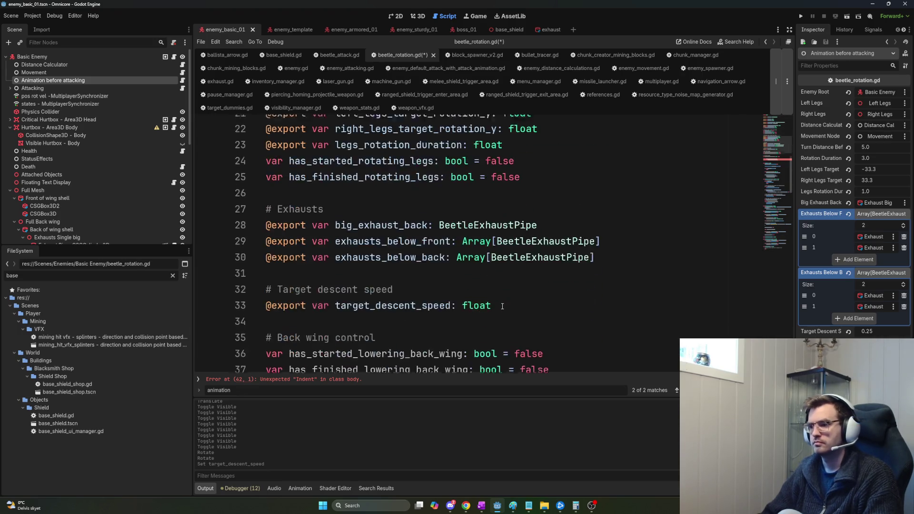
pyautogui.click(509, 290)
pyautogui.hotkey('ctrl', 'v')
pyautogui.moveTo(355, 285); pyautogui.dragTo(312, 286)
pyautogui.write('finished')
# Delete the two stray pasted 'and' condition lines.
pyautogui.click(587, 284)
pyautogui.hotkey('shift', 'Down')
pyautogui.hotkey('shift', 'Down')
pyautogui.press('BackSpace')
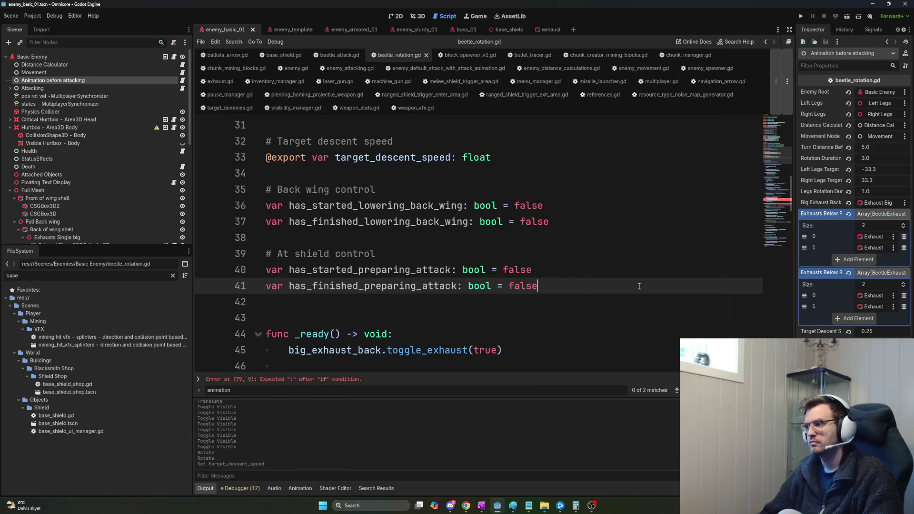
pyautogui.click(778, 213)
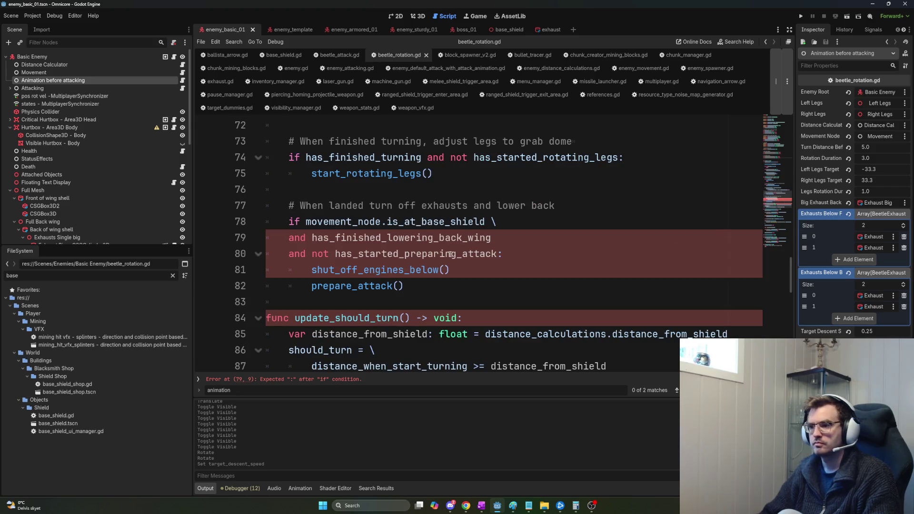
# Place has_finished_lowering_back_wing into the landing if-condition and save the script.
pyautogui.doubleClick(413, 238)
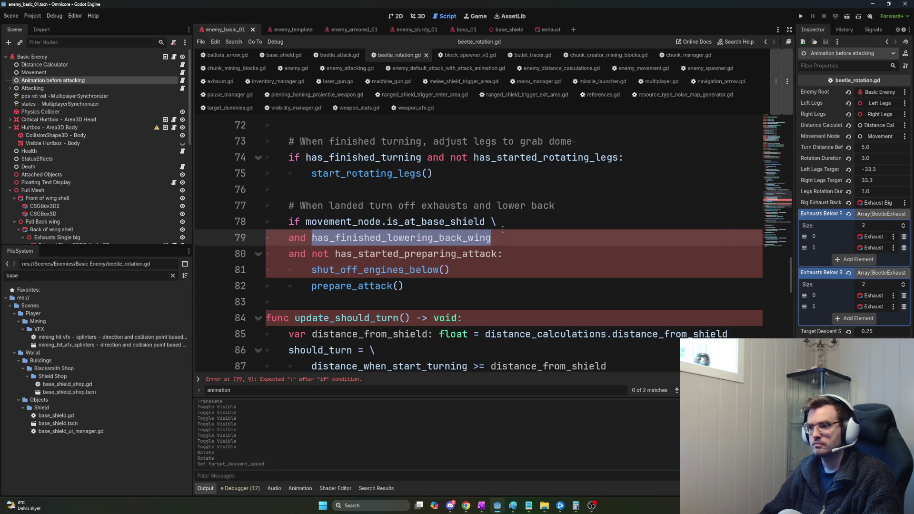
pyautogui.press('BackSpace')
pyautogui.hotkey('alt', 'Left')
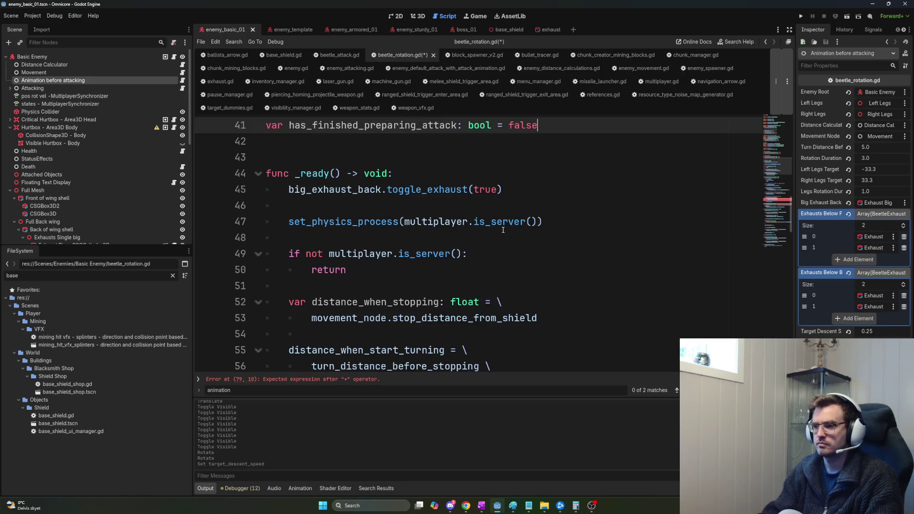
pyautogui.hotkey('ctrl', 's')
pyautogui.scroll(1, 527, 232)
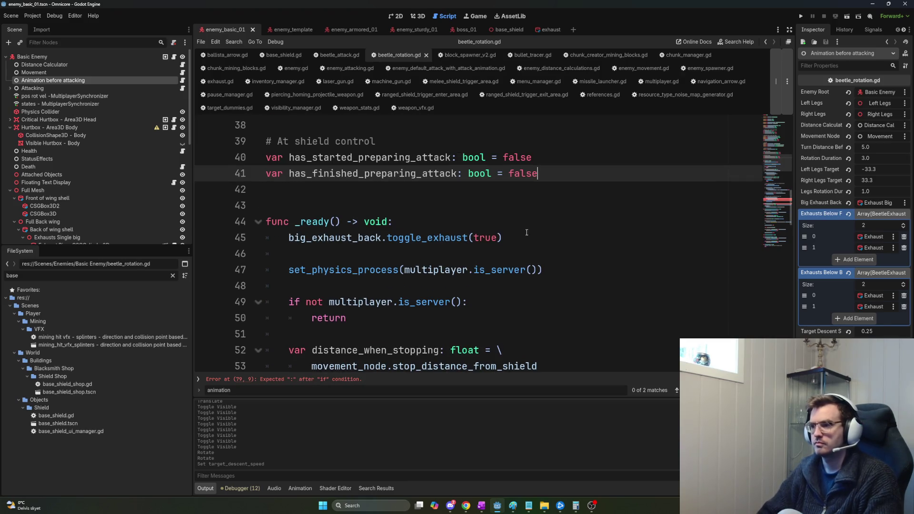
pyautogui.scroll(2, 536, 252)
pyautogui.hotkey('alt', 'Right')
pyautogui.write('+')
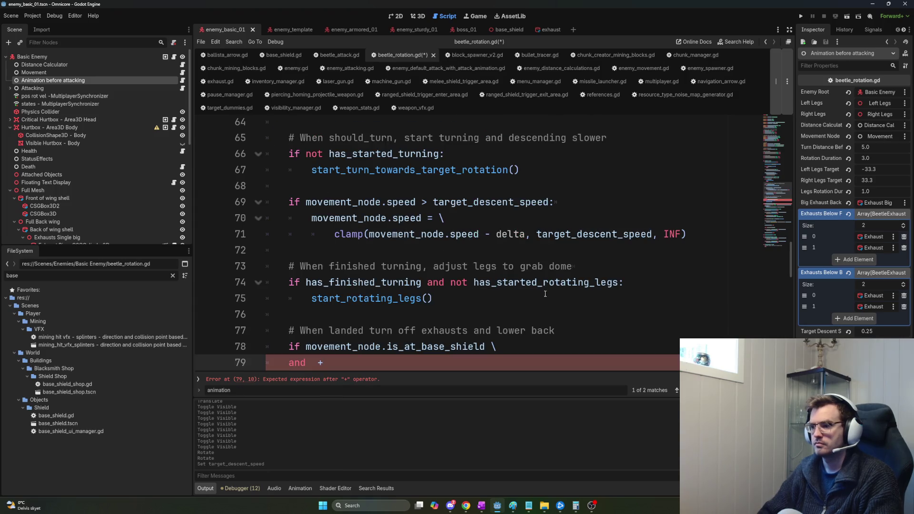
pyautogui.press('BackSpace')
pyautogui.hotkey('ctrl', 'v')
pyautogui.hotkey('ctrl', 's')
# Select the has_started_preparing_attack flag name in the condition.
pyautogui.scroll(-3, 518, 365)
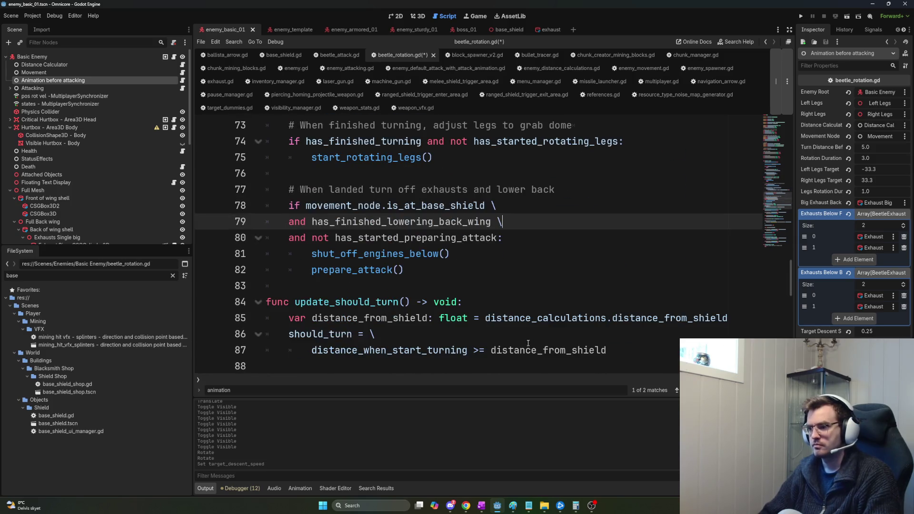
pyautogui.click(502, 294)
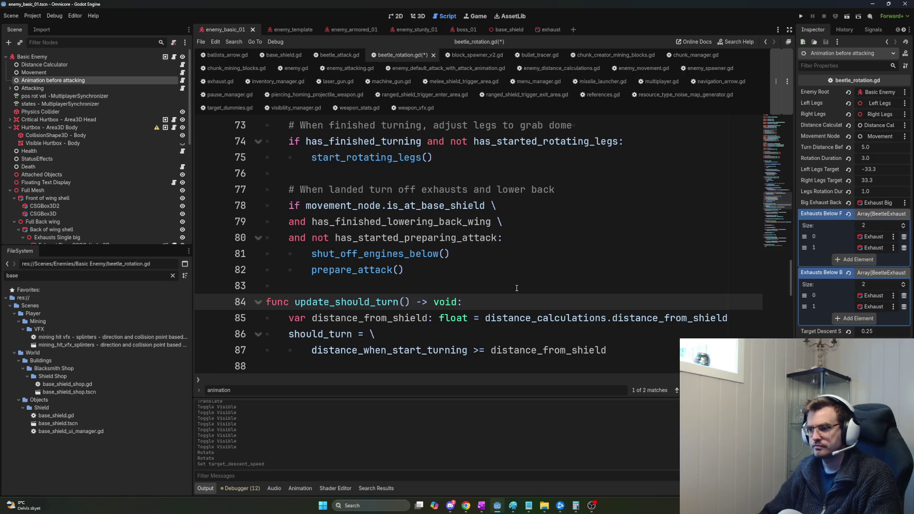
pyautogui.doubleClick(434, 237)
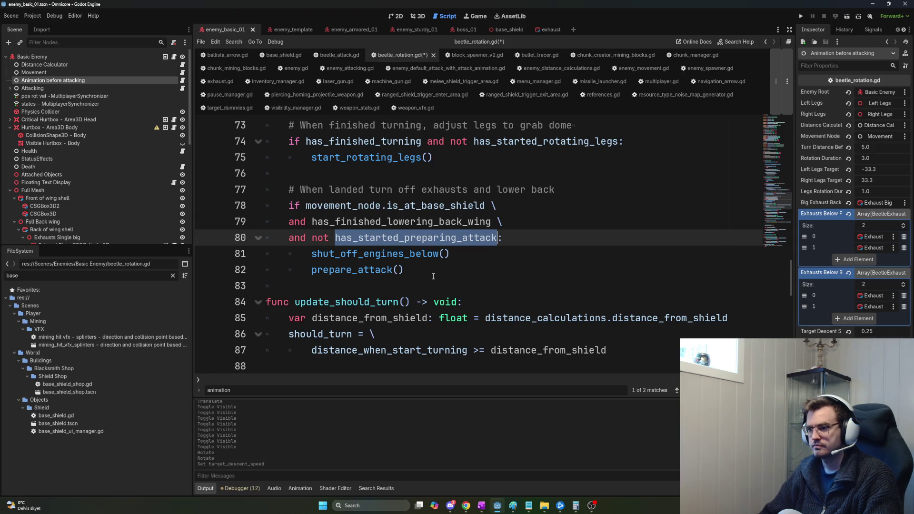
pyautogui.scroll(-5, 433, 276)
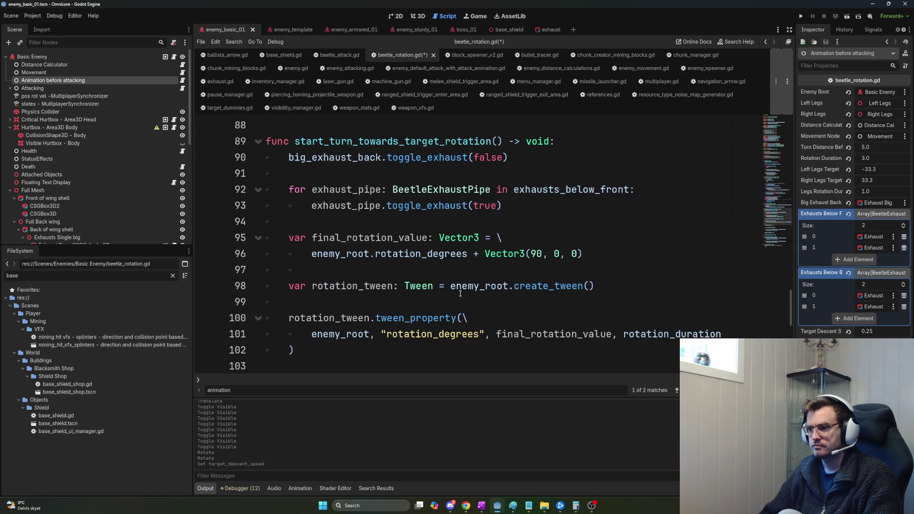
# Add 'has_started_preparing_attack = true' inside prepare_attack() and save beetle_rotation.gd.
pyautogui.scroll(-7, 460, 294)
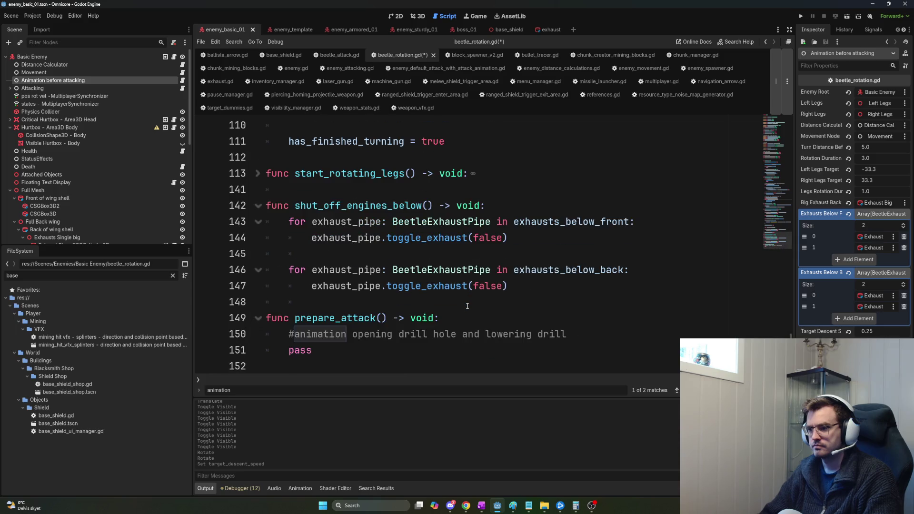
pyautogui.click(535, 318)
pyautogui.press('Return')
pyautogui.write('has_started_preparing_attack = tr')
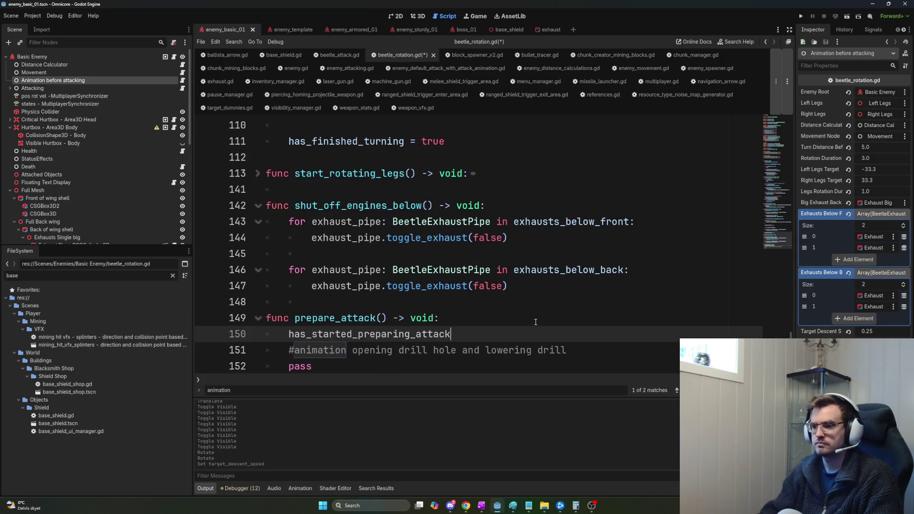
pyautogui.write('ue')
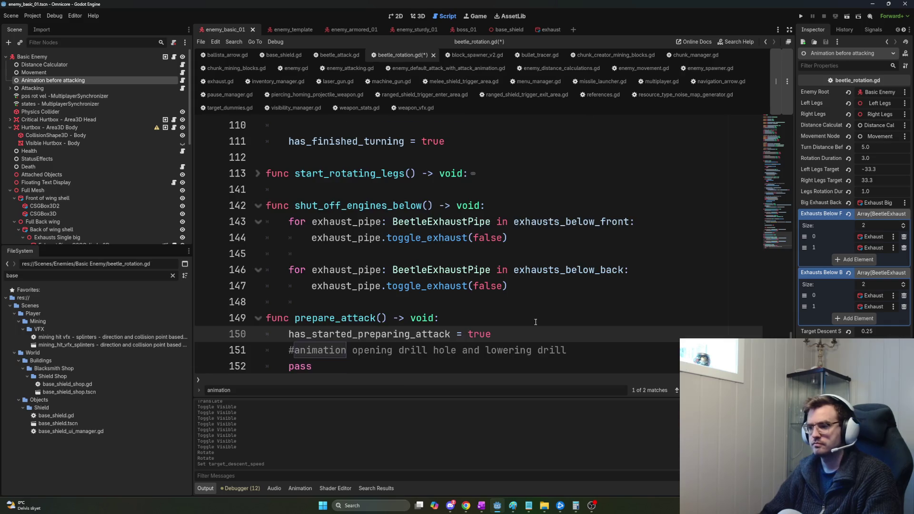
pyautogui.scroll(9, 535, 323)
pyautogui.scroll(10, 536, 322)
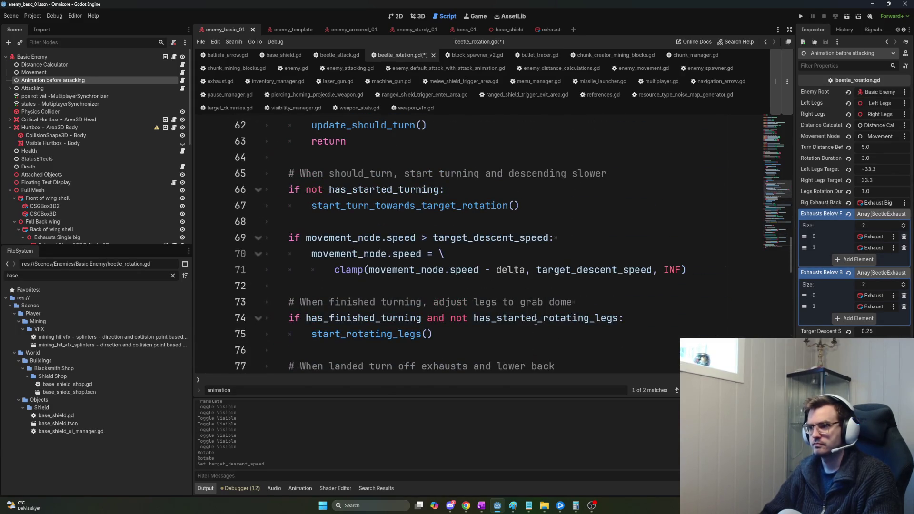
pyautogui.scroll(5, 536, 323)
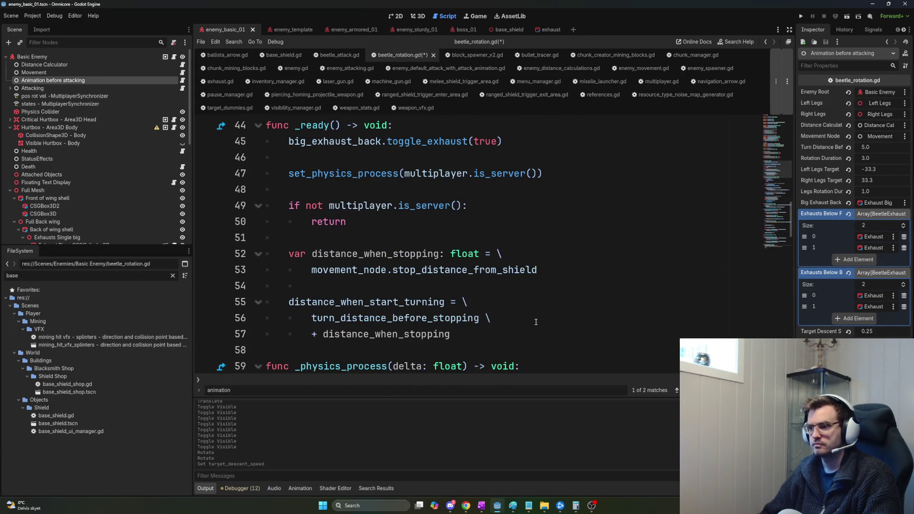
pyautogui.scroll(-4, 536, 323)
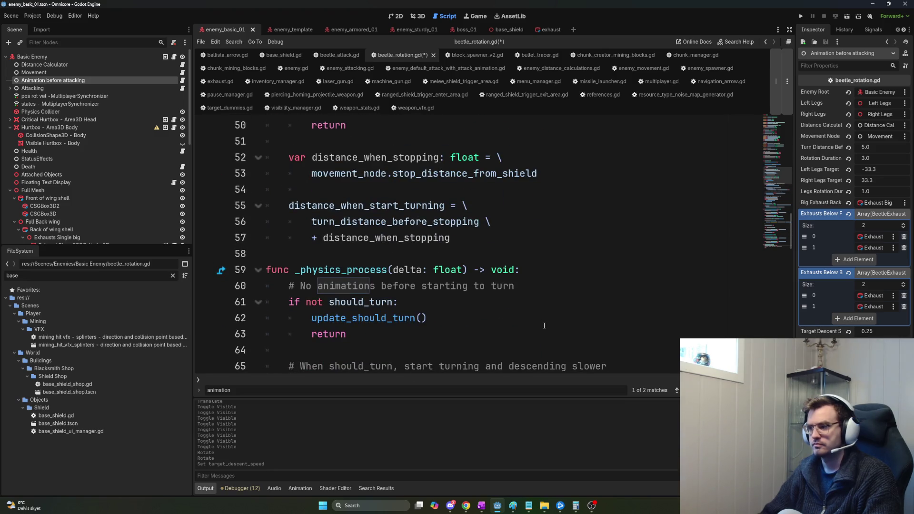
pyautogui.hotkey('ctrl', 's')
pyautogui.hotkey('alt', 'Tab')
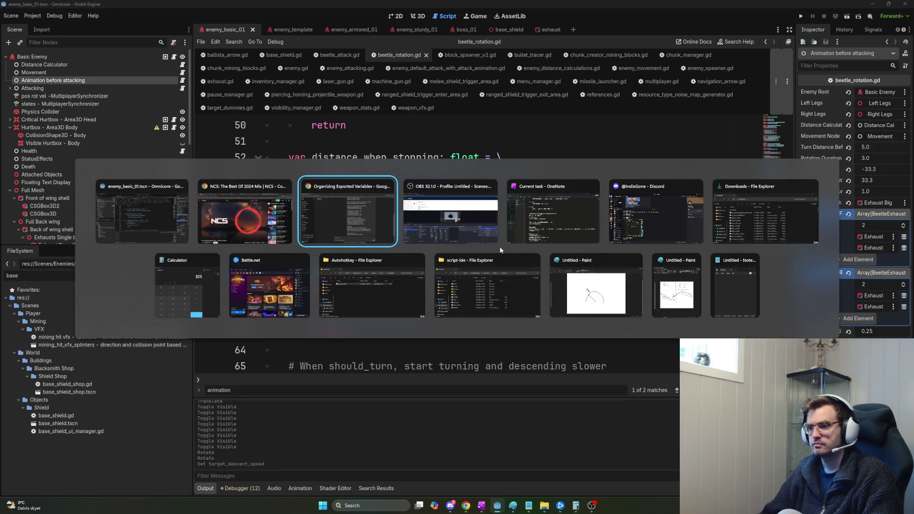
pyautogui.scroll(-8, 590, 310)
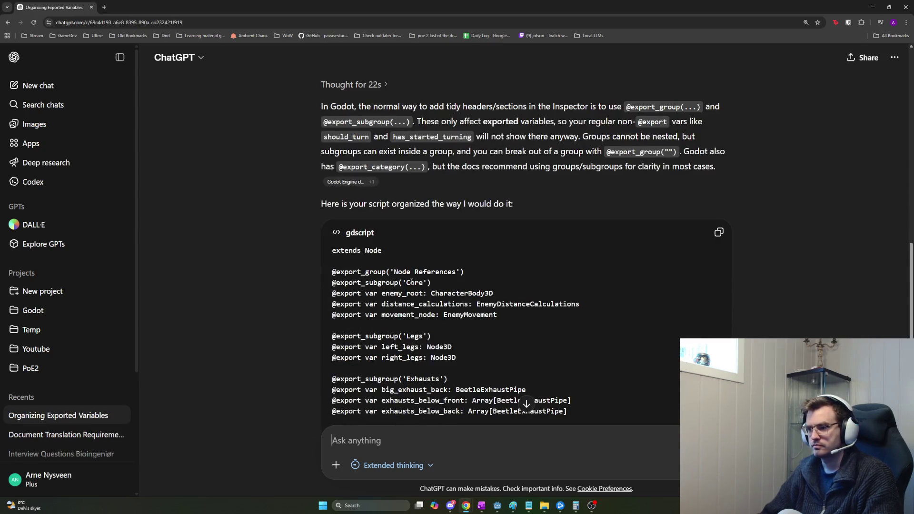
# Select and copy the entire beetle_rotation.gd script in Godot.
pyautogui.moveTo(332, 283); pyautogui.dragTo(447, 284)
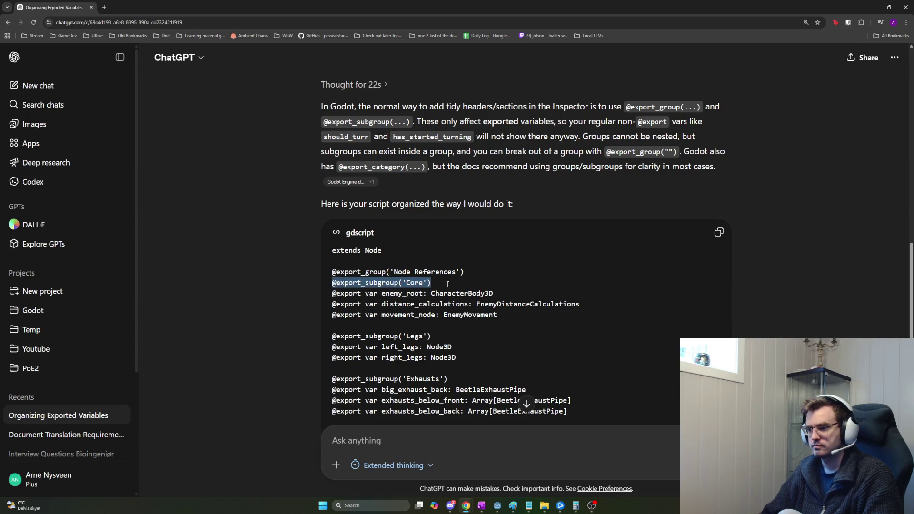
pyautogui.scroll(-6, 543, 328)
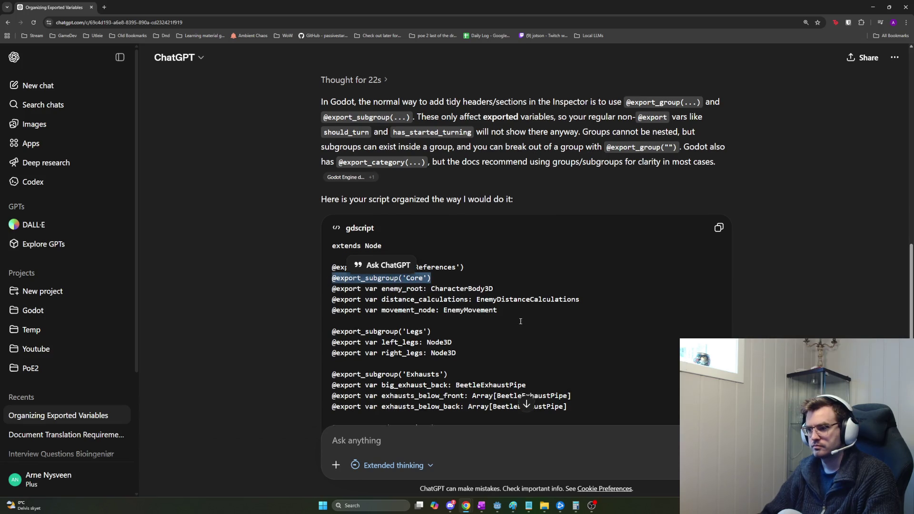
pyautogui.hotkey('alt', 'Tab')
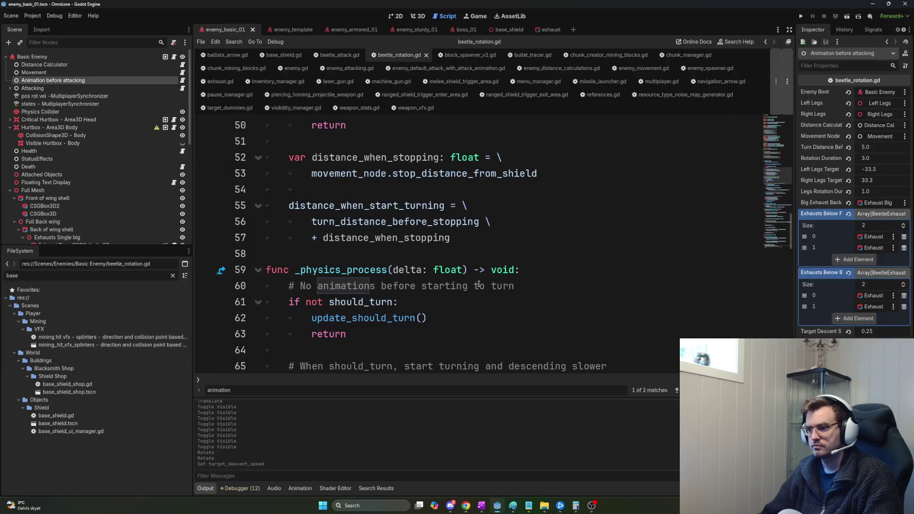
pyautogui.click(496, 285)
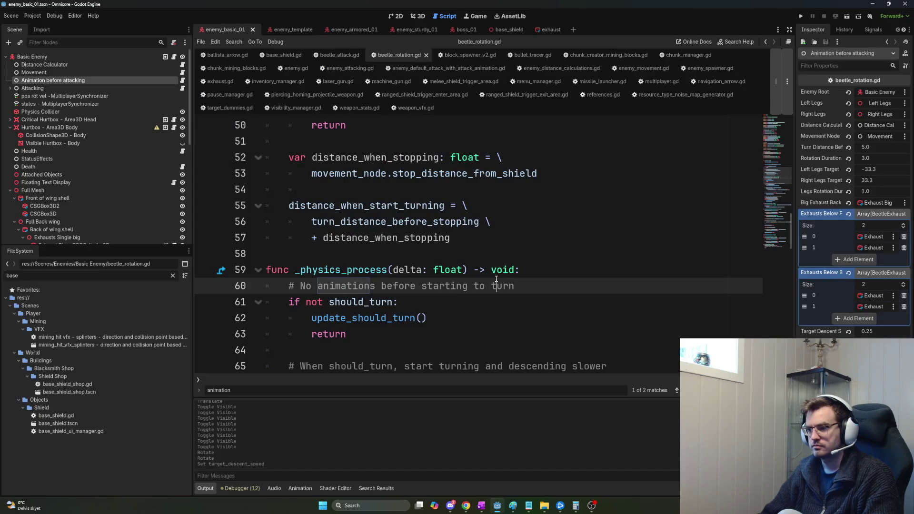
pyautogui.click(505, 252)
pyautogui.scroll(5, 562, 286)
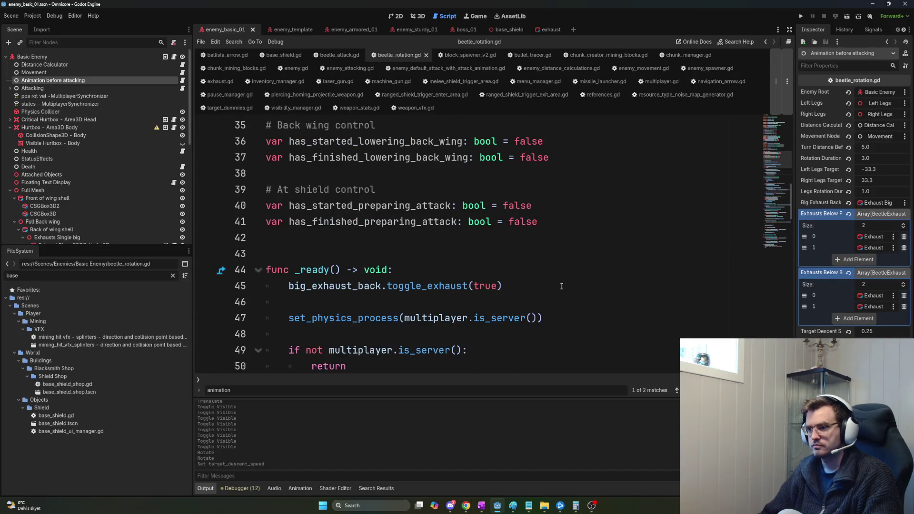
pyautogui.click(552, 221)
pyautogui.hotkey('ctrl', 'a')
pyautogui.hotkey('alt', 'Tab')
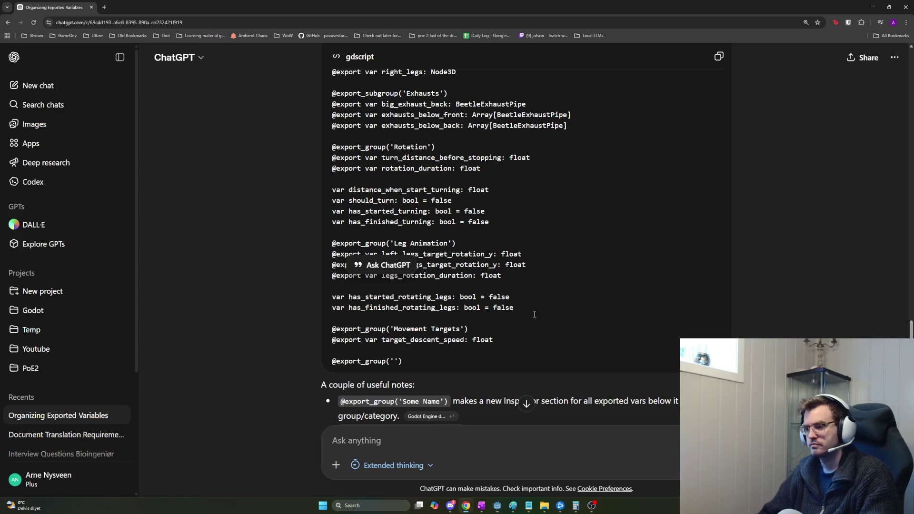
# Send ChatGPT 'Ok thanks, can you do it for these and keep comments in ?' with the pasted script.
pyautogui.click(421, 432)
pyautogui.write('Ok thanks, can you do it for these?')
pyautogui.press('BackSpace')
pyautogui.write('and keep comments in ?')
pyautogui.hotkey('shift', 'Return')
pyautogui.hotkey('shift', 'Return')
pyautogui.hotkey('ctrl', 'v')
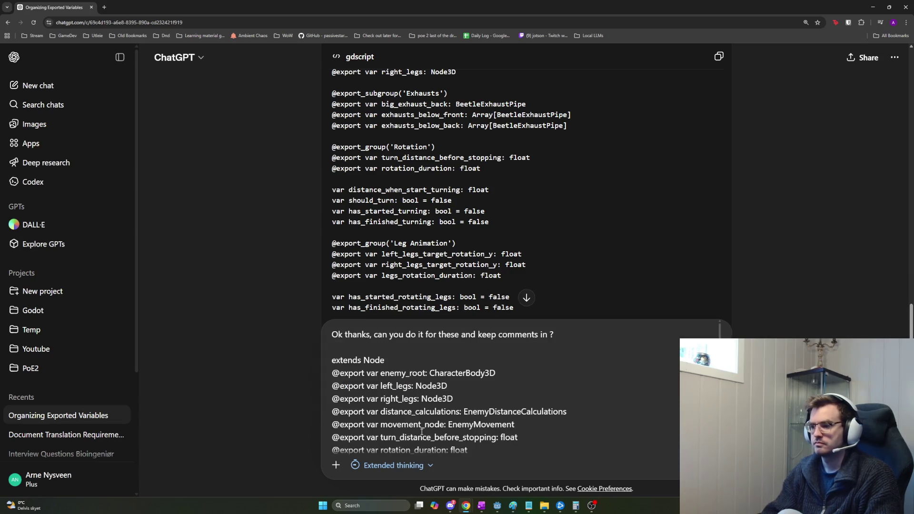
pyautogui.press('Return')
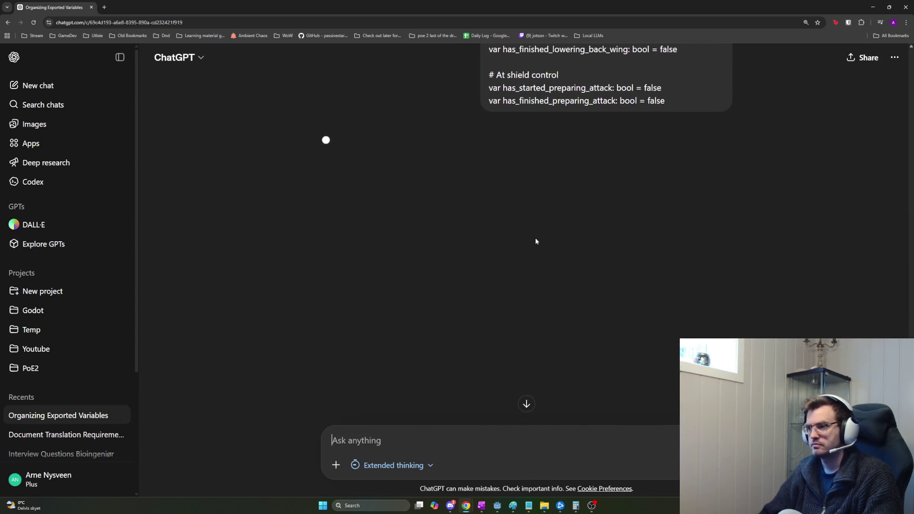
pyautogui.hotkey('alt', 'Tab')
pyautogui.press('Right')
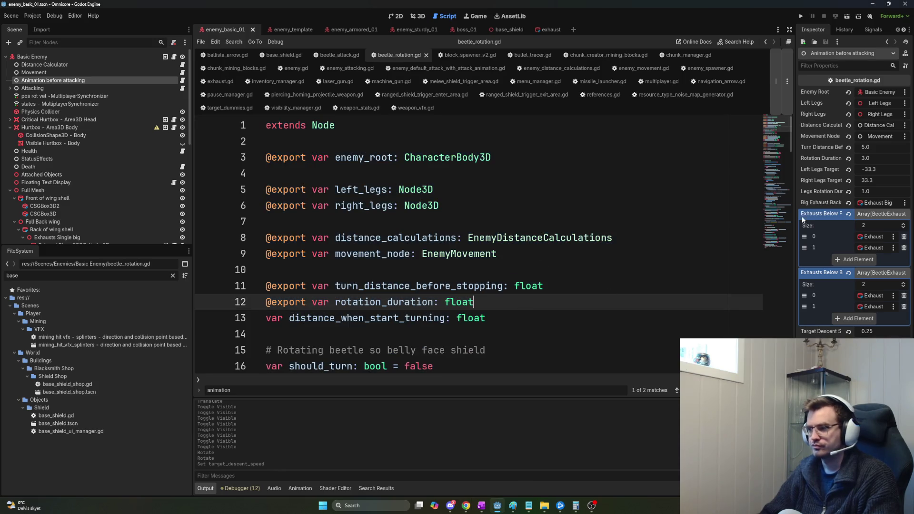
# Review the drill comment and true assignment in prepare_attack.
pyautogui.scroll(-20, 515, 330)
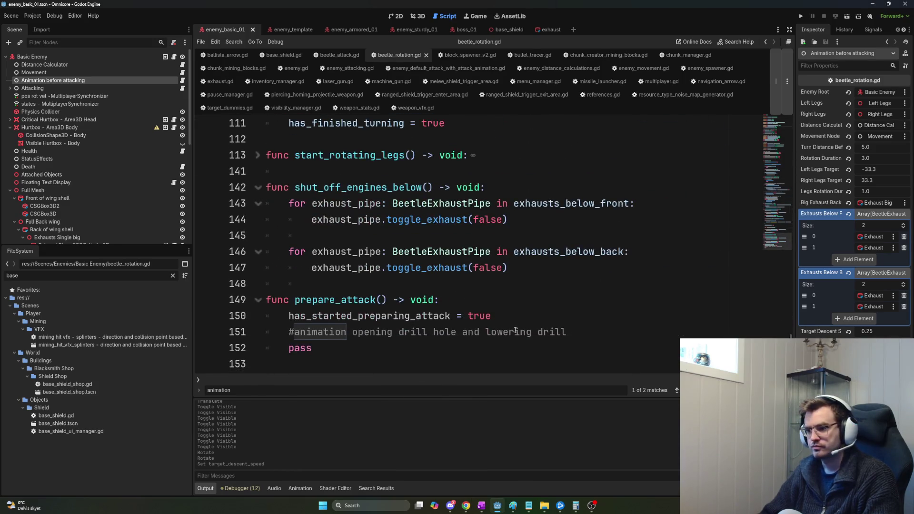
pyautogui.click(376, 346)
pyautogui.moveTo(555, 332); pyautogui.dragTo(290, 333)
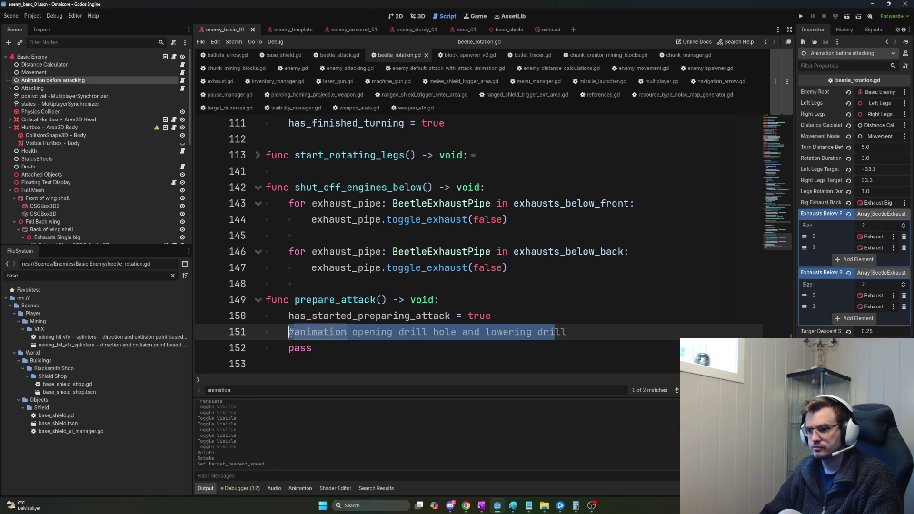
pyautogui.click(295, 333)
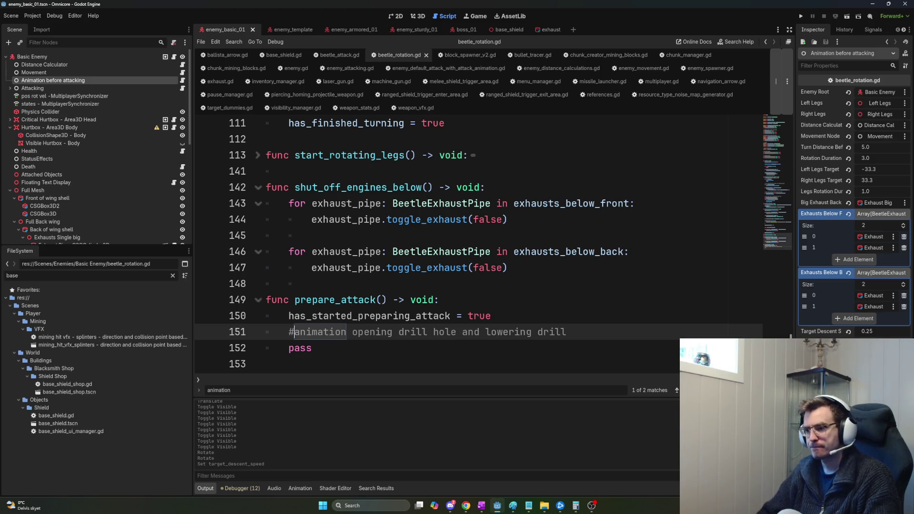
pyautogui.click(504, 317)
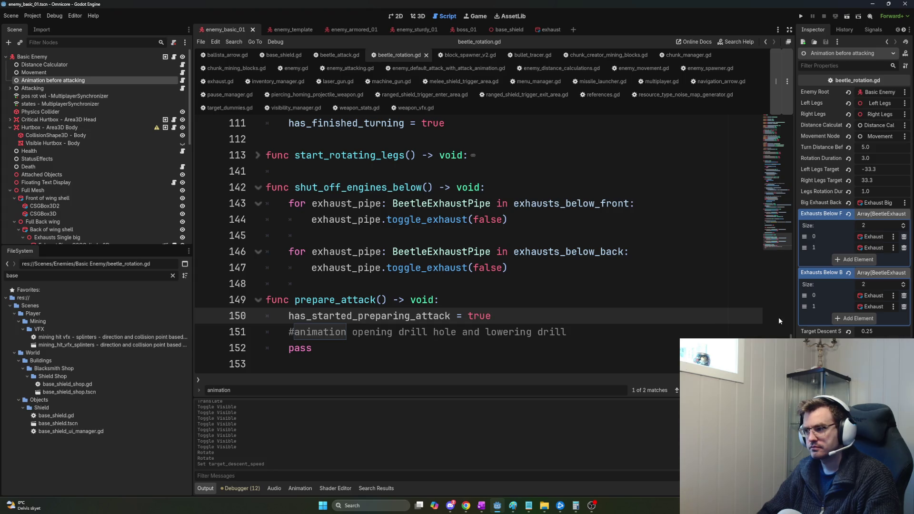
pyautogui.scroll(1, 779, 322)
pyautogui.click(787, 127)
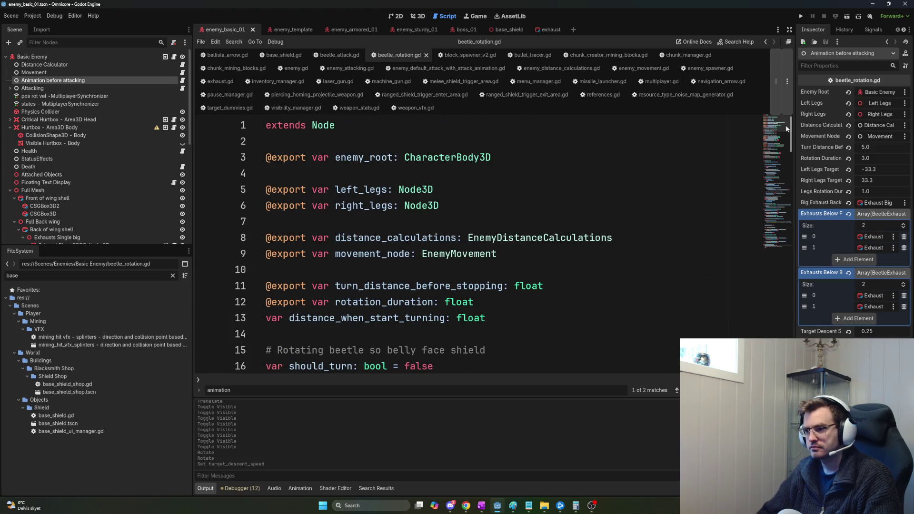
pyautogui.moveTo(784, 139); pyautogui.dragTo(779, 147)
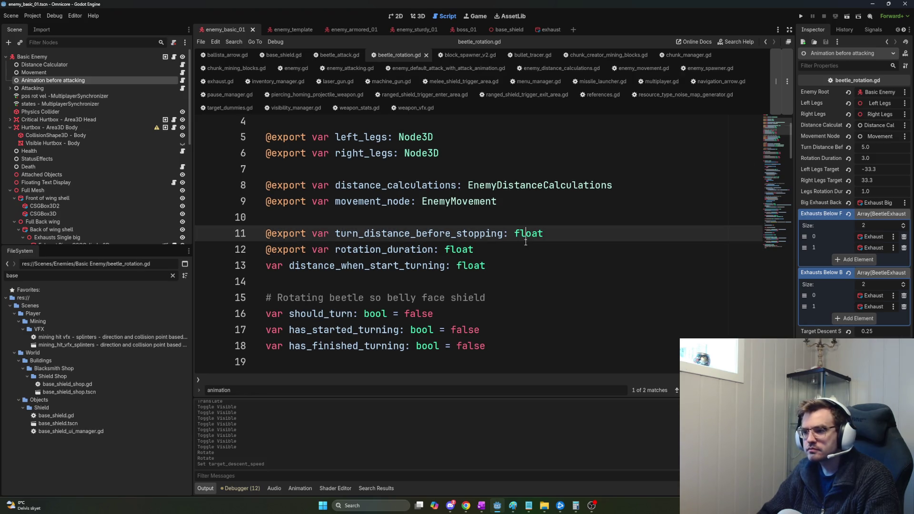
pyautogui.click(540, 252)
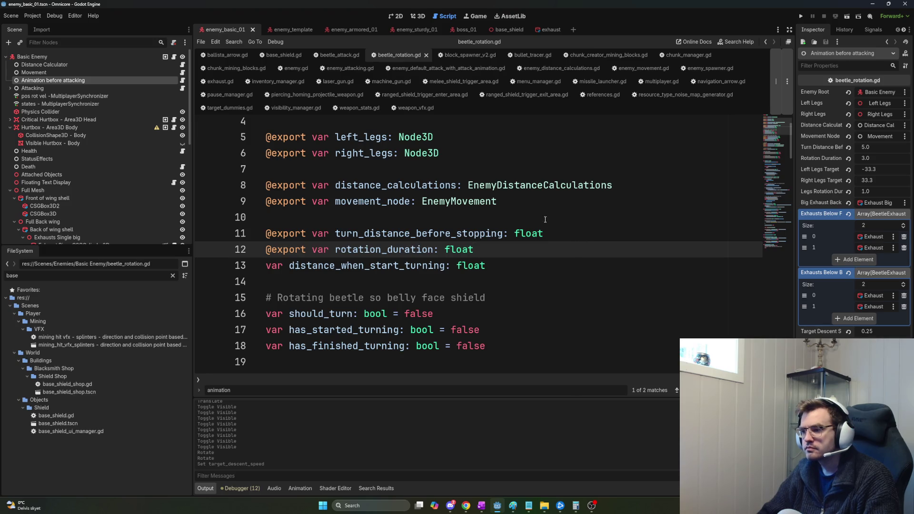
pyautogui.press('Up')
pyautogui.press('Up')
pyautogui.press('Up')
pyautogui.scroll(1, 571, 216)
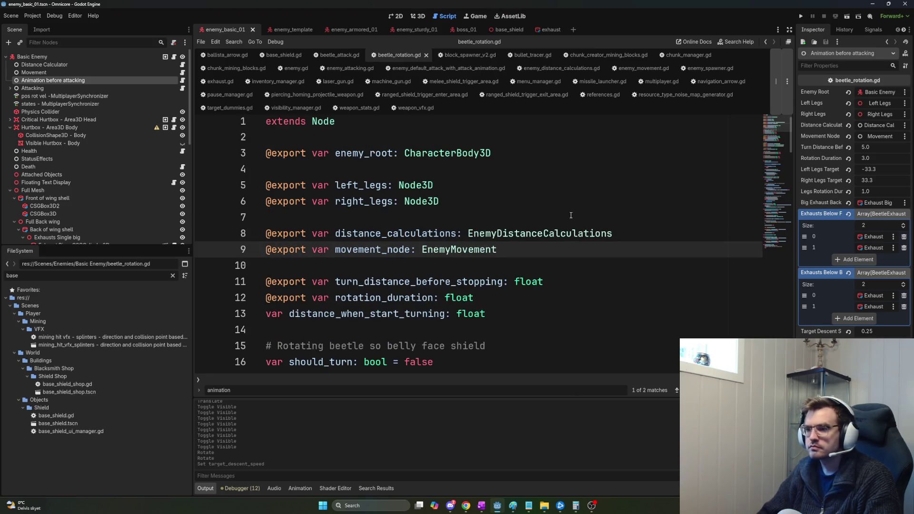
pyautogui.press('Up')
pyautogui.press('Up')
pyautogui.press('Up')
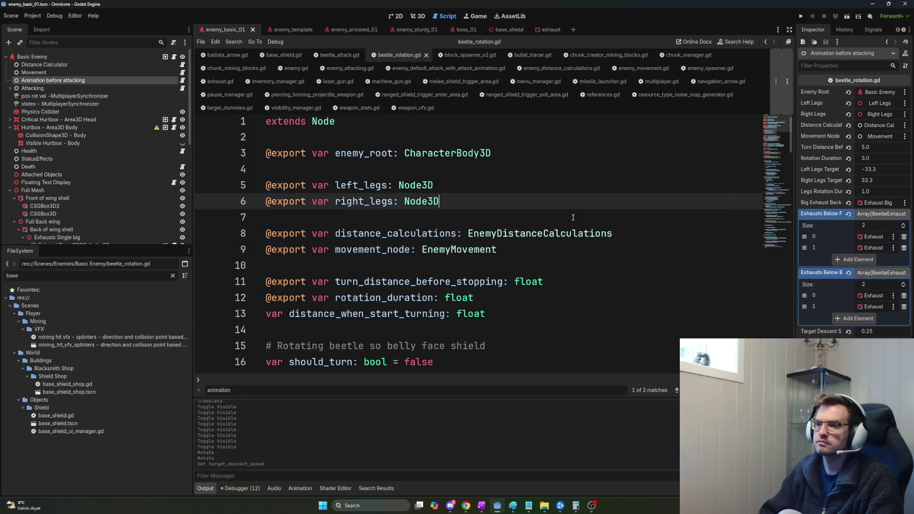
pyautogui.hotkey('alt', 'Tab')
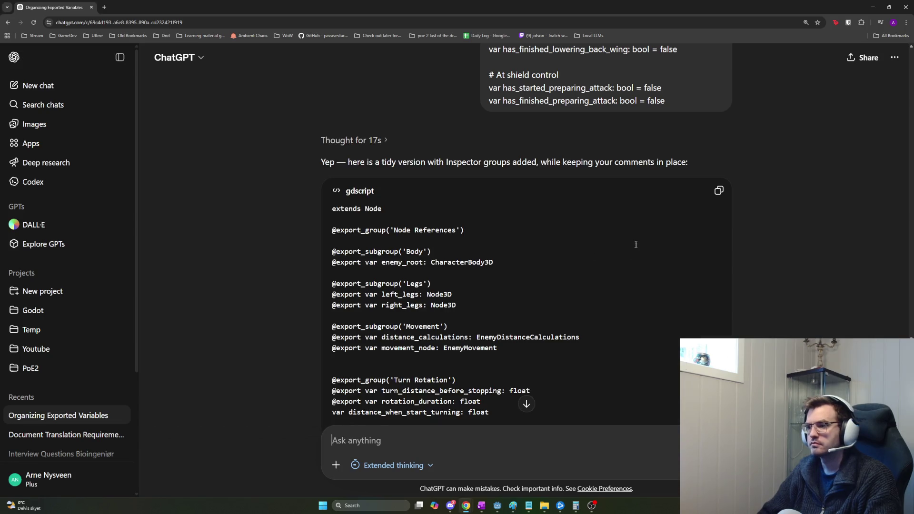
# Copy ChatGPT's export-grouped script and select all of beetle_rotation.gd to replace it.
pyautogui.click(720, 191)
pyautogui.scroll(-10, 611, 230)
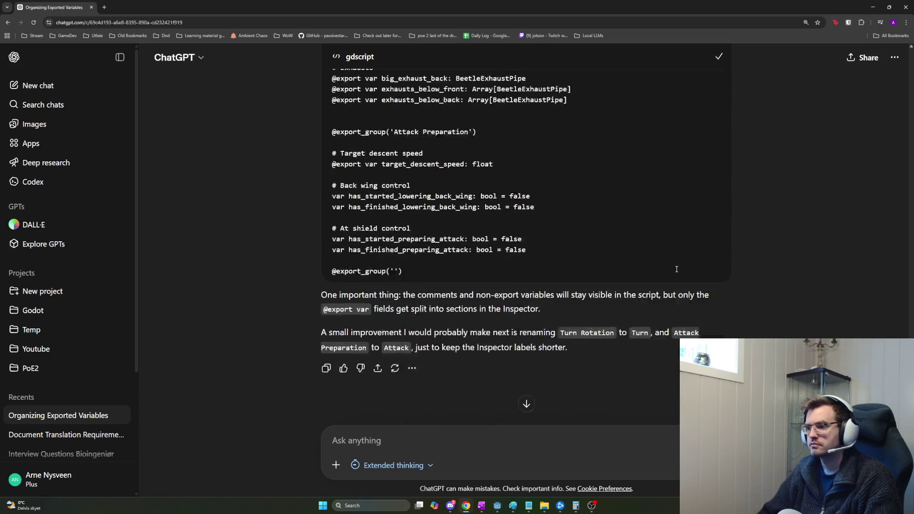
pyautogui.hotkey('alt', 'Tab')
pyautogui.scroll(-10, 469, 262)
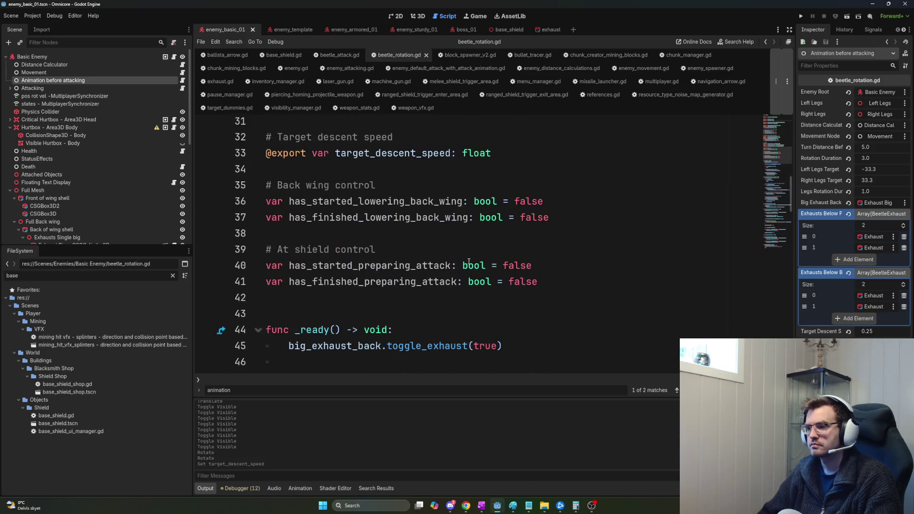
pyautogui.click(556, 280)
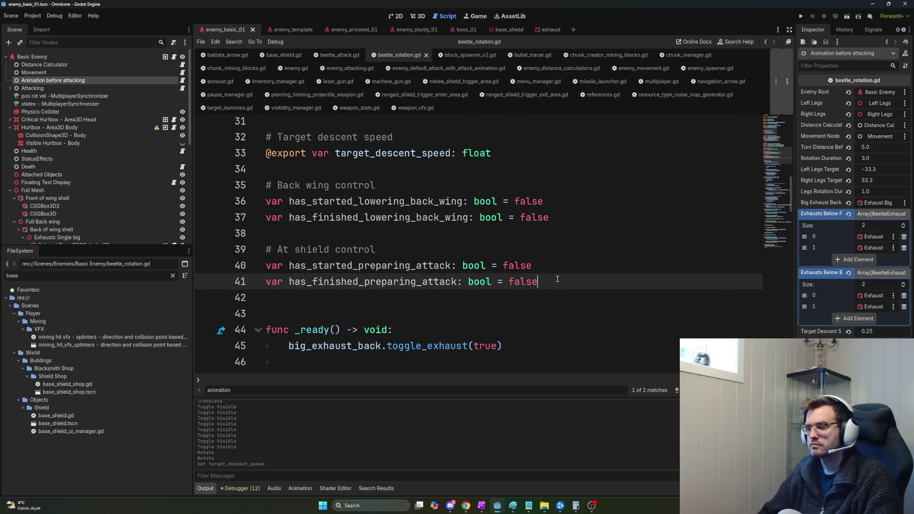
pyautogui.hotkey('alt', 'Tab')
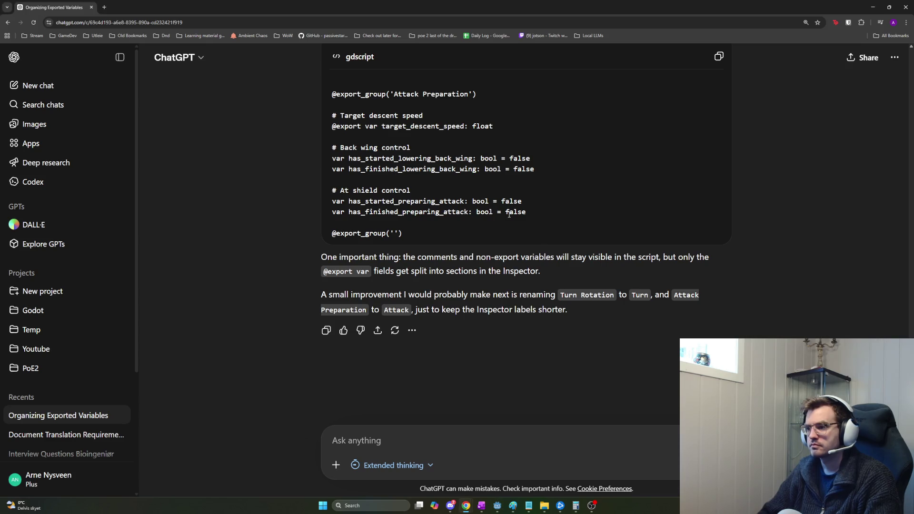
pyautogui.hotkey('alt', 'Tab')
pyautogui.scroll(12, 338, 164)
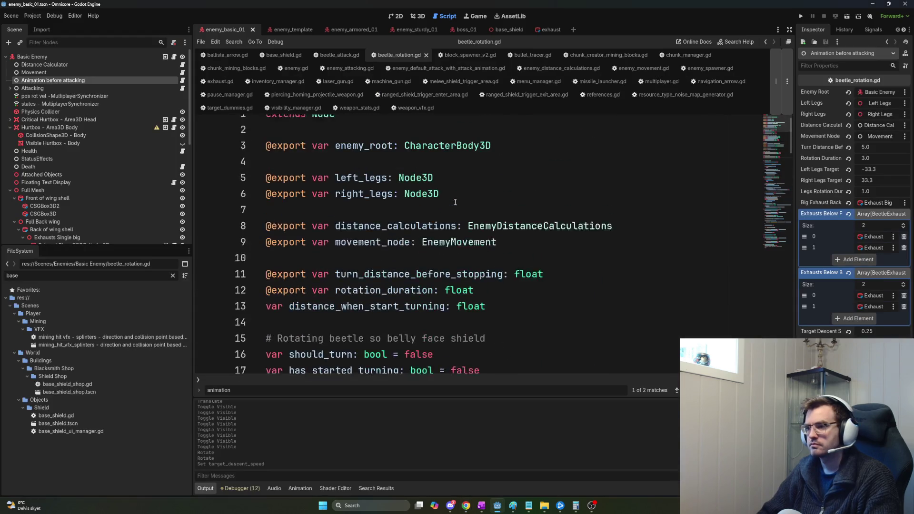
pyautogui.hotkey('ctrl', 'a')
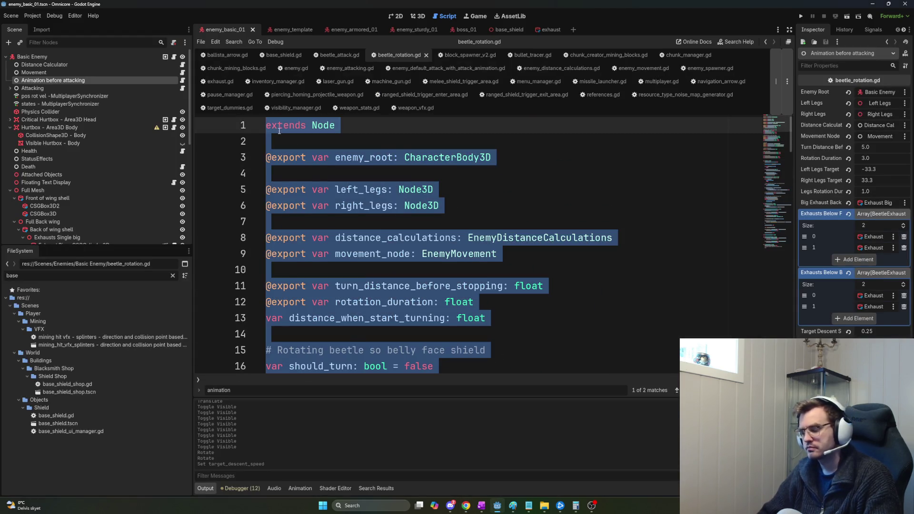
# Paste the copied export-group code over the script and check the Node References, Body and Movement groups.
pyautogui.hotkey('ctrl', 'v')
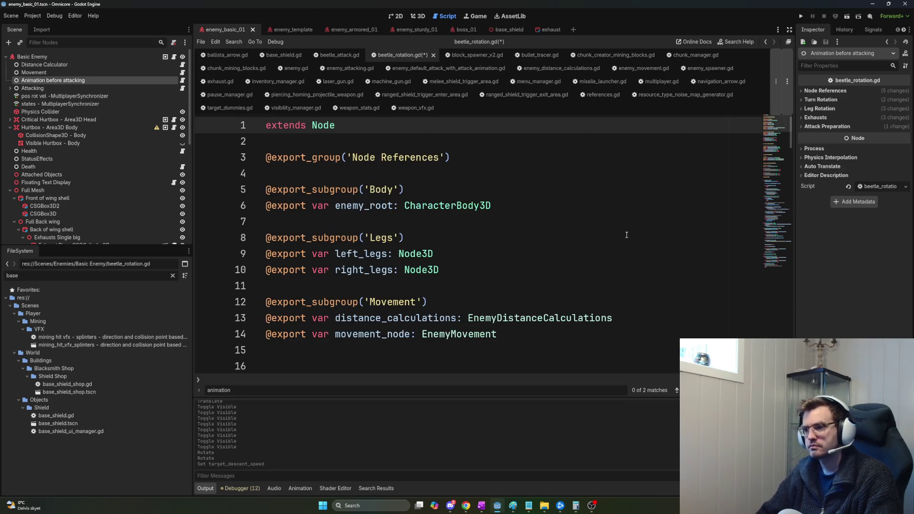
pyautogui.scroll(-4, 781, 229)
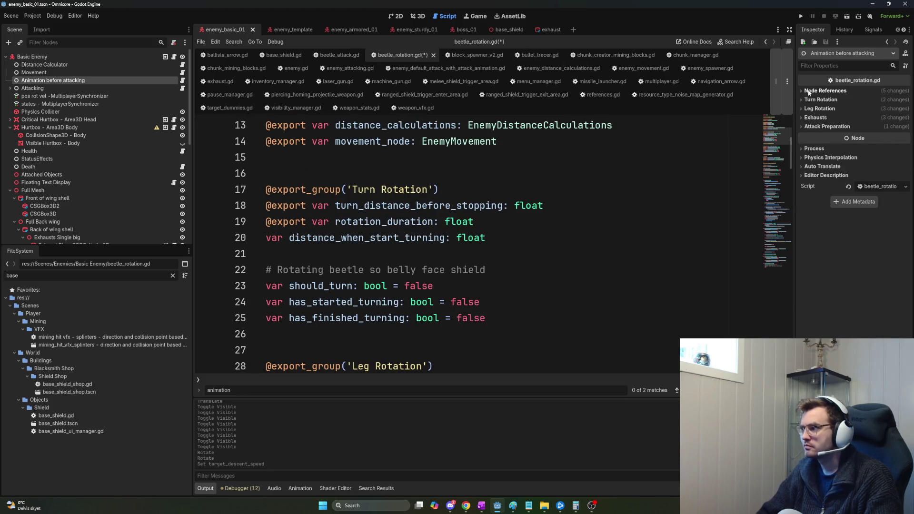
pyautogui.click(823, 91)
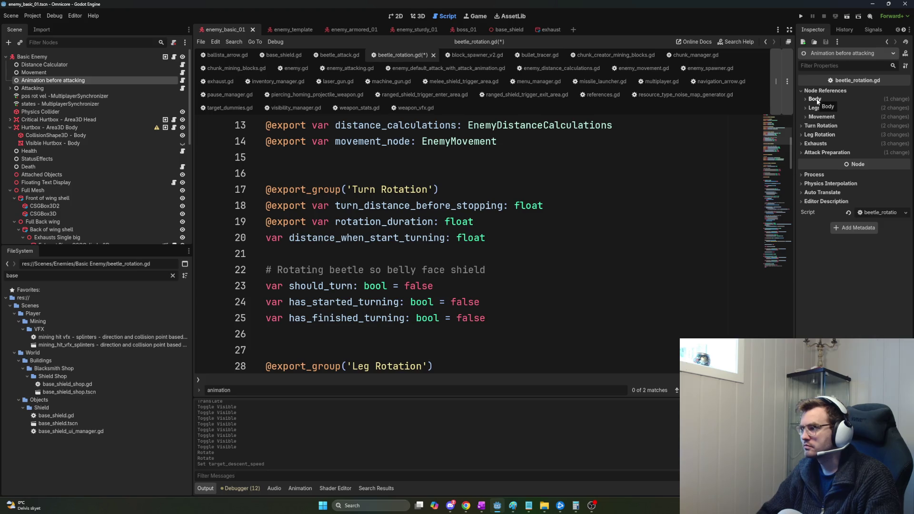
pyautogui.click(817, 99)
pyautogui.click(817, 100)
pyautogui.click(818, 117)
pyautogui.click(817, 117)
# Inspect the Turn Rotation, Leg Rotation, Exhausts and Attack Preparation groups in the Inspector.
pyautogui.click(816, 125)
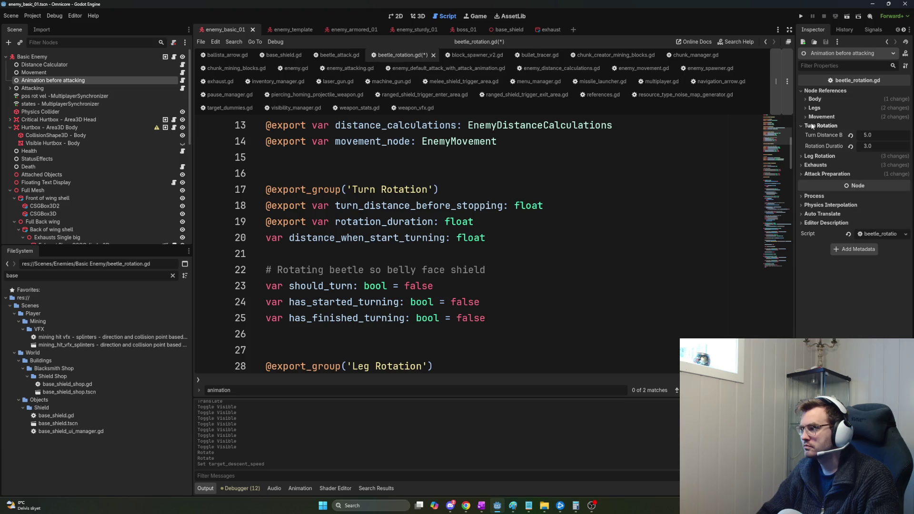
pyautogui.click(815, 125)
pyautogui.click(812, 135)
pyautogui.click(812, 134)
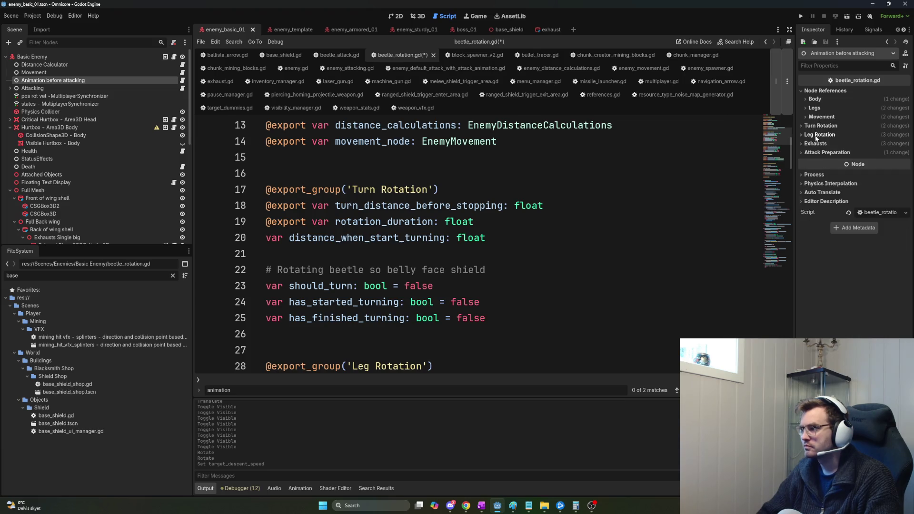
pyautogui.click(819, 144)
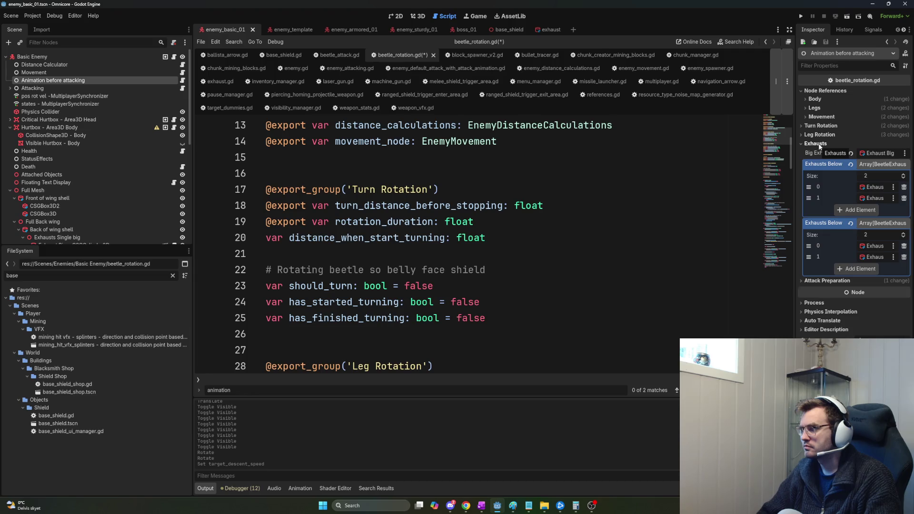
pyautogui.click(819, 144)
pyautogui.click(817, 152)
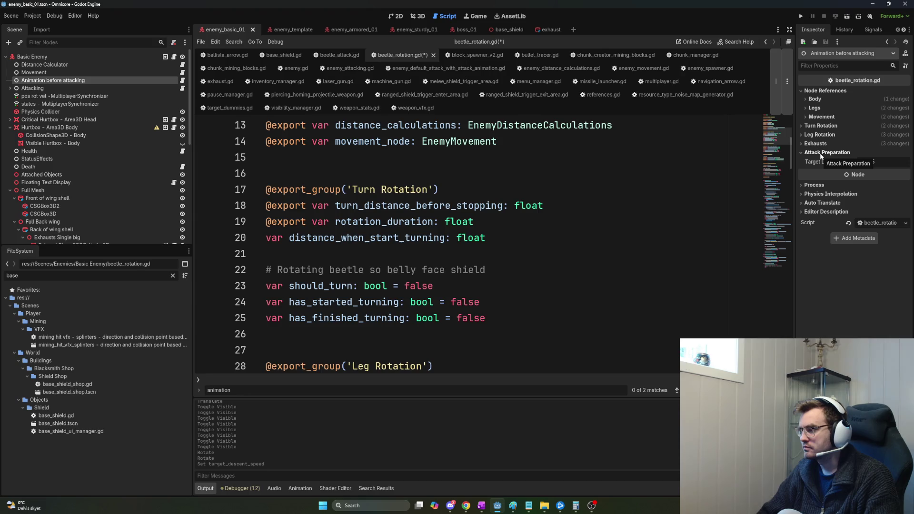
pyautogui.click(820, 153)
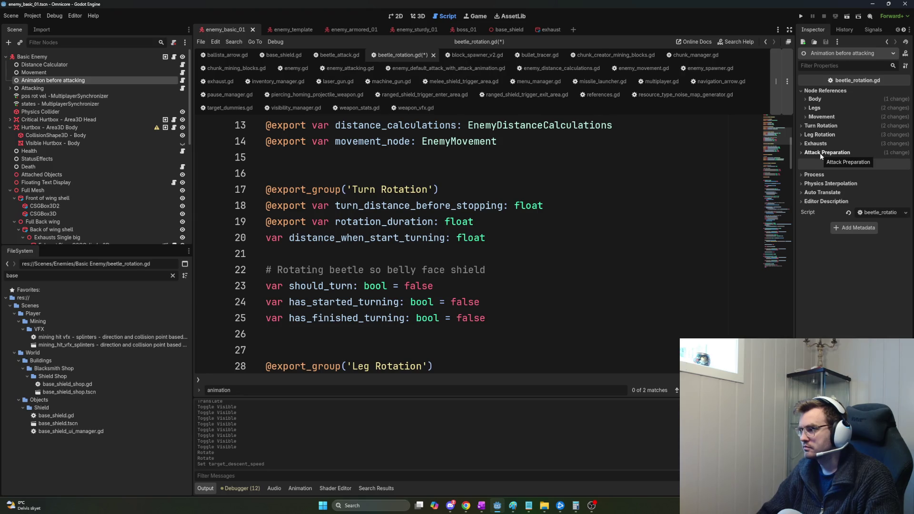
# Reopen Node References with its Body, Legs, Movement and Exhausts subgroups expanded.
pyautogui.click(821, 93)
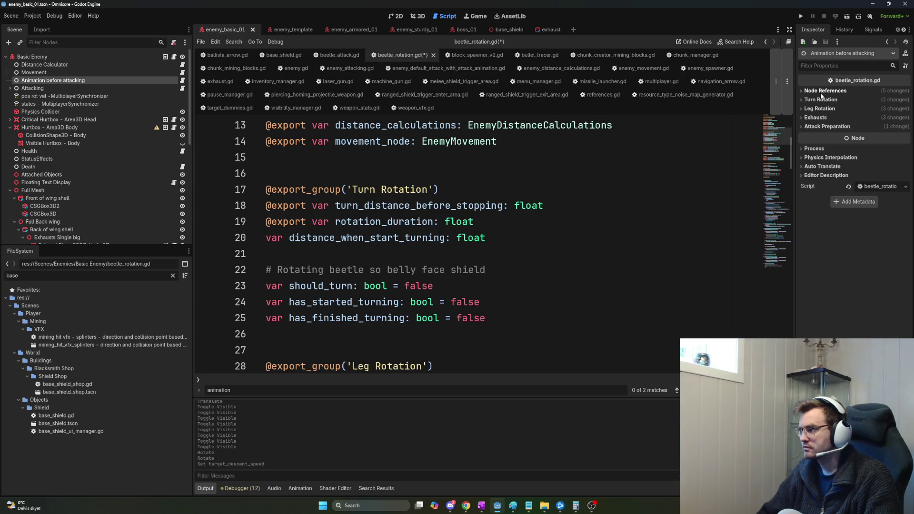
pyautogui.click(821, 92)
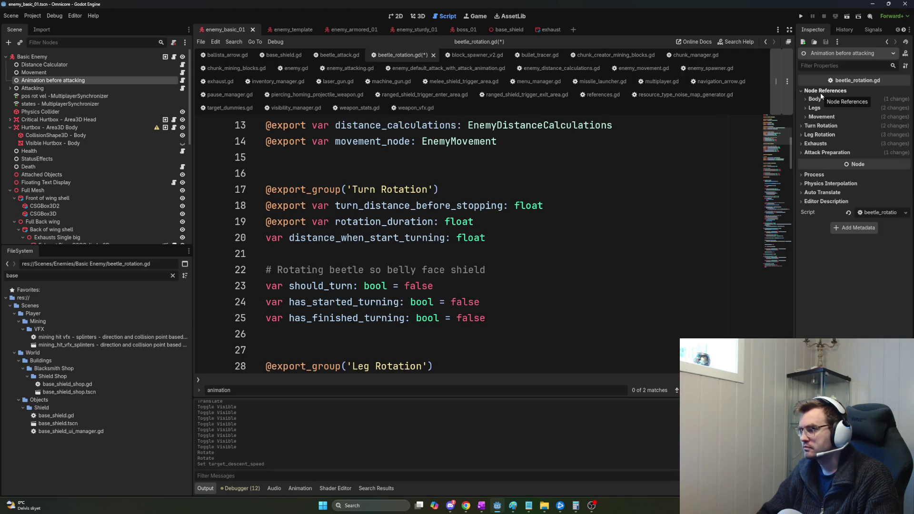
pyautogui.click(822, 101)
pyautogui.click(815, 118)
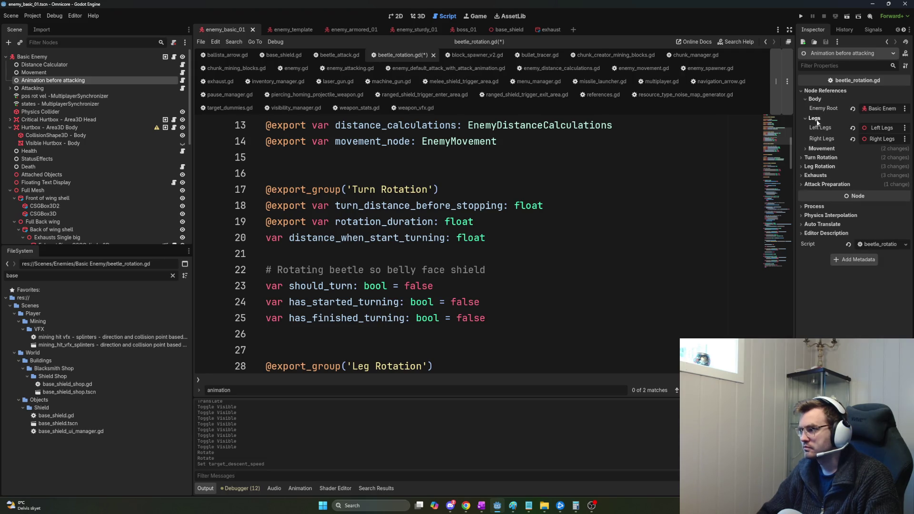
pyautogui.click(821, 149)
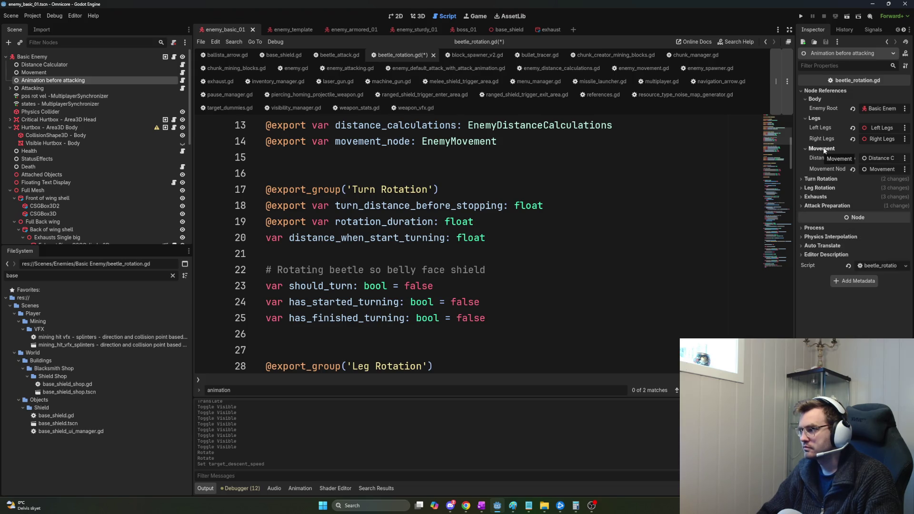
pyautogui.click(816, 197)
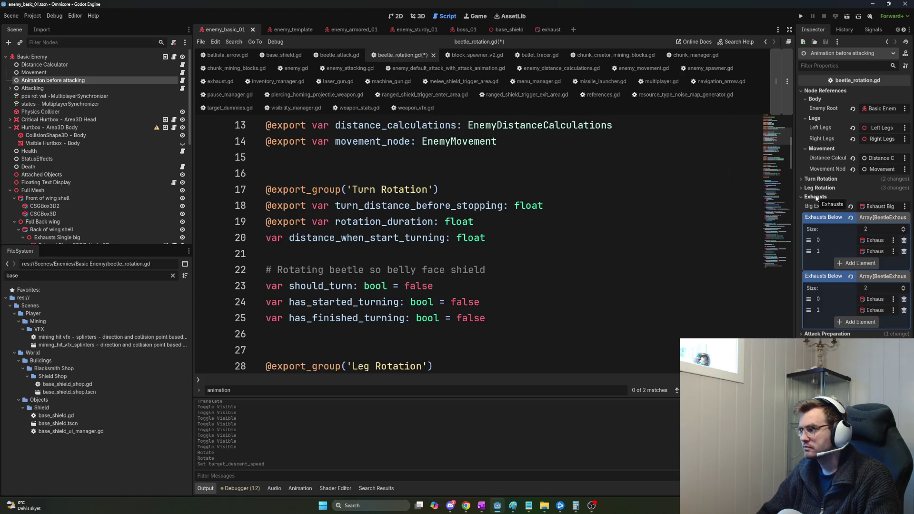
pyautogui.scroll(-10, 607, 216)
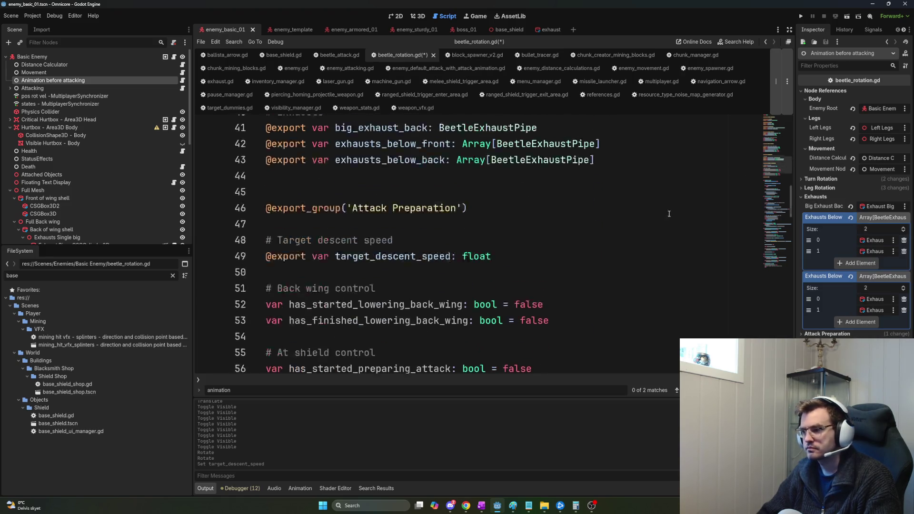
pyautogui.scroll(-6, 607, 217)
pyautogui.scroll(4, 585, 224)
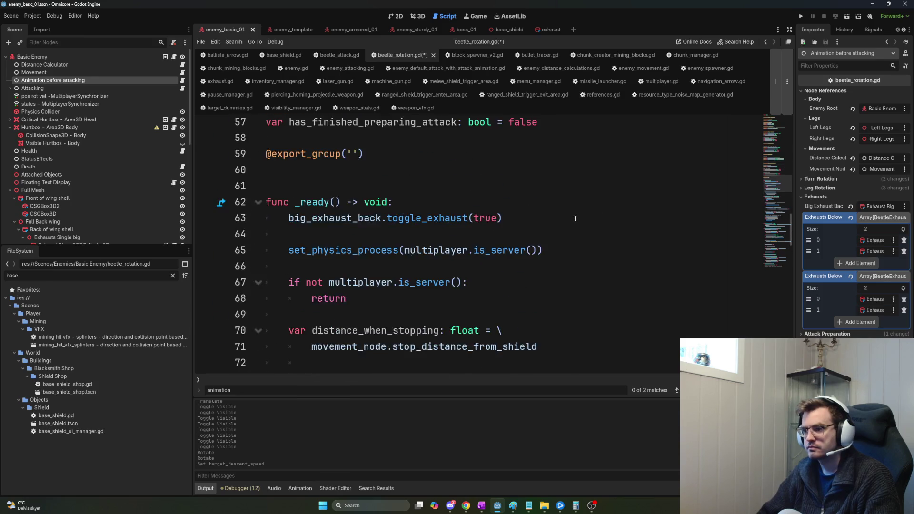
pyautogui.scroll(5, 570, 231)
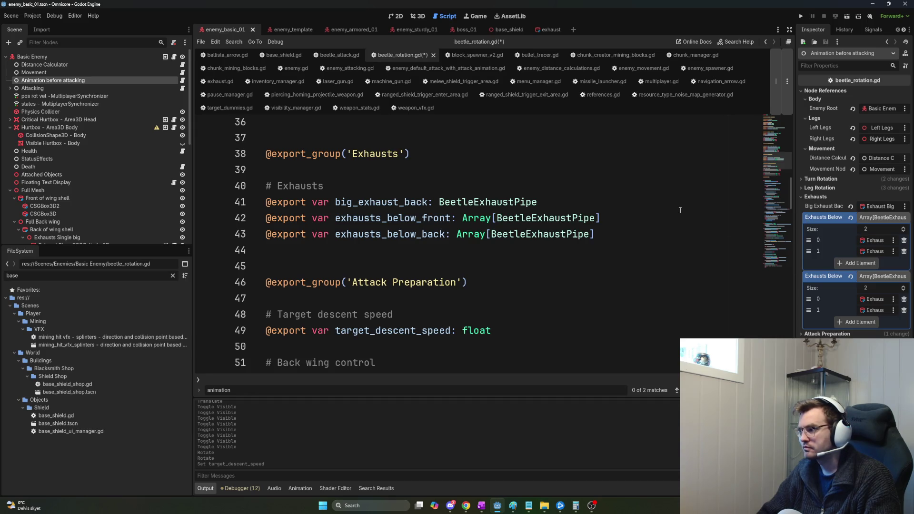
# Remove the # Exhausts comment and its three exhaust variable lines from the Exhausts group.
pyautogui.moveTo(627, 231)
pyautogui.mouseDown()
pyautogui.moveTo(267, 202)
pyautogui.moveTo(266, 186)
pyautogui.mouseUp()
pyautogui.hotkey('ctrl', 'c')
pyautogui.press('BackSpace')
pyautogui.scroll(11, 421, 201)
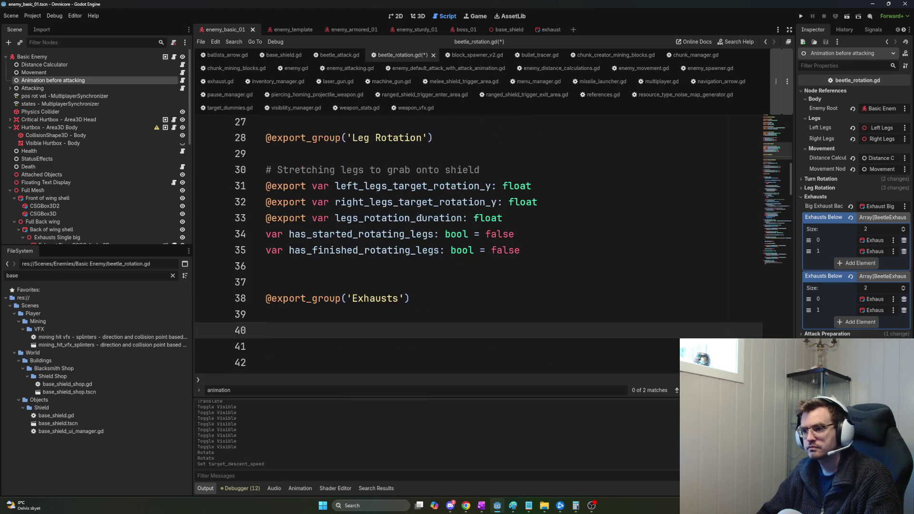
pyautogui.scroll(1, 460, 244)
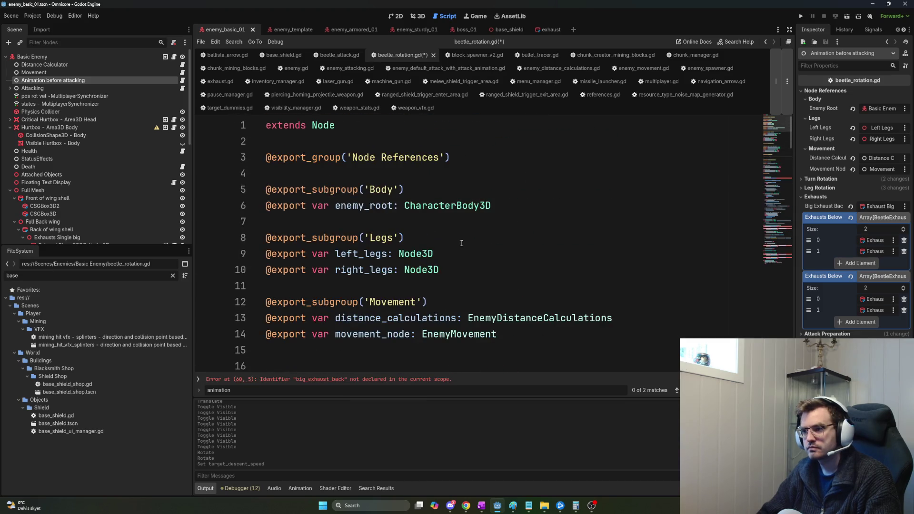
# Paste the exhaust variables below the Movement variables in Node References.
pyautogui.scroll(-1, 457, 263)
pyautogui.click(441, 301)
pyautogui.press('Return')
pyautogui.hotkey('ctrl', 'v')
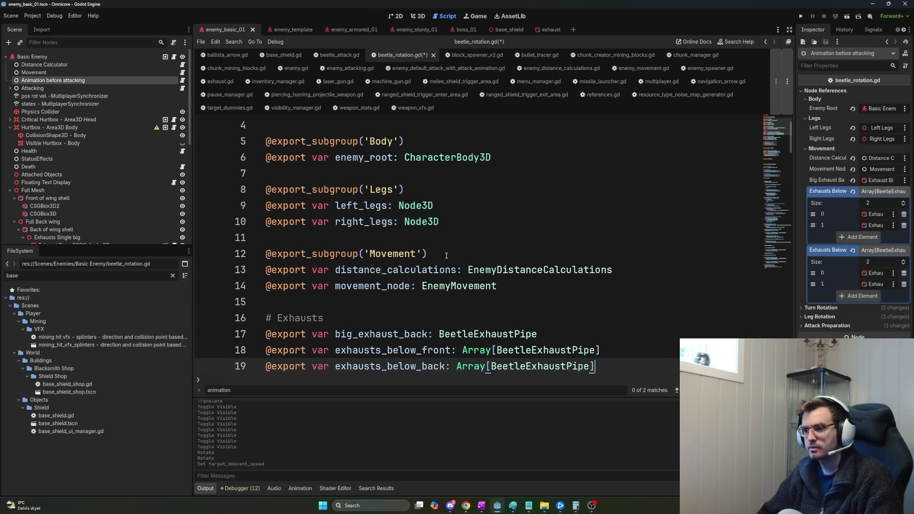
# Replace the # Exhausts comment with a copied subgroup line renamed to Exhausts.
pyautogui.tripleClick(446, 256)
pyautogui.hotkey('ctrl', 'c')
pyautogui.moveTo(323, 318); pyautogui.dragTo(224, 316)
pyautogui.hotkey('ctrl', 'v')
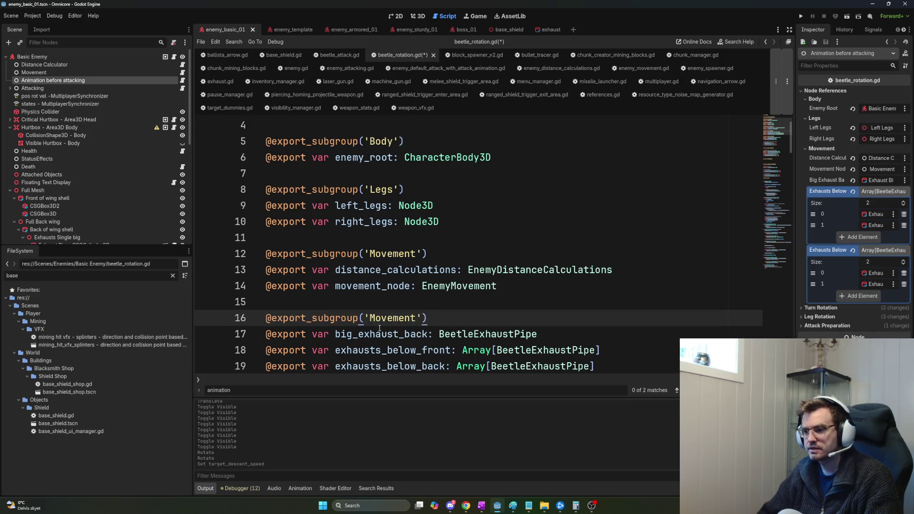
pyautogui.doubleClick(390, 318)
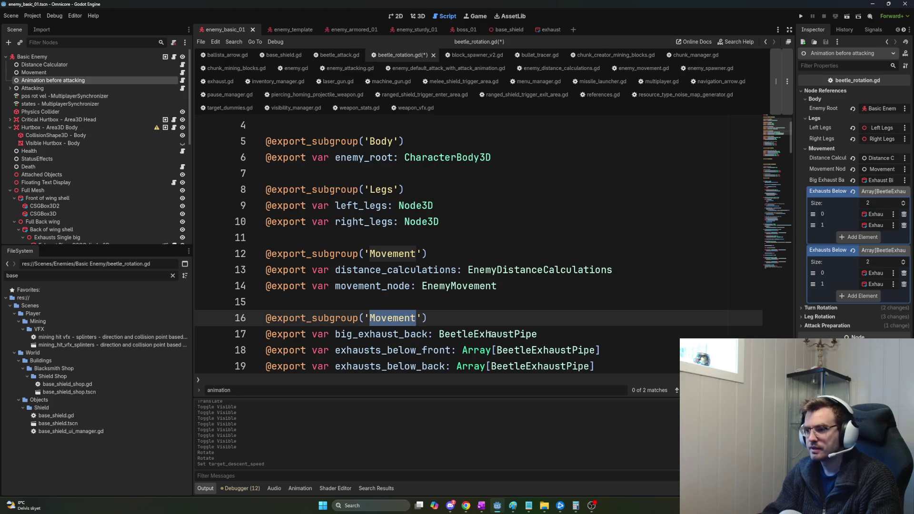
pyautogui.scroll(1, 342, 213)
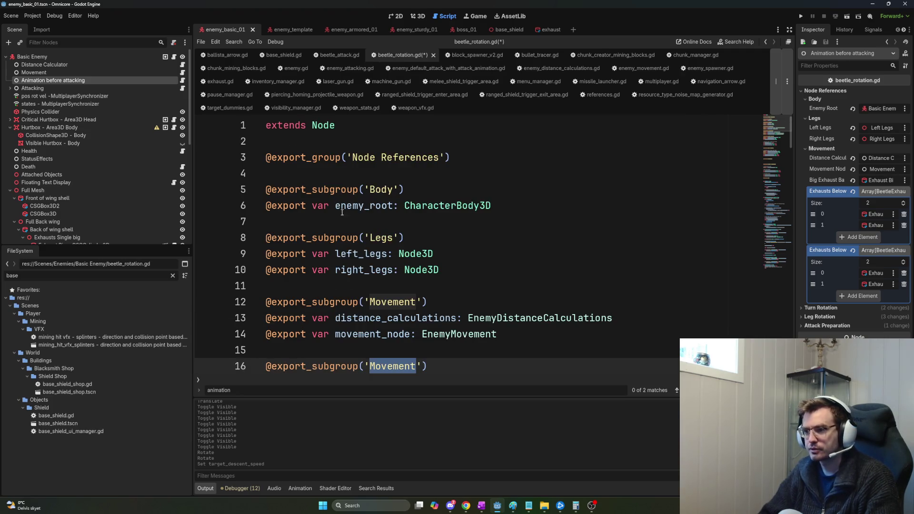
pyautogui.scroll(-5, 427, 196)
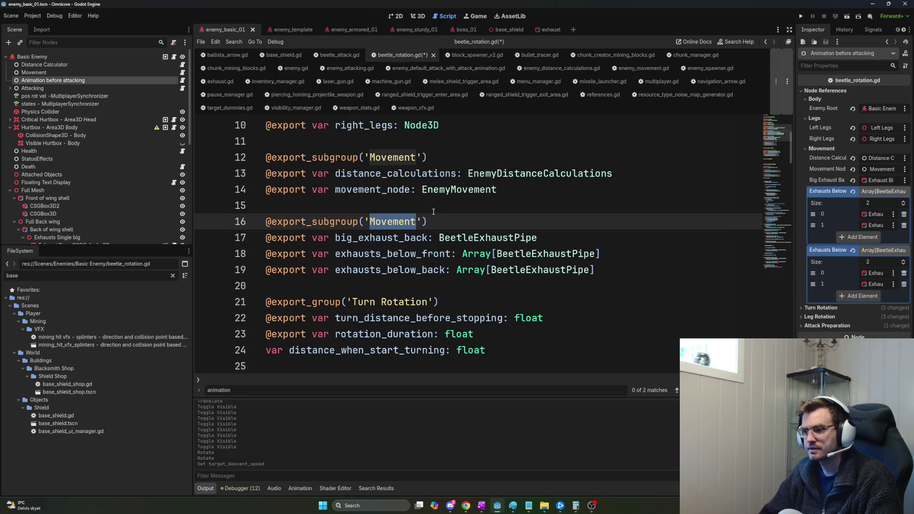
pyautogui.scroll(-3, 434, 212)
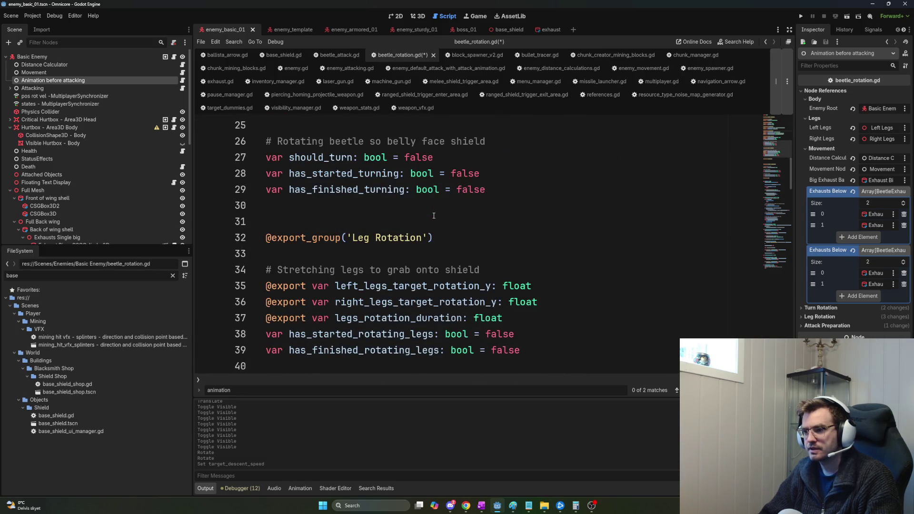
pyautogui.scroll(6, 434, 216)
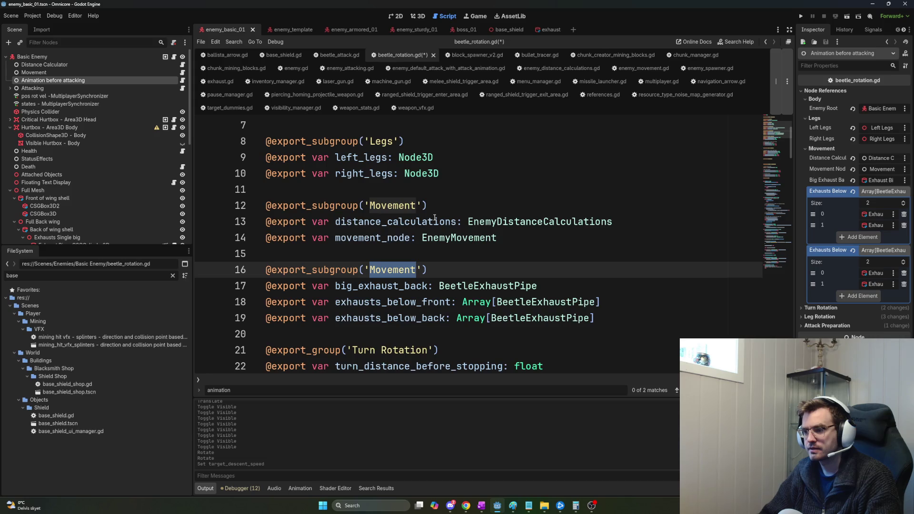
pyautogui.write('Exhausts')
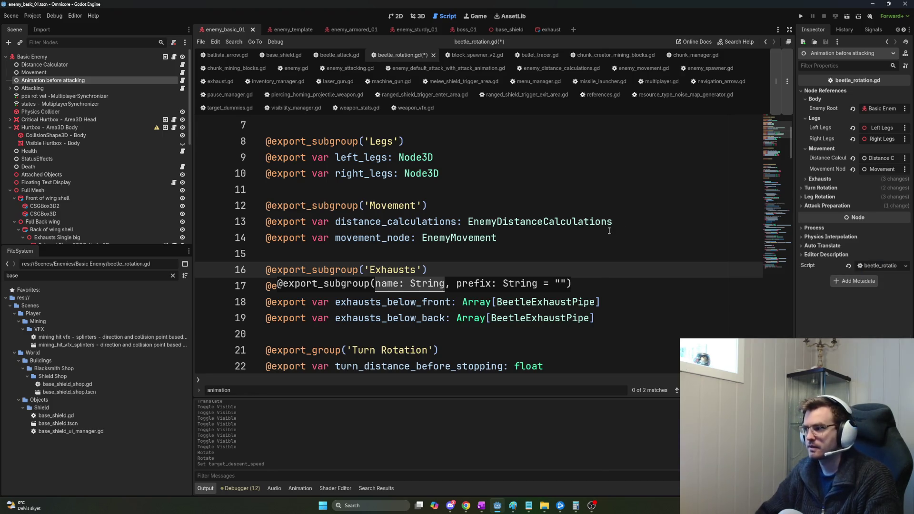
# Check the new Exhausts subgroup in the Inspector and select the now-empty Exhausts export group.
pyautogui.click(824, 180)
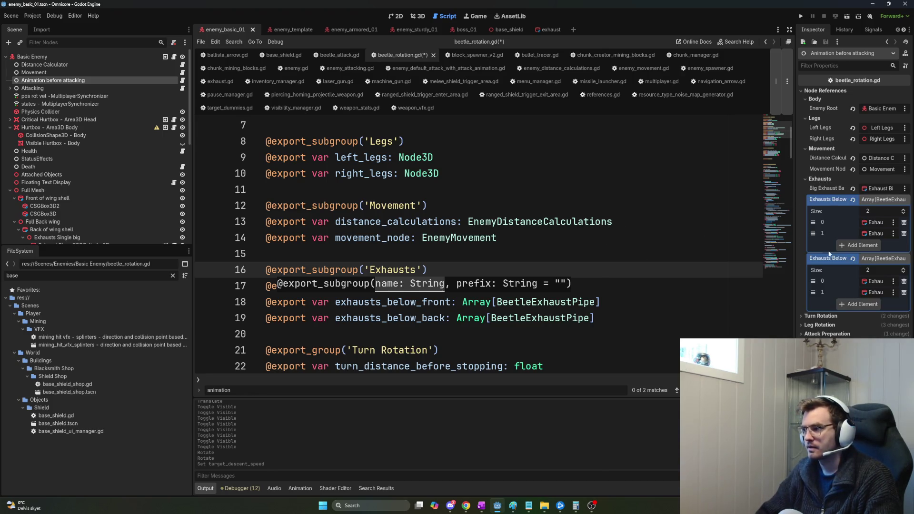
pyautogui.click(629, 234)
pyautogui.scroll(-11, 630, 234)
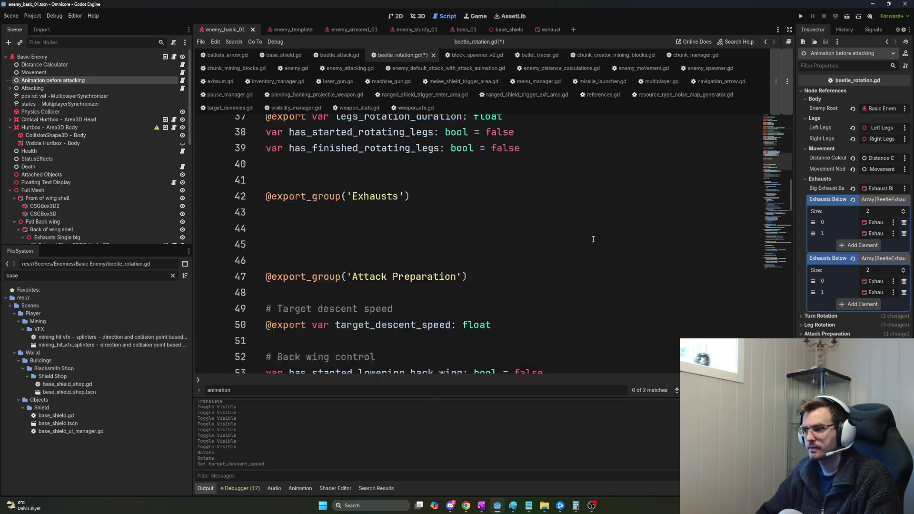
pyautogui.moveTo(576, 222); pyautogui.dragTo(400, 188)
pyautogui.press('BackSpace')
pyautogui.scroll(1, 401, 188)
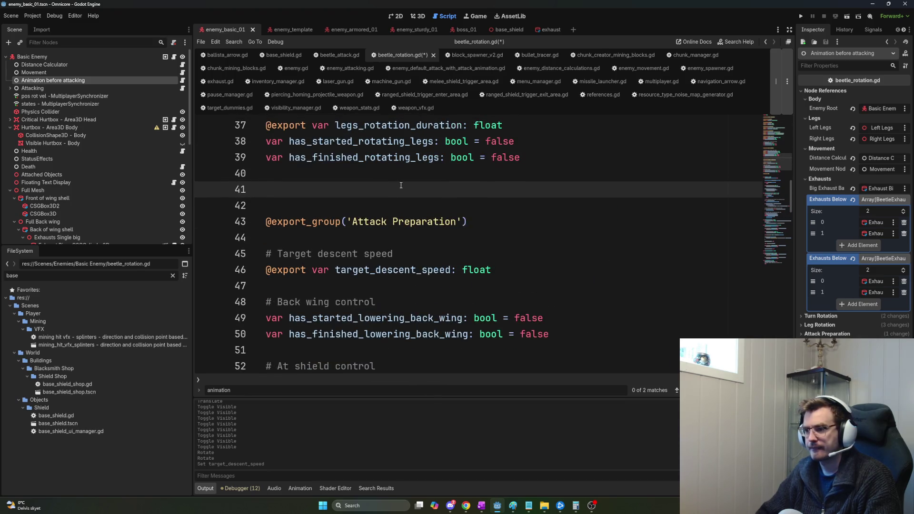
pyautogui.press('BackSpace')
pyautogui.press('BackSpace')
pyautogui.hotkey('ctrl', 's')
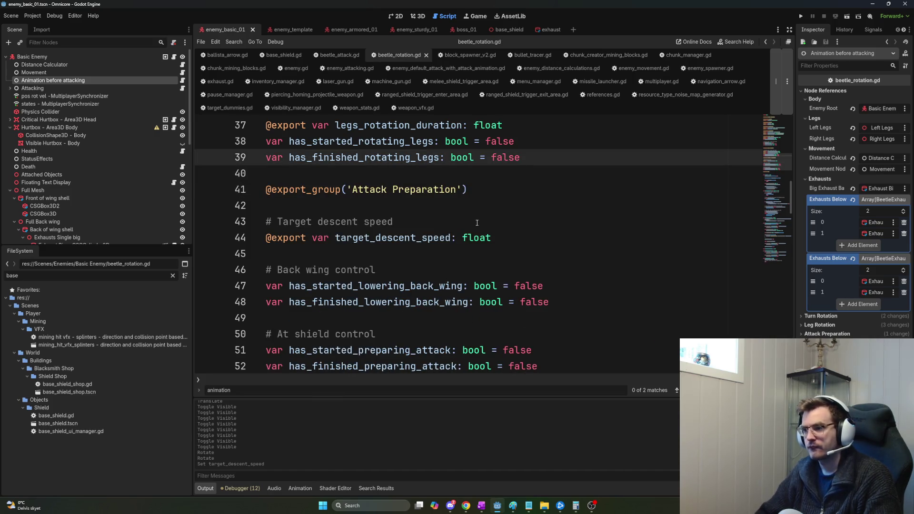
pyautogui.click(464, 223)
pyautogui.click(455, 211)
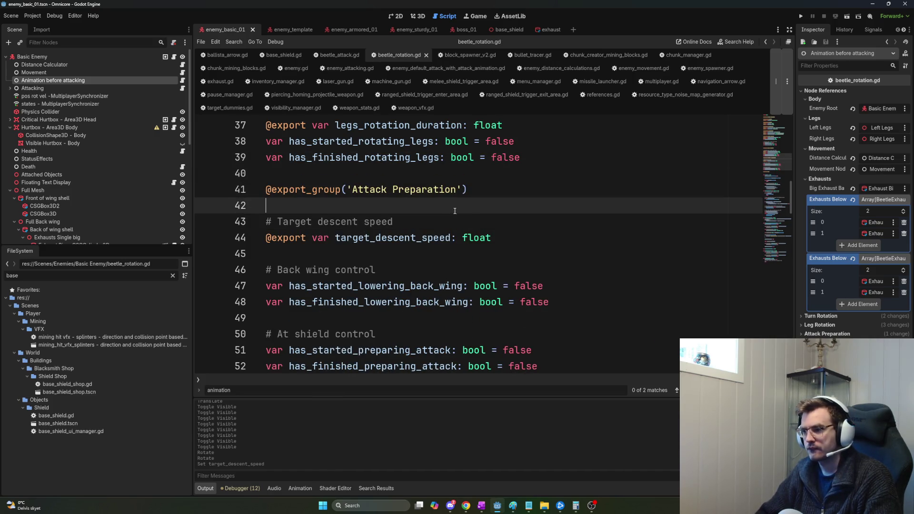
pyautogui.scroll(2, 508, 207)
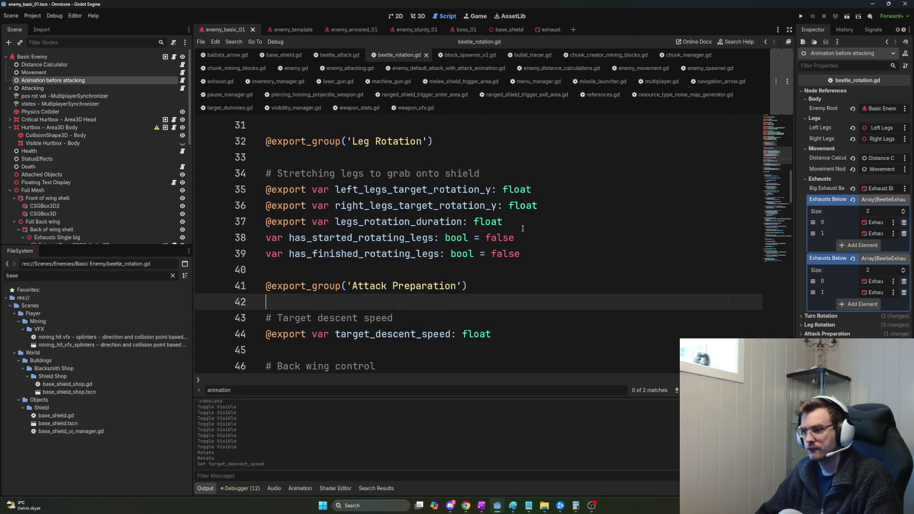
pyautogui.scroll(-3, 523, 229)
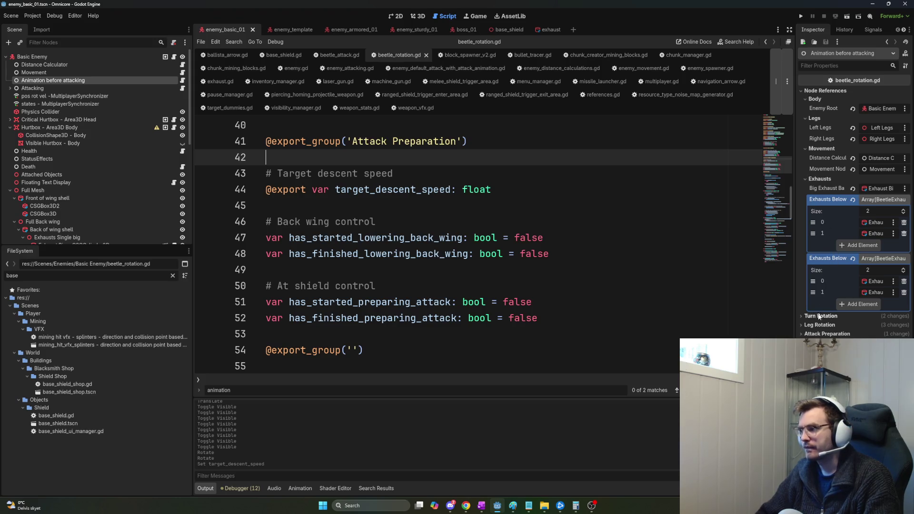
# Review Turn Rotation and Leg Rotation, then collapse Exhausts, Movement, Legs and Body in the Inspector.
pyautogui.click(805, 318)
pyautogui.click(804, 316)
pyautogui.click(806, 325)
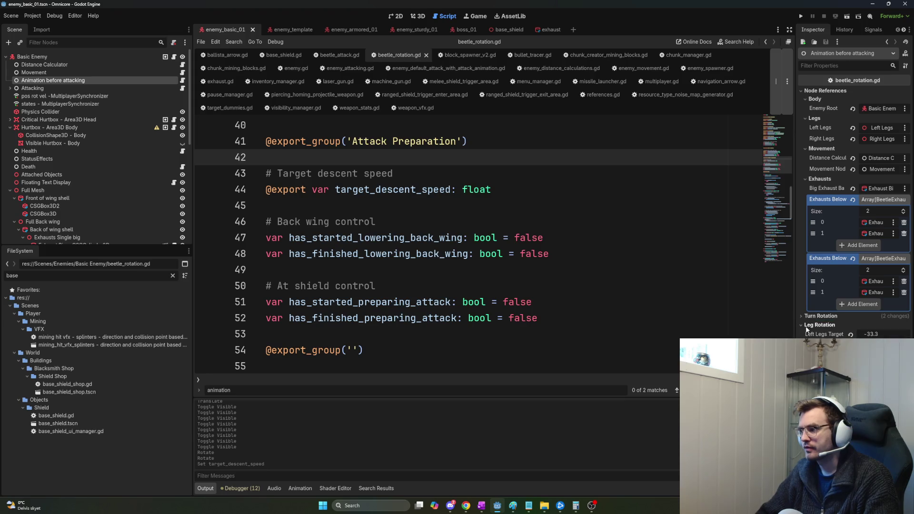
pyautogui.click(808, 325)
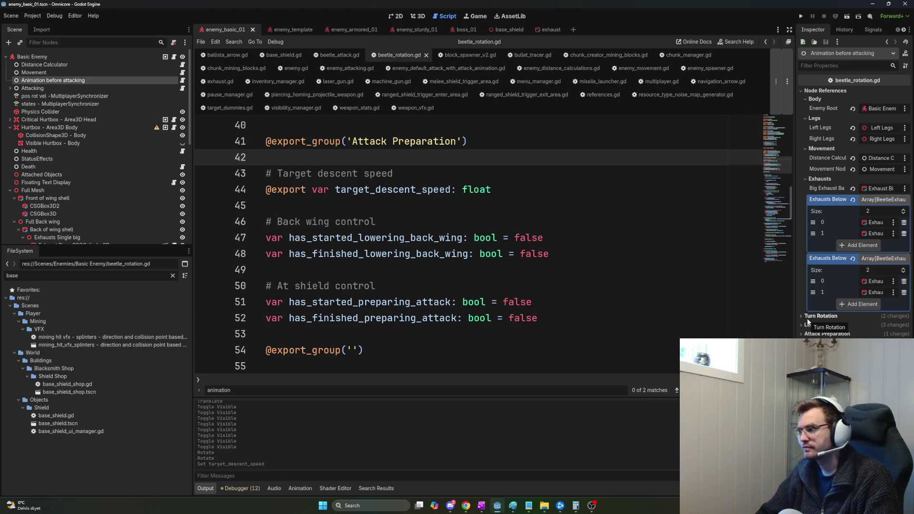
pyautogui.click(808, 180)
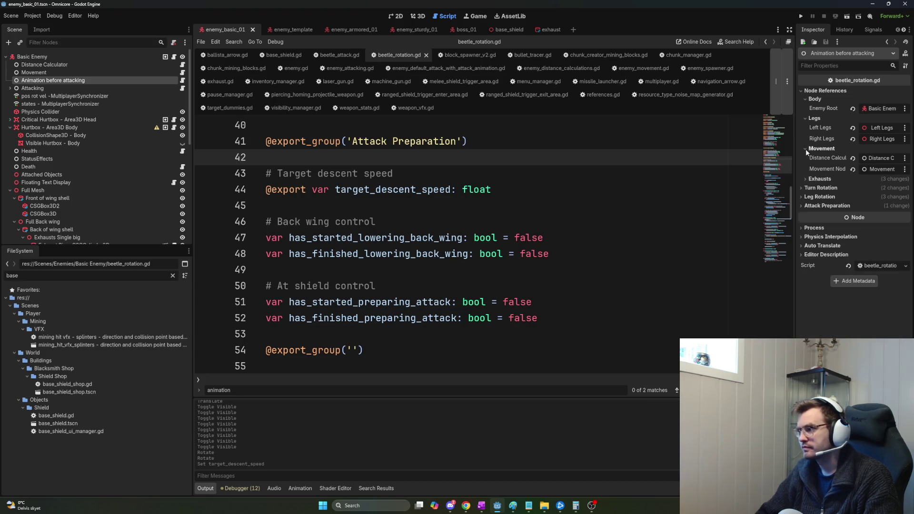
pyautogui.click(808, 148)
pyautogui.click(807, 119)
pyautogui.click(807, 99)
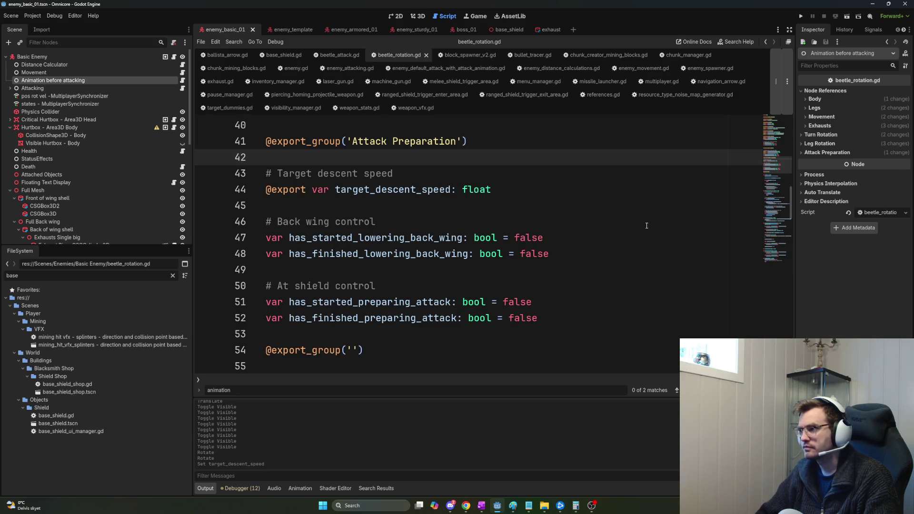
pyautogui.hotkey('alt', 'Tab')
pyautogui.click(601, 321)
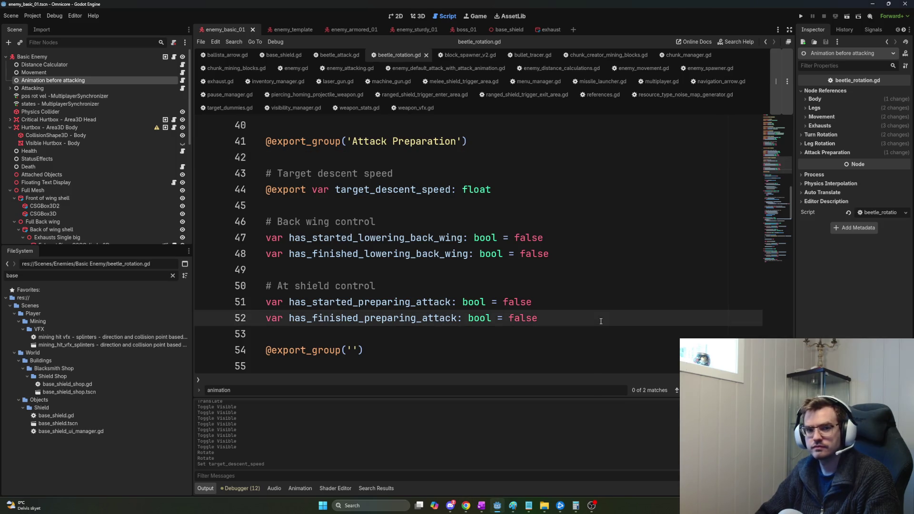
pyautogui.scroll(12, 600, 312)
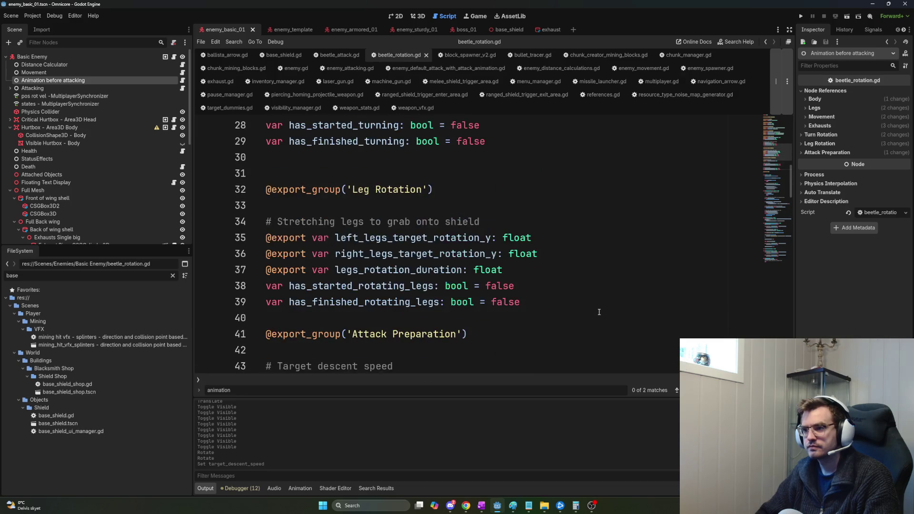
pyautogui.scroll(1, 608, 319)
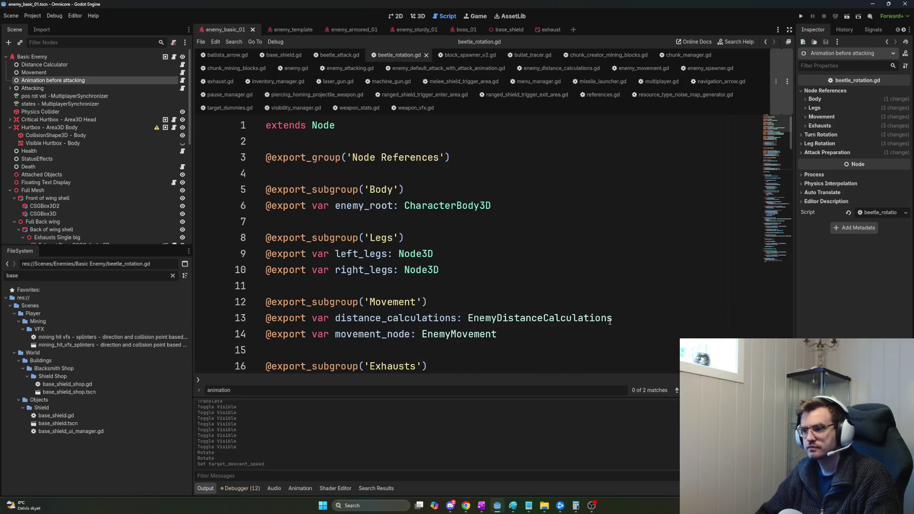
pyautogui.scroll(-5, 610, 321)
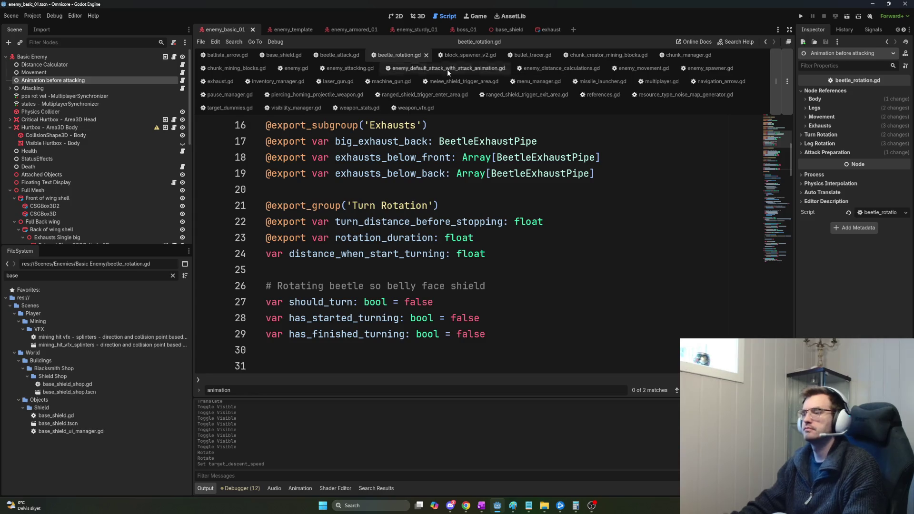
pyautogui.scroll(-9, 793, 199)
pyautogui.scroll(-10, 794, 262)
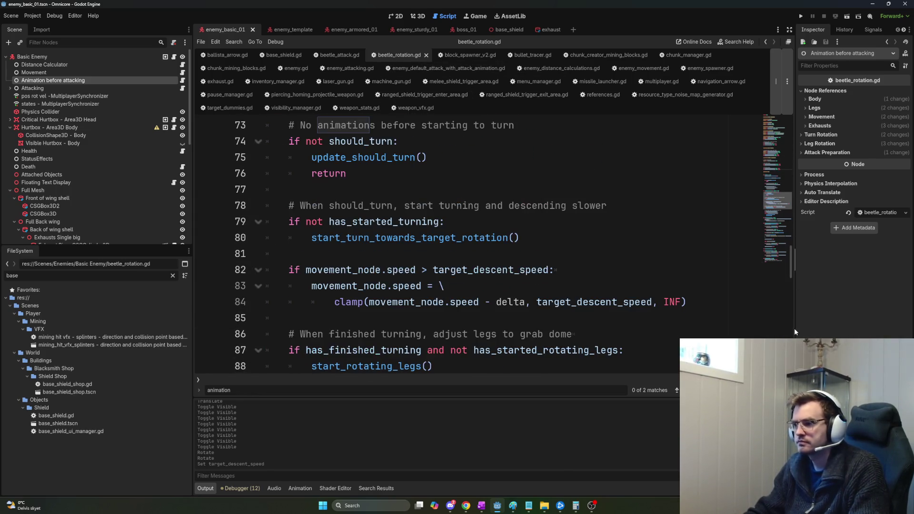
pyautogui.scroll(-15, 784, 278)
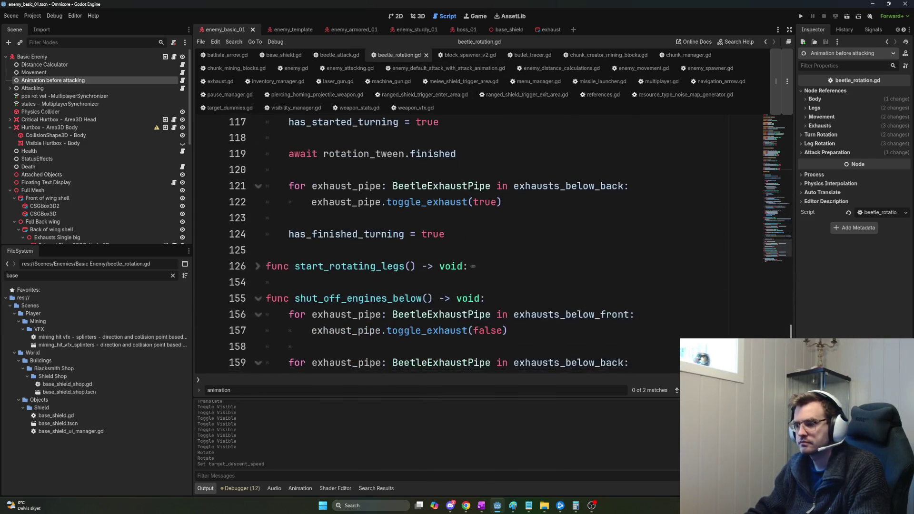
pyautogui.scroll(-3, 791, 331)
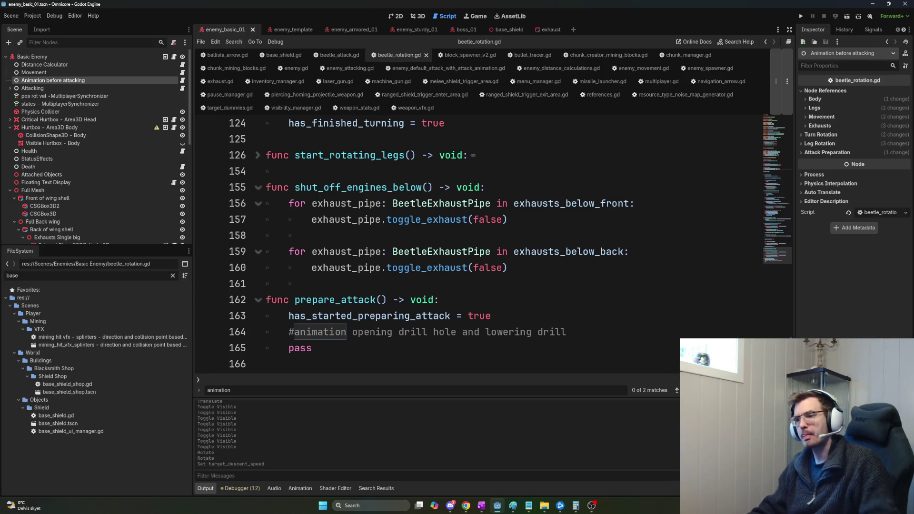
pyautogui.click(292, 332)
pyautogui.moveTo(570, 333)
pyautogui.mouseDown()
pyautogui.moveTo(267, 333)
pyautogui.moveTo(288, 334)
pyautogui.mouseUp()
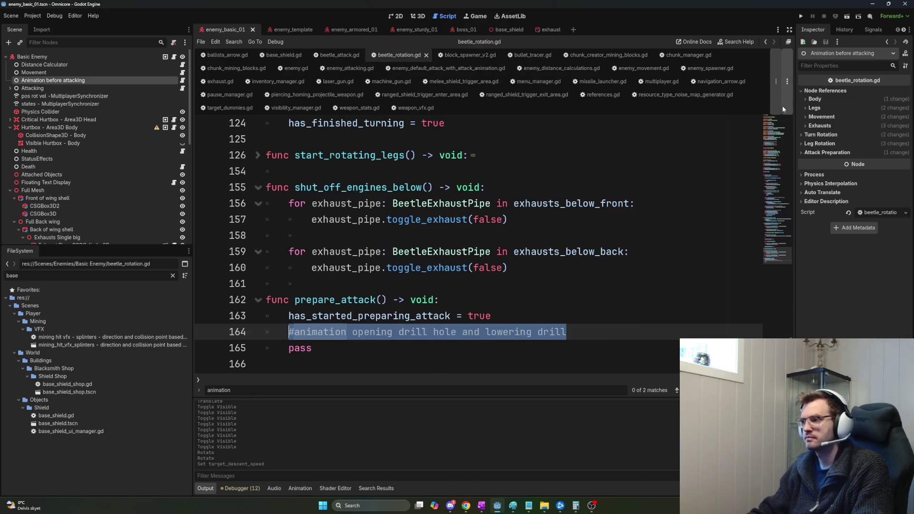
pyautogui.moveTo(791, 338); pyautogui.dragTo(783, 95)
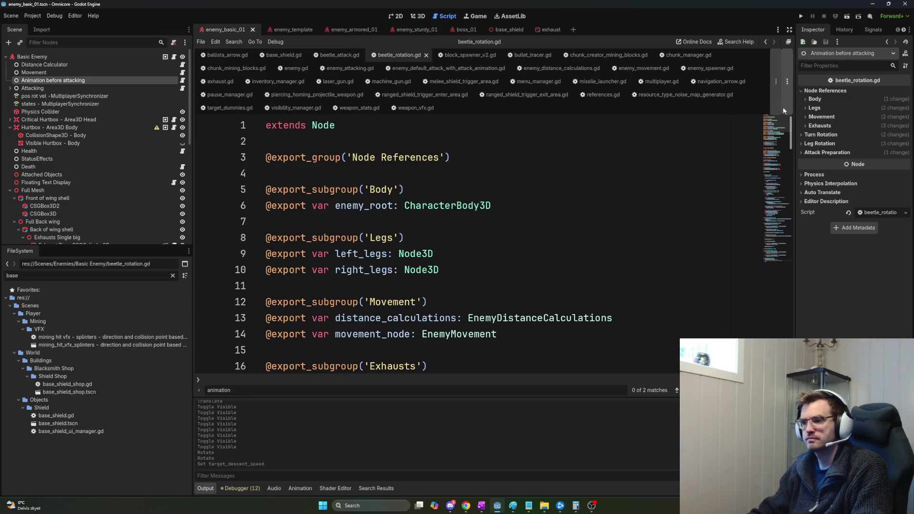
pyautogui.scroll(-3, 795, 148)
pyautogui.scroll(-2, 795, 149)
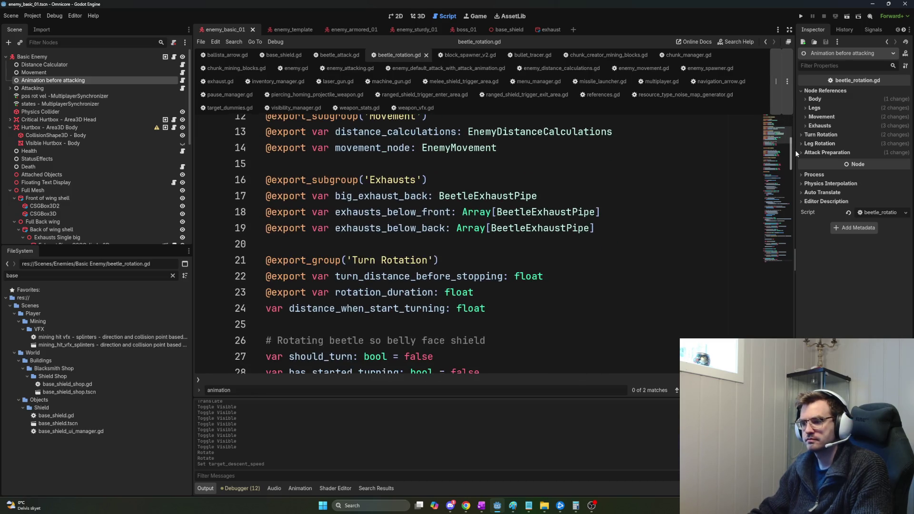
pyautogui.click(603, 234)
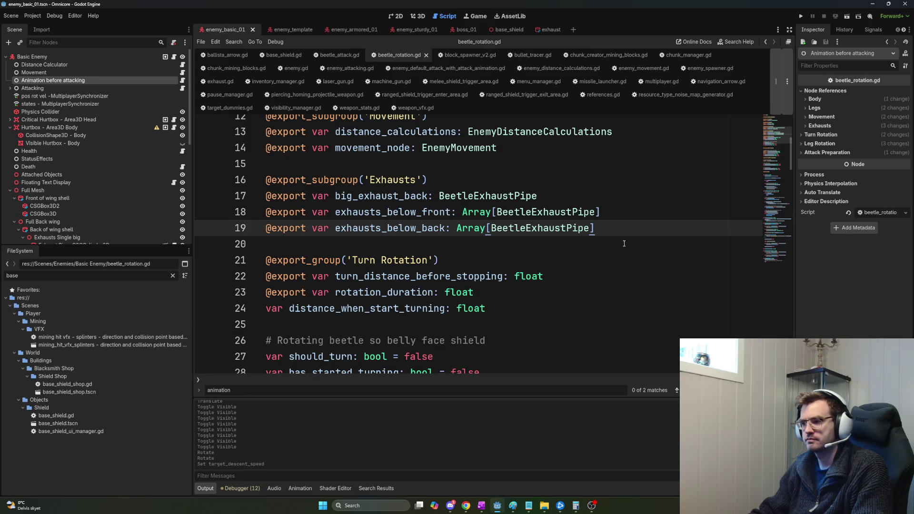
pyautogui.moveTo(428, 180); pyautogui.dragTo(265, 180)
pyautogui.hotkey('ctrl', 'c')
pyautogui.click(609, 230)
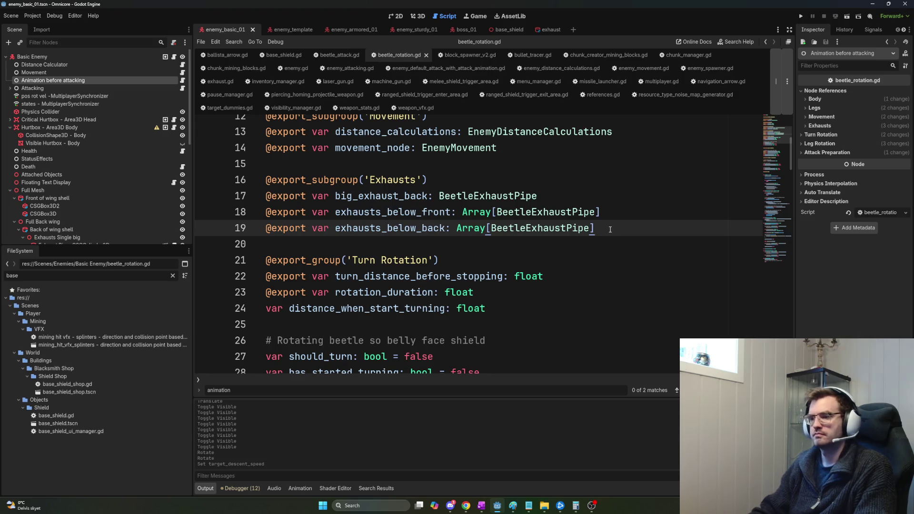
pyautogui.press('Return')
pyautogui.press('Return')
# Paste a copy of the Exhausts subgroup line and rename it to Drill Parts.
pyautogui.hotkey('ctrl', 'v')
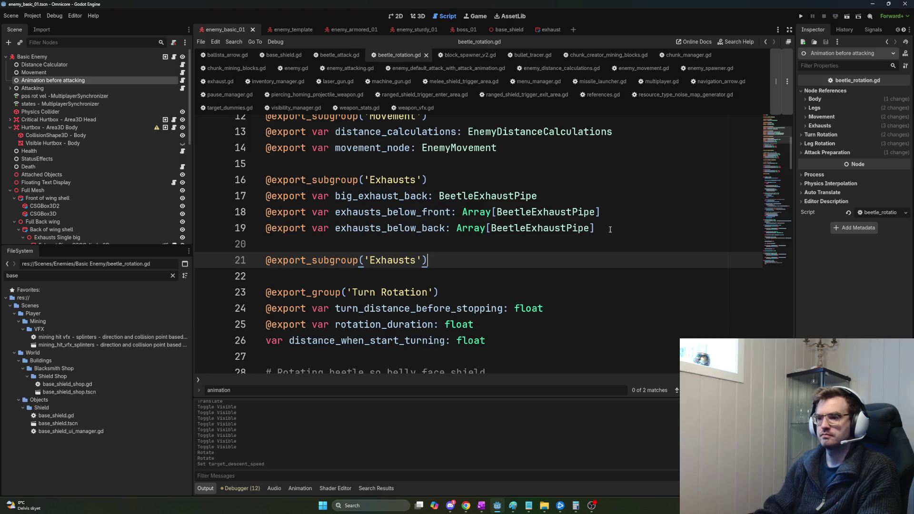
pyautogui.doubleClick(395, 257)
pyautogui.write('Drill P')
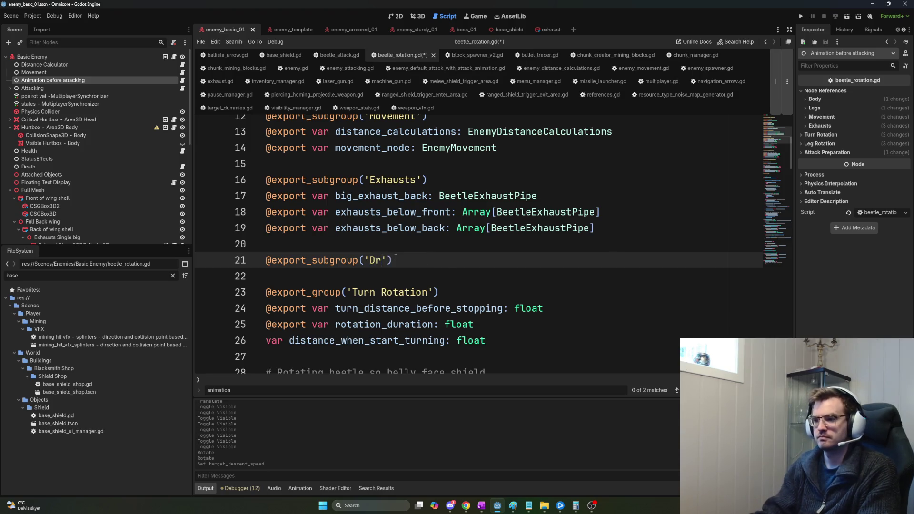
pyautogui.write('arts')
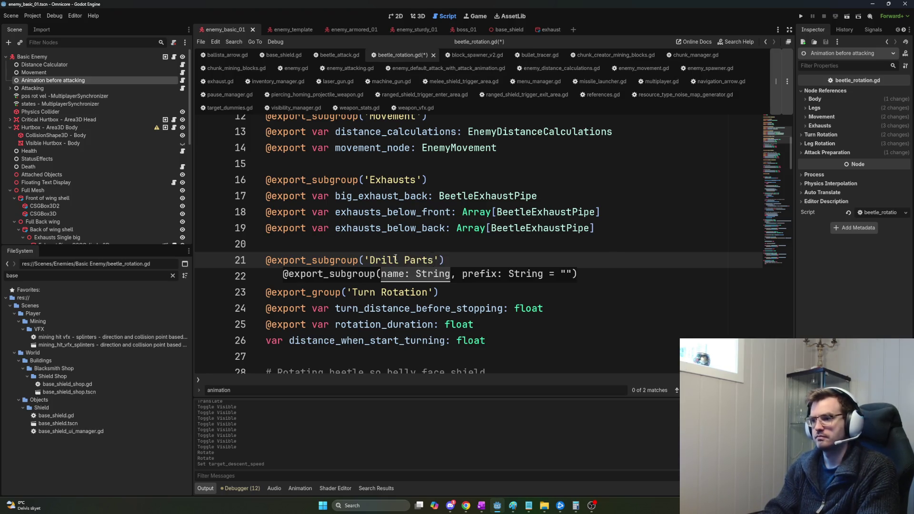
pyautogui.click(470, 265)
pyautogui.press('Return')
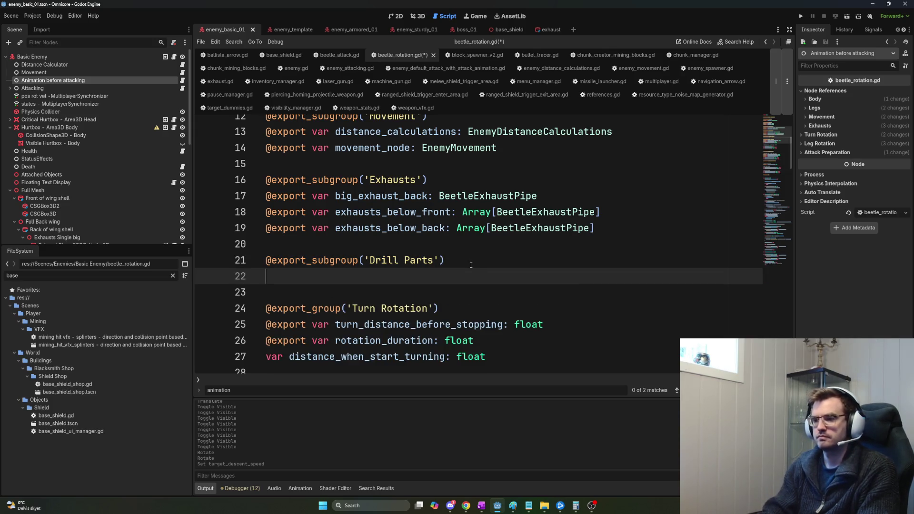
pyautogui.write('@expofrt')
pyautogui.press('BackSpace')
pyautogui.press('BackSpace')
pyautogui.press('BackSpace')
pyautogui.write('rt var drill_hole: C')
pyautogui.press('BackSpace')
pyautogui.write('CSGBox3D')
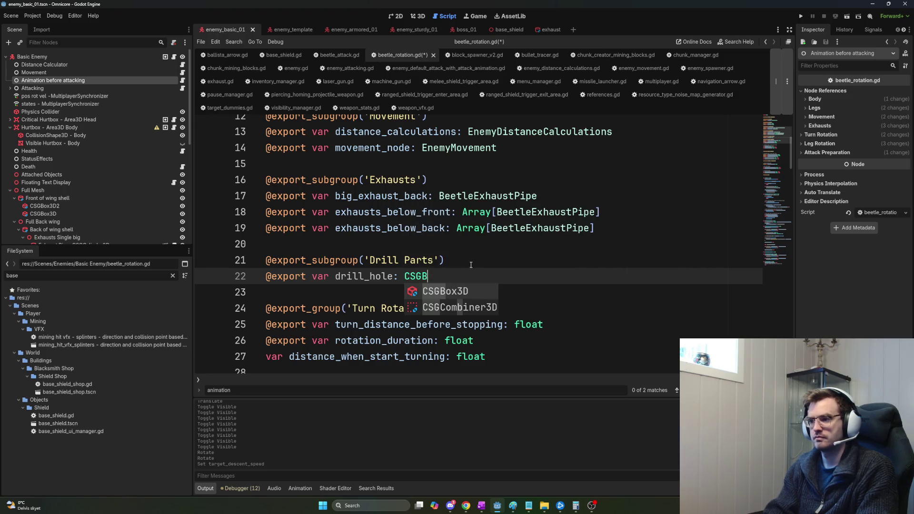
pyautogui.hotkey('ctrl', 's')
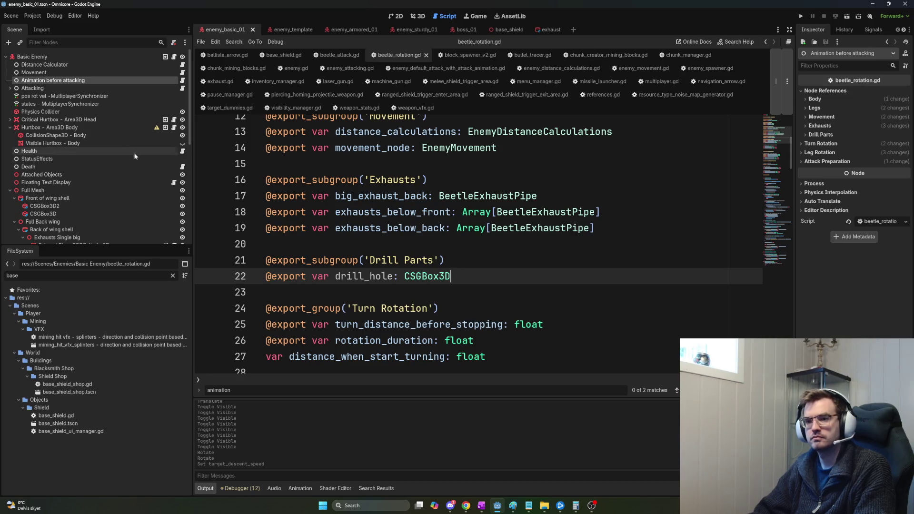
pyautogui.click(94, 43)
pyautogui.write('drill')
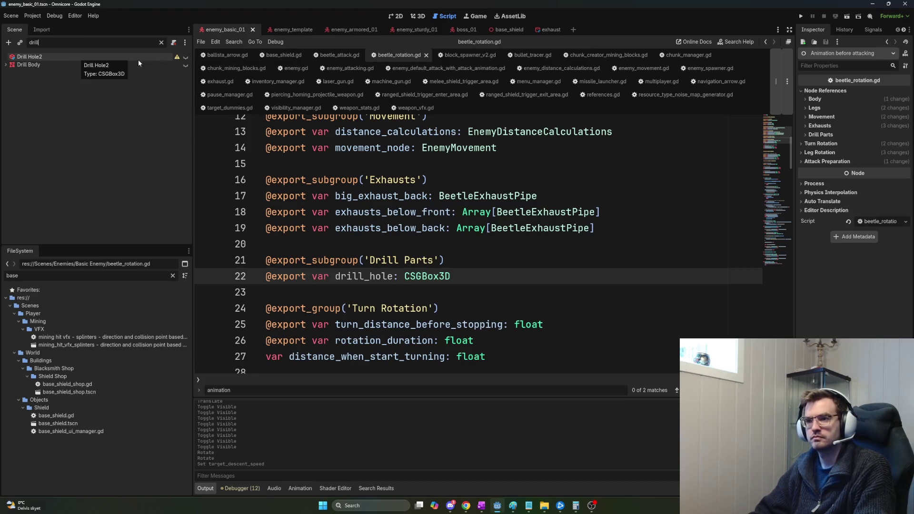
pyautogui.moveTo(178, 58)
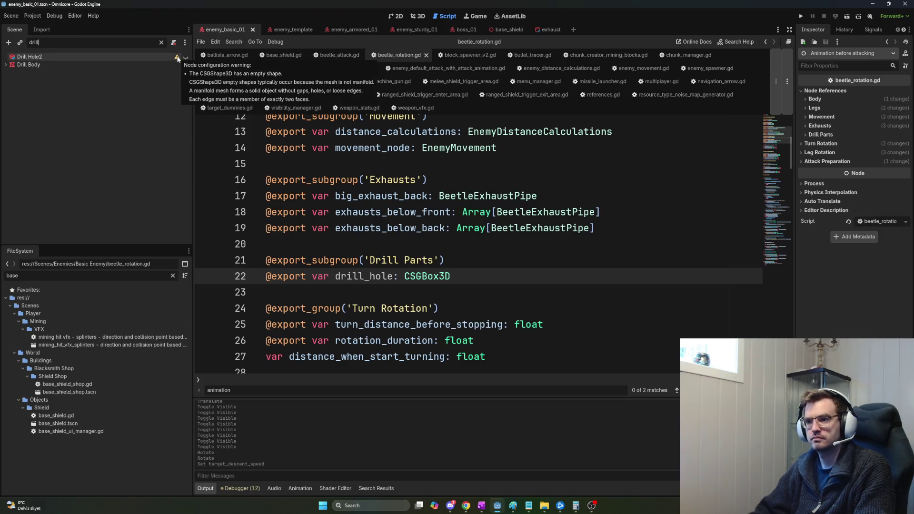
pyautogui.click(472, 278)
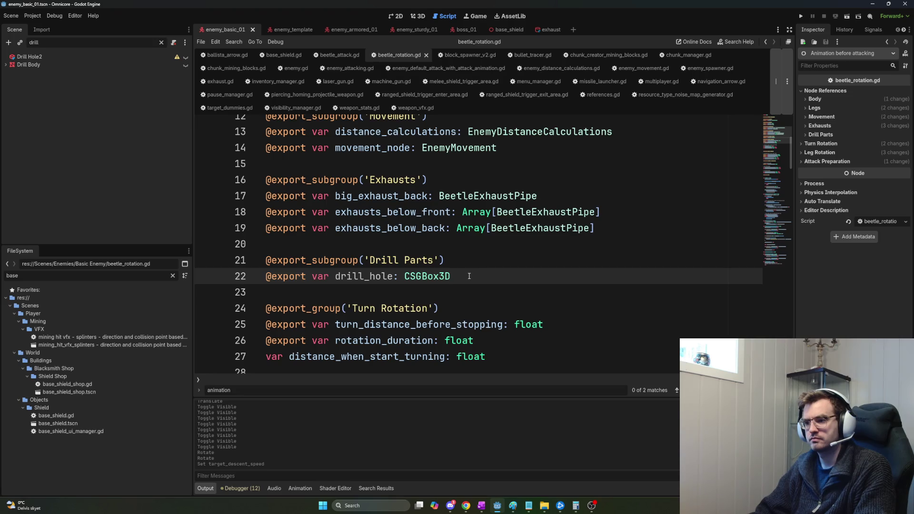
pyautogui.press('Return')
pyautogui.write('@exp')
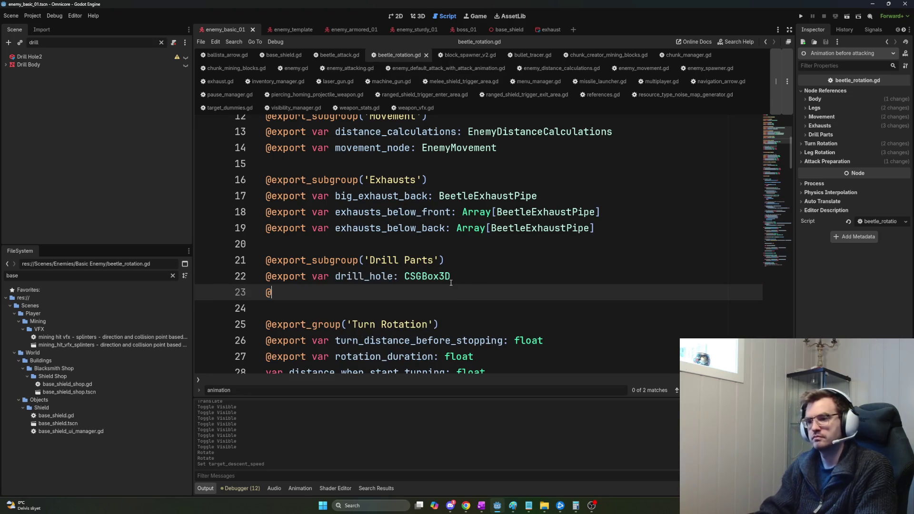
pyautogui.write('ort var ')
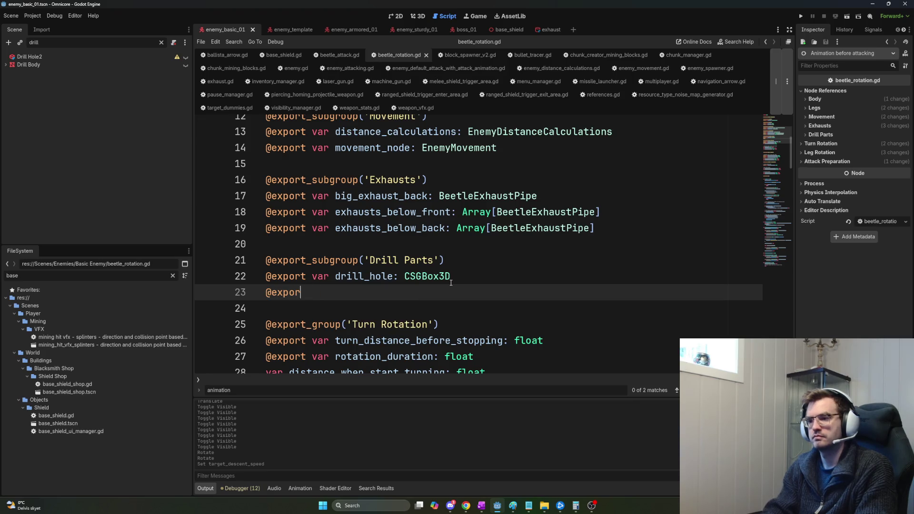
pyautogui.write('drill_body:')
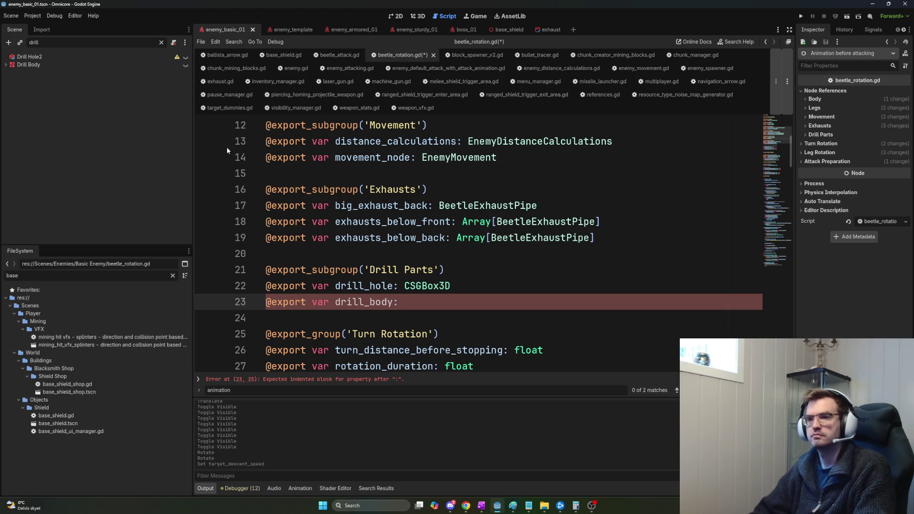
pyautogui.click(5, 65)
pyautogui.click(427, 305)
pyautogui.write('D')
pyautogui.press('BackSpace')
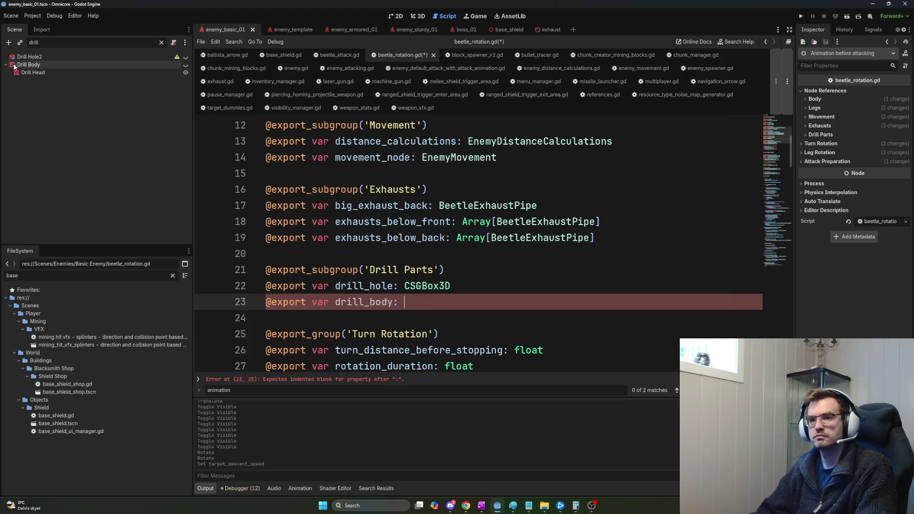
pyautogui.moveTo(14, 66)
pyautogui.write('MeshI')
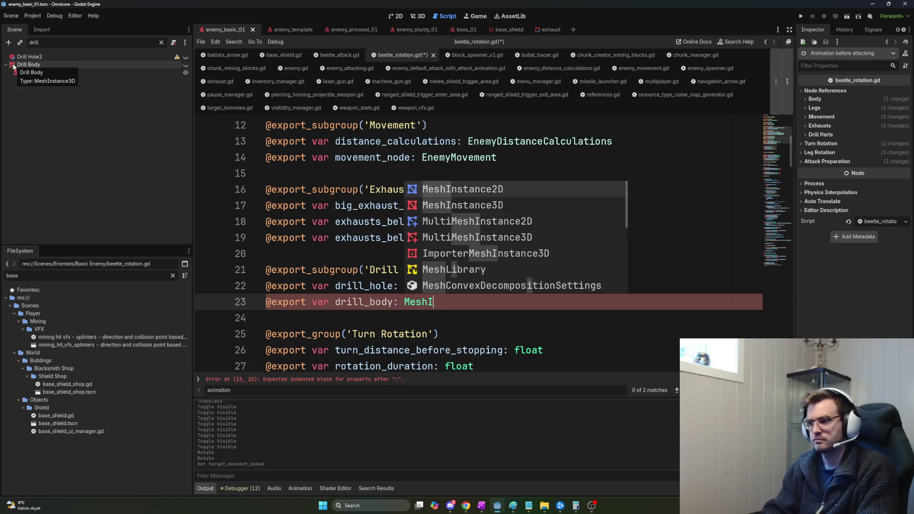
pyautogui.write('nstance3D')
pyautogui.press('Return')
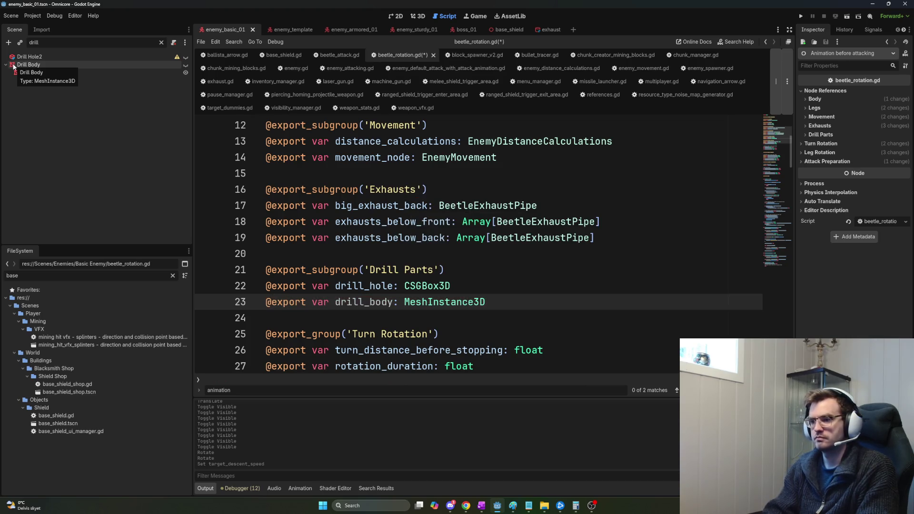
pyautogui.press('Return')
pyautogui.write('@export var drill_head:')
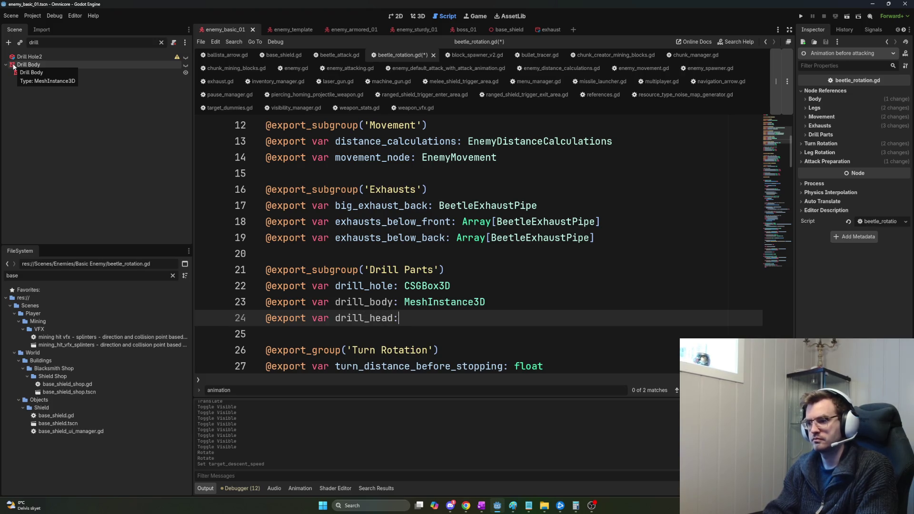
pyautogui.write(' MeshInst')
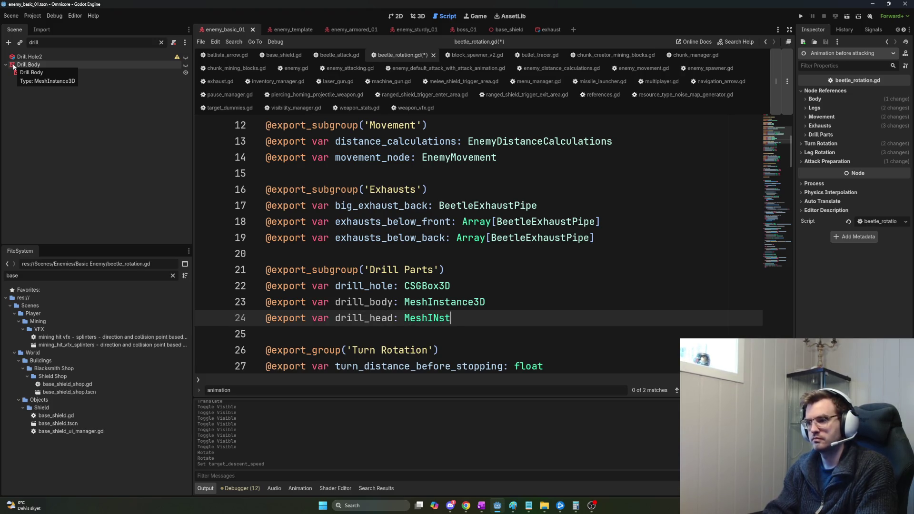
pyautogui.write('ance3D')
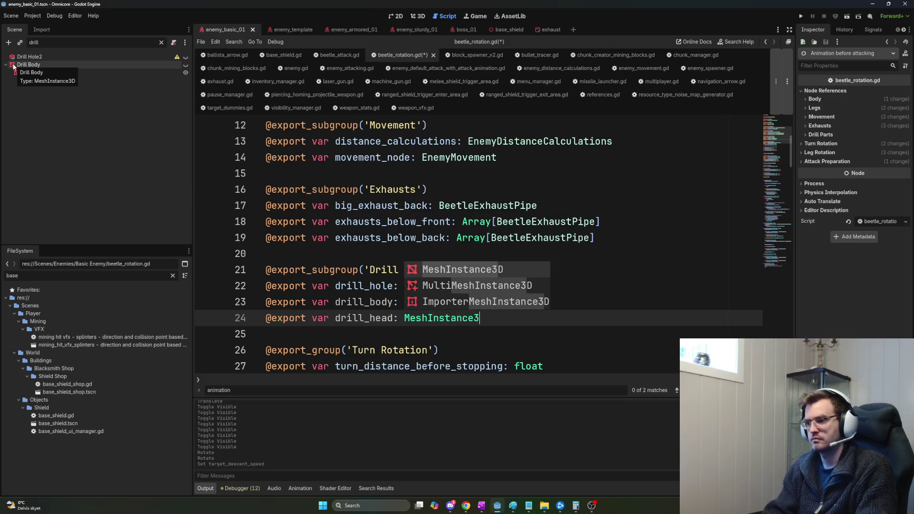
pyautogui.click(349, 302)
pyautogui.hotkey('ctrl', 's')
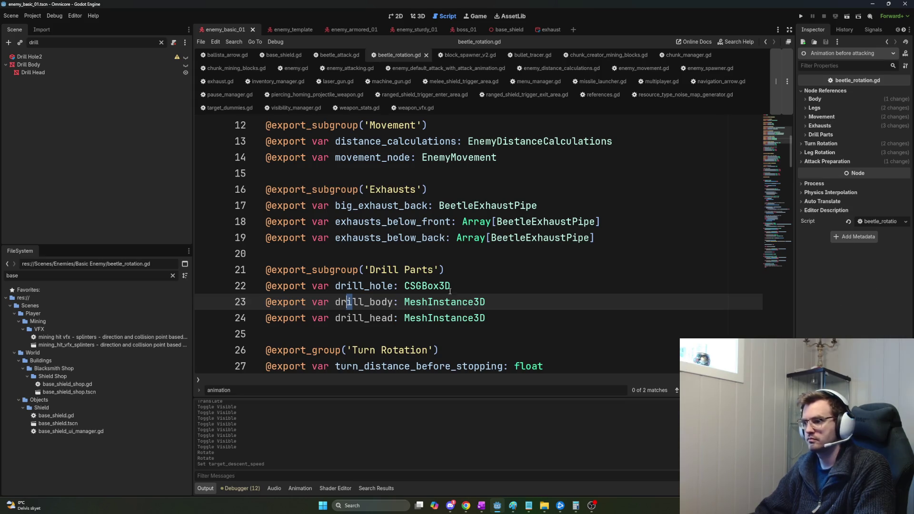
pyautogui.moveTo(487, 318); pyautogui.dragTo(217, 282)
pyautogui.hotkey('ctrl', 'c')
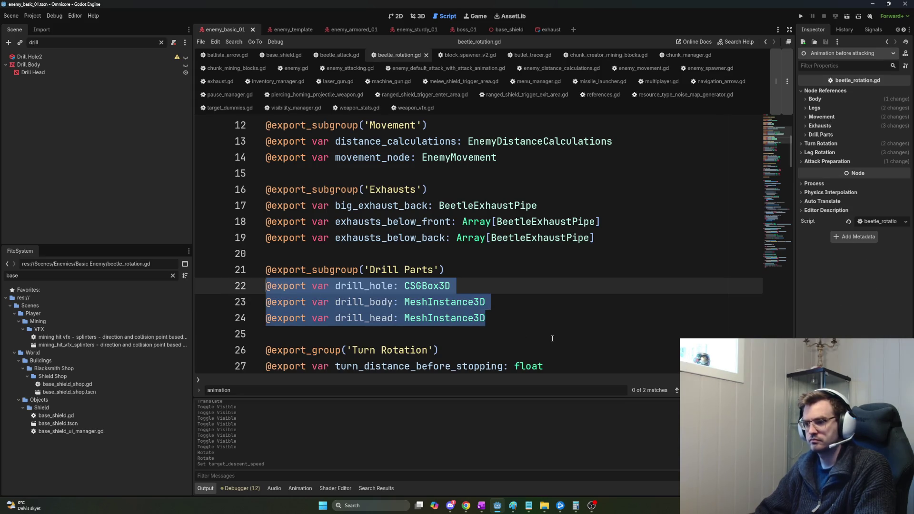
# Paste the three drill export lines at the end of the script with blank lines before them.
pyautogui.hotkey('ctrl', 'End')
pyautogui.hotkey('ctrl', 'v')
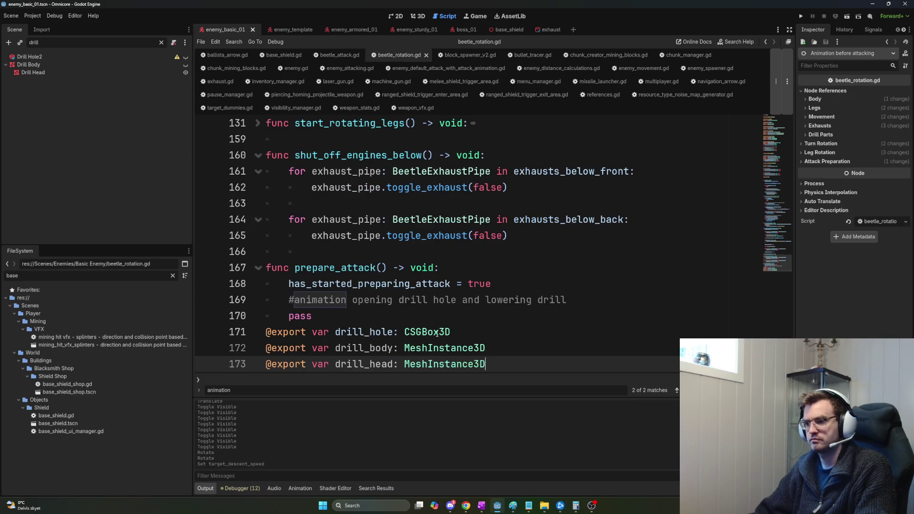
pyautogui.click(429, 323)
pyautogui.press('Return')
pyautogui.press('Return')
pyautogui.press('Up')
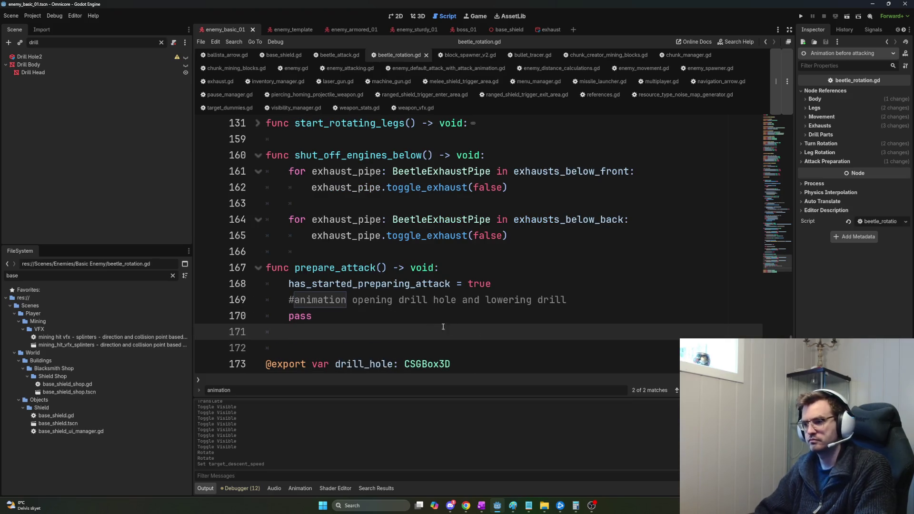
pyautogui.scroll(-1, 430, 324)
# Review the drill animation comment, the prepare_attack function and the pasted drill exports.
pyautogui.press('Up')
pyautogui.press('Up')
pyautogui.press('End')
pyautogui.hotkey('ctrl', 'shift', 'Left')
pyautogui.hotkey('ctrl', 'shift', 'Left')
pyautogui.hotkey('ctrl', 'shift', 'Left')
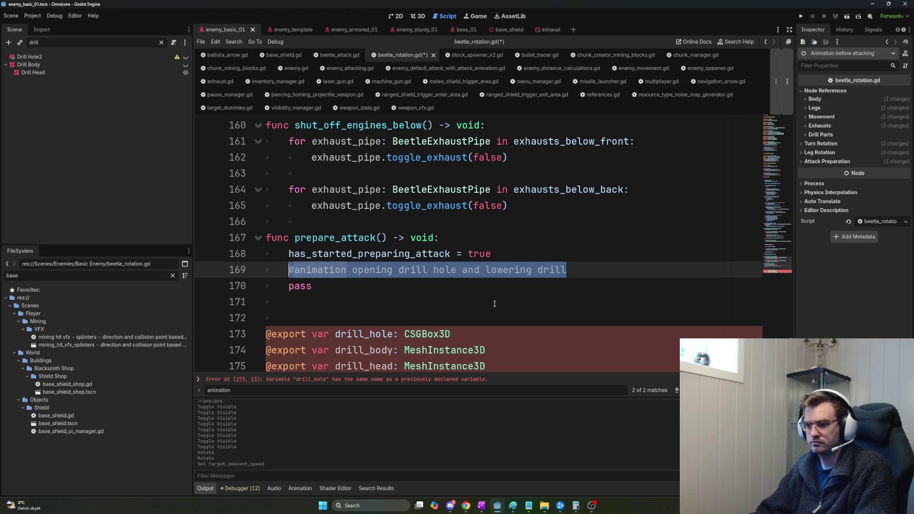
pyautogui.click(507, 313)
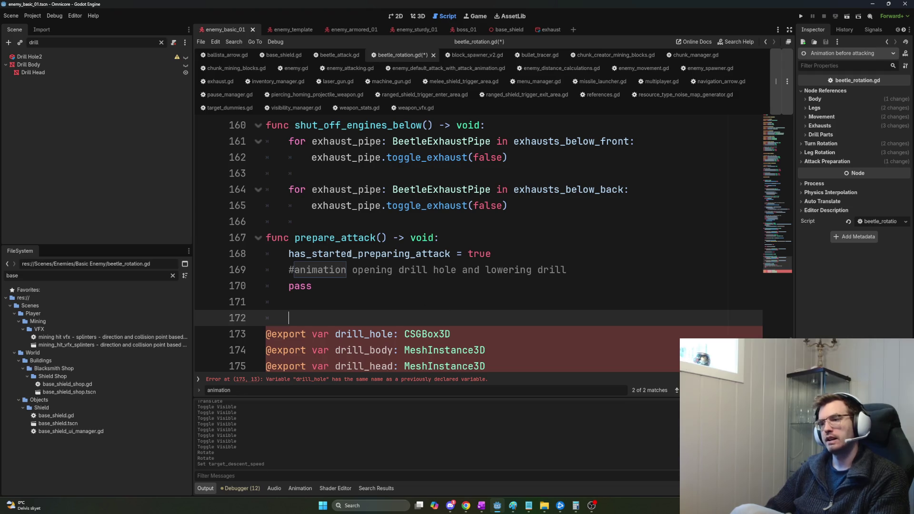
pyautogui.moveTo(269, 237); pyautogui.dragTo(407, 286)
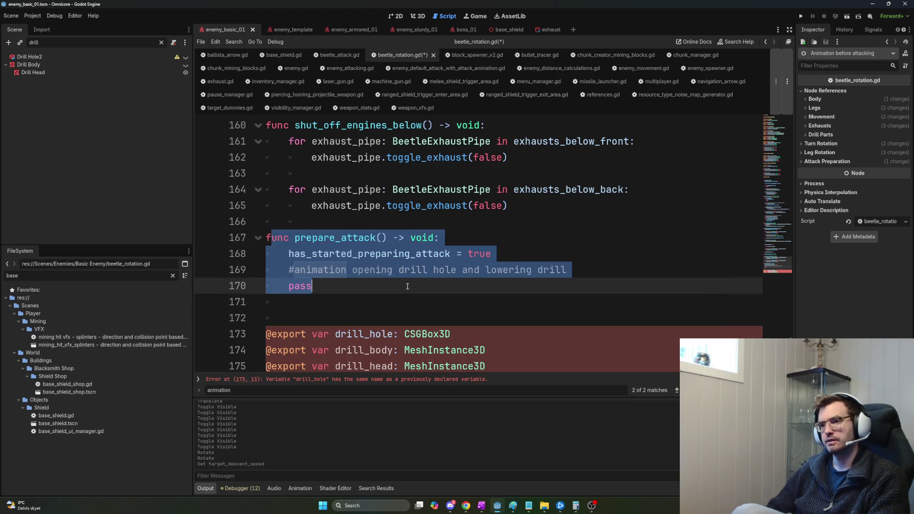
pyautogui.click(408, 287)
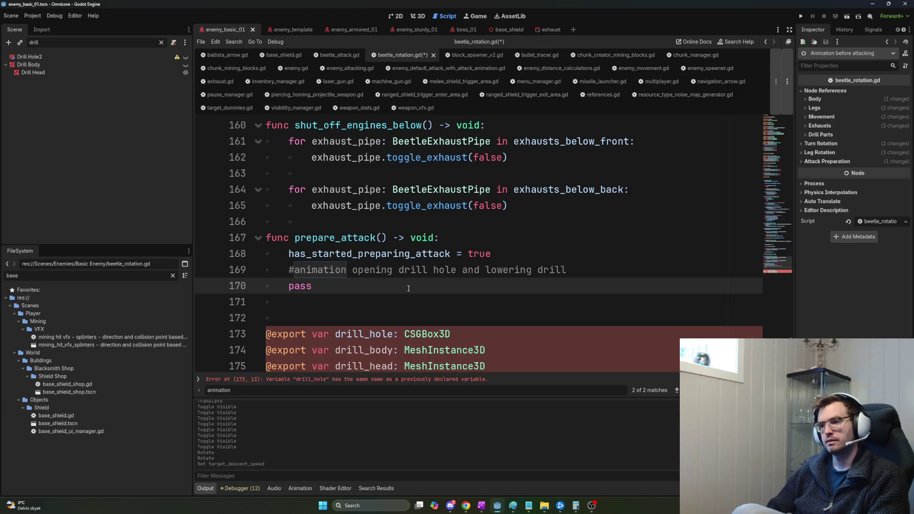
pyautogui.moveTo(486, 366); pyautogui.dragTo(264, 328)
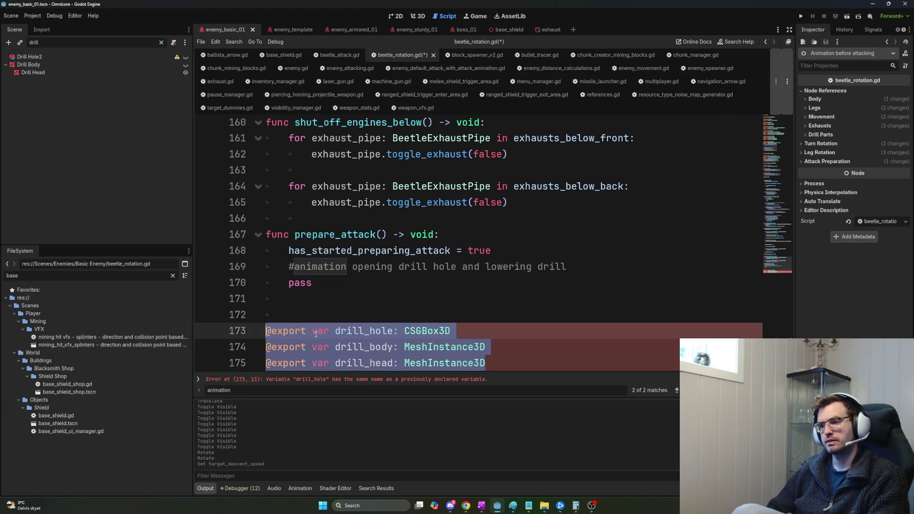
pyautogui.moveTo(337, 332)
pyautogui.mouseDown()
pyautogui.moveTo(476, 364)
pyautogui.moveTo(396, 361)
pyautogui.mouseUp()
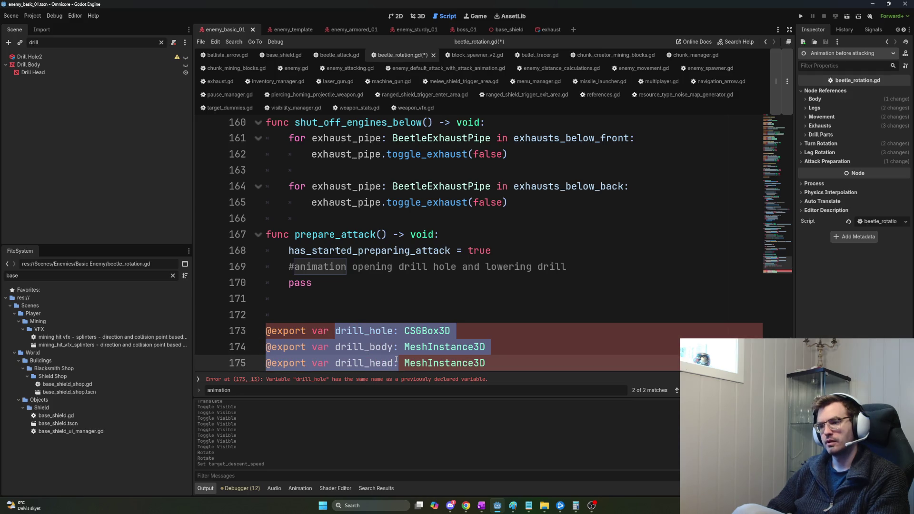
# Tidy the blank lines above prepare_attack and select its comment and pass lines.
pyautogui.click(274, 220)
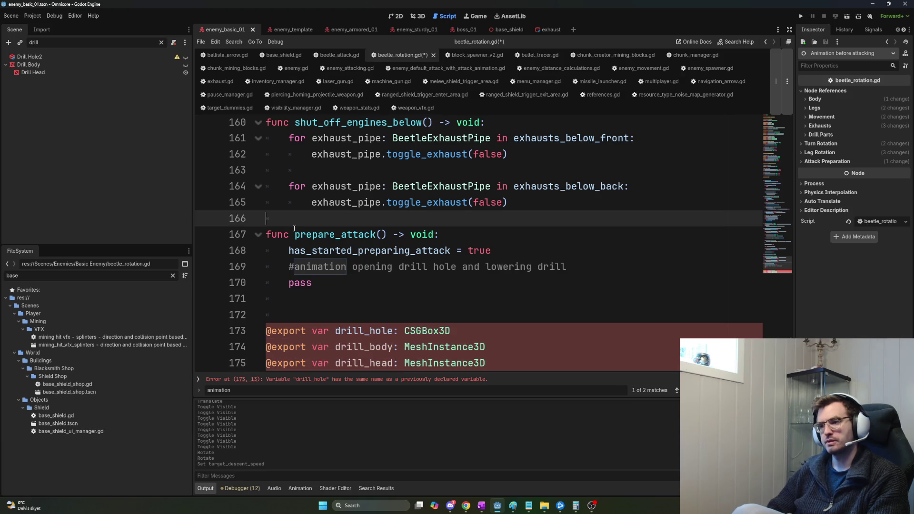
pyautogui.press('Return')
pyautogui.press('Return')
pyautogui.press('Down')
pyautogui.press('Up')
pyautogui.press('BackSpace')
pyautogui.press('BackSpace')
pyautogui.moveTo(312, 283)
pyautogui.mouseDown()
pyautogui.moveTo(301, 251)
pyautogui.moveTo(267, 235)
pyautogui.mouseUp()
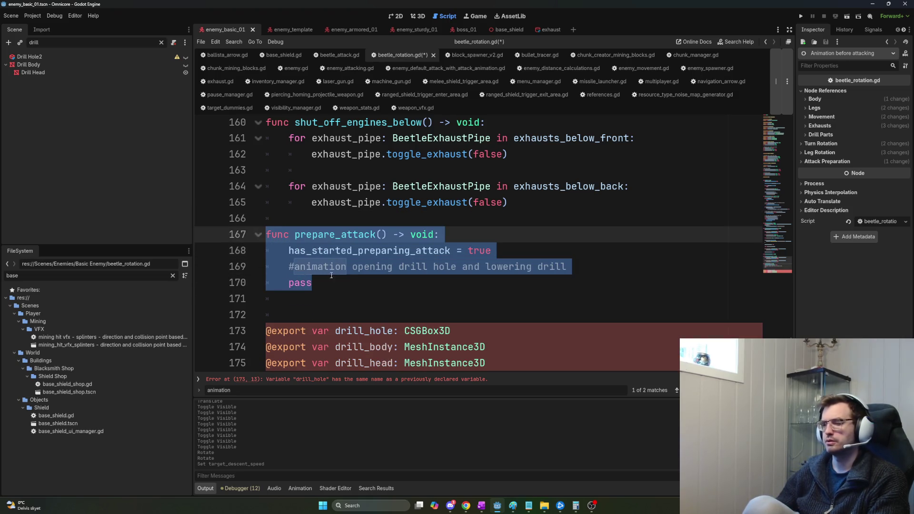
pyautogui.click(349, 286)
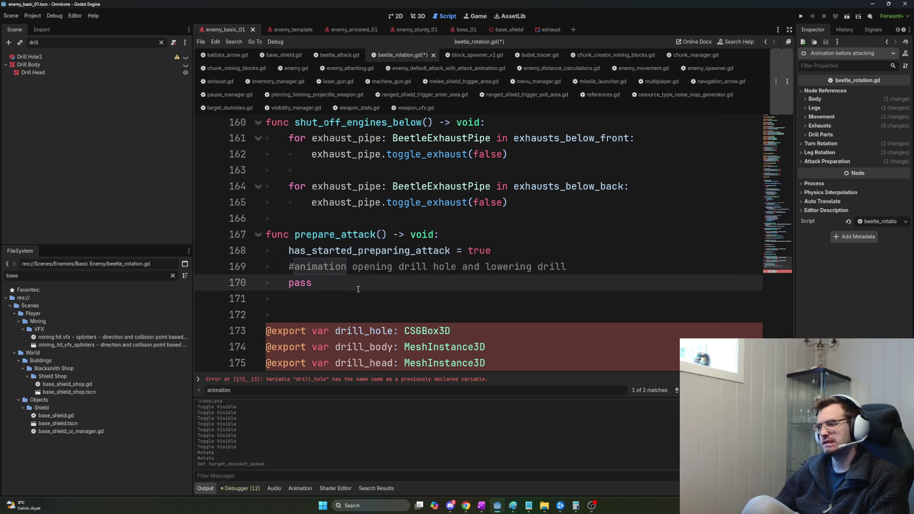
pyautogui.moveTo(342, 277); pyautogui.dragTo(289, 267)
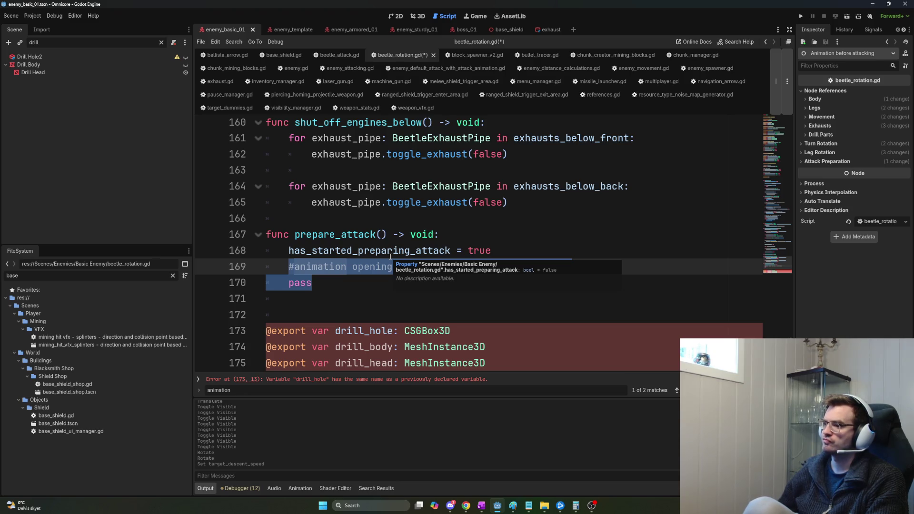
pyautogui.scroll(15, 512, 271)
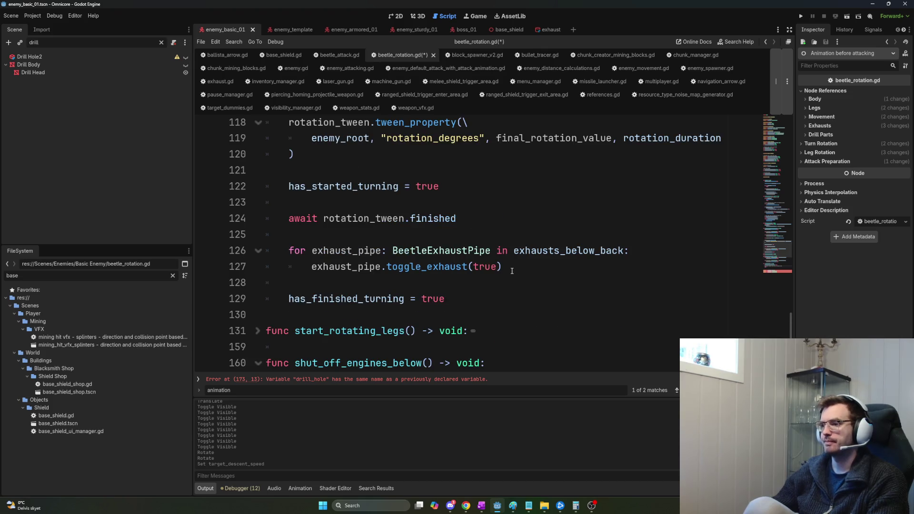
pyautogui.scroll(5, 513, 271)
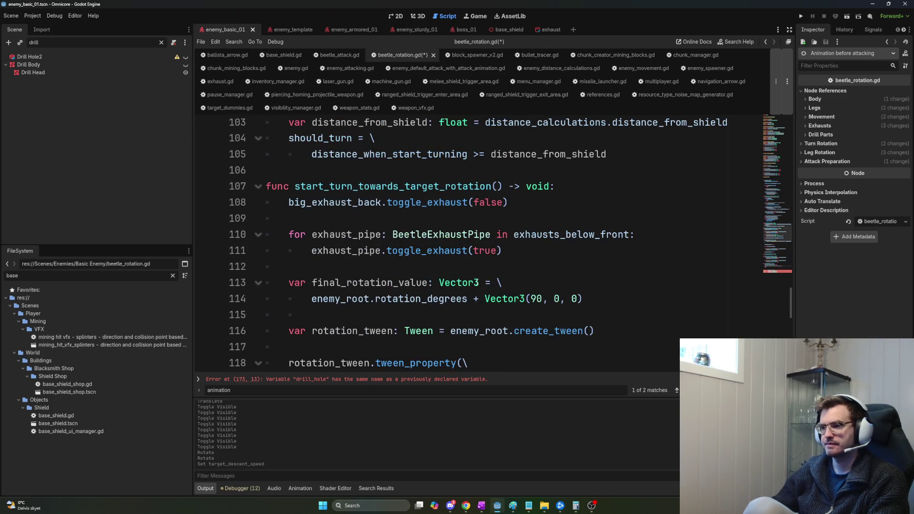
pyautogui.scroll(7, 481, 286)
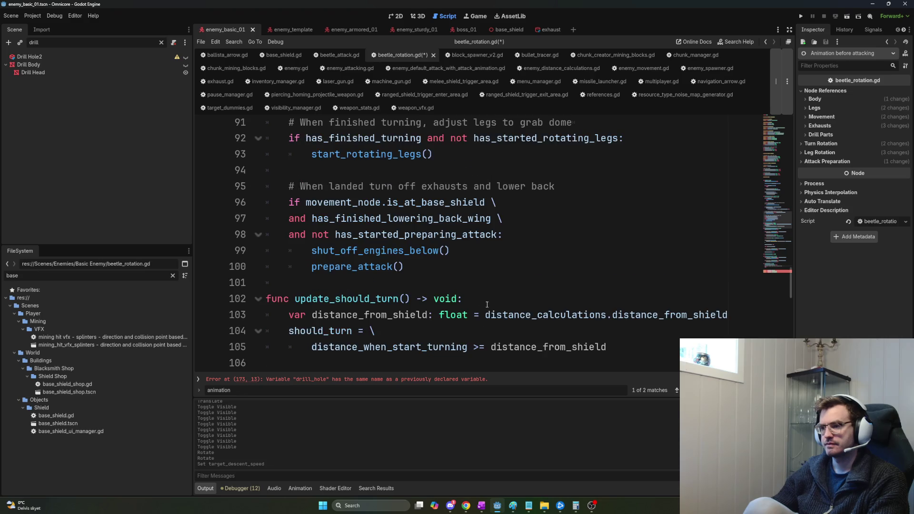
pyautogui.scroll(6, 488, 313)
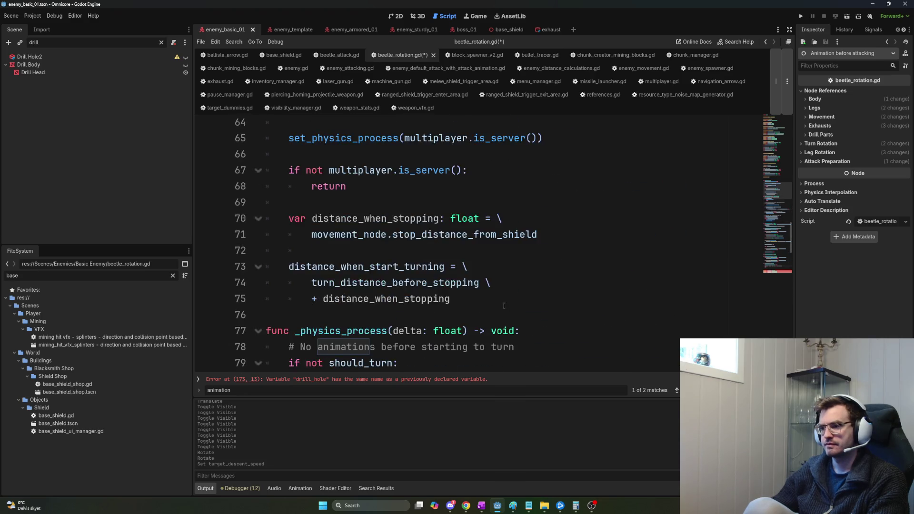
pyautogui.scroll(-10, 508, 311)
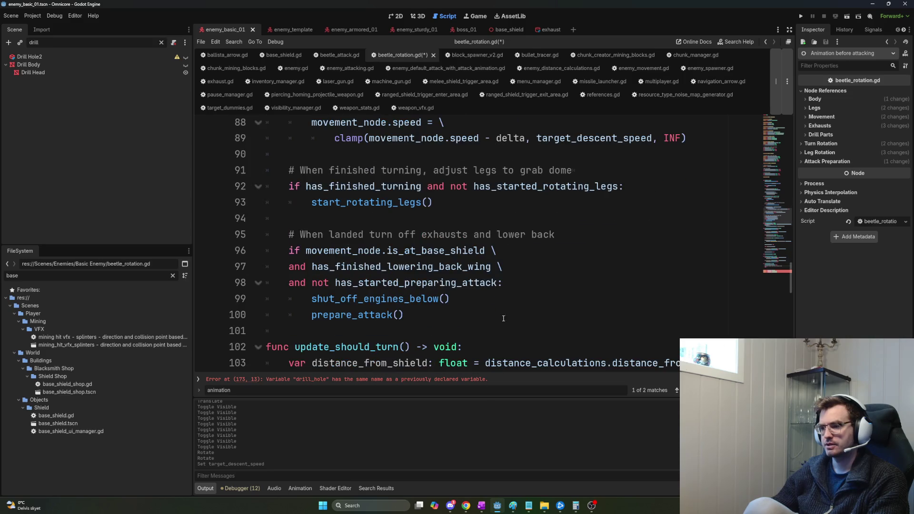
pyautogui.scroll(-2, 376, 236)
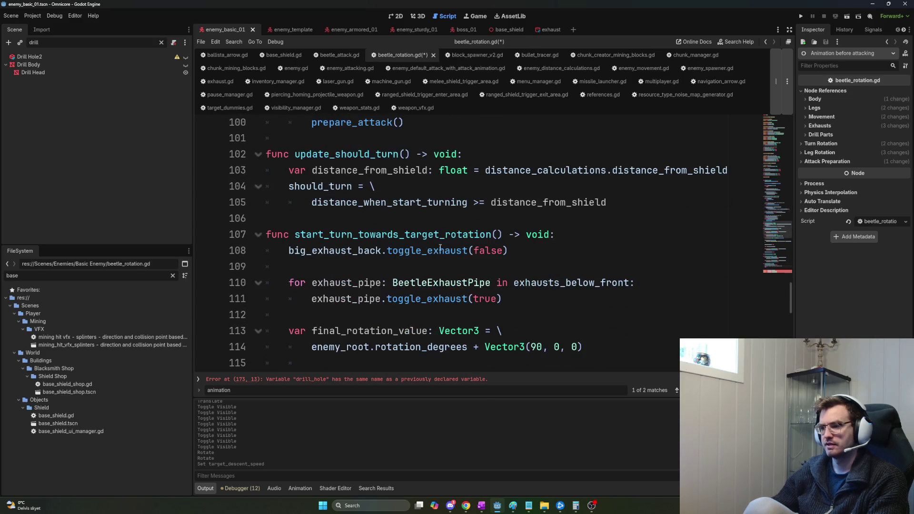
pyautogui.moveTo(646, 202)
pyautogui.mouseDown()
pyautogui.moveTo(304, 187)
pyautogui.moveTo(251, 155)
pyautogui.mouseUp()
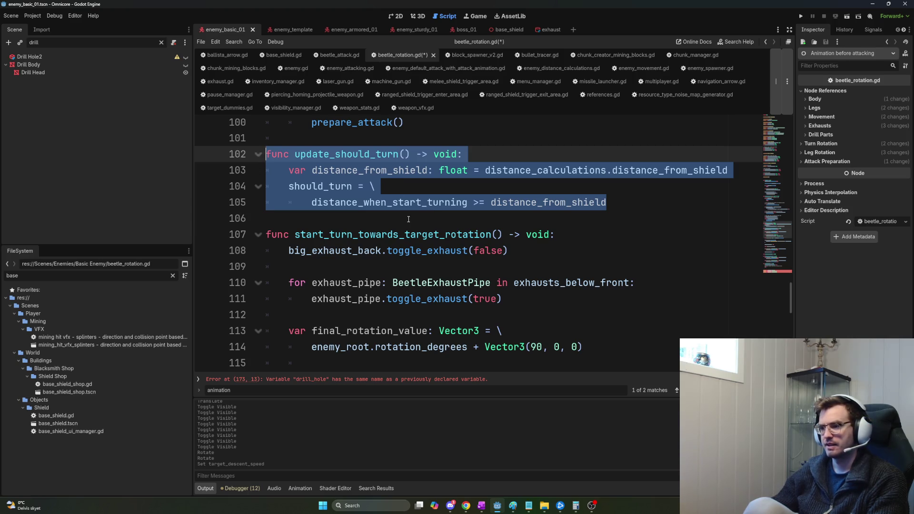
pyautogui.click(409, 219)
pyautogui.moveTo(269, 153)
pyautogui.mouseDown()
pyautogui.moveTo(290, 186)
pyautogui.moveTo(489, 224)
pyautogui.moveTo(488, 237)
pyautogui.moveTo(538, 282)
pyautogui.mouseUp()
pyautogui.scroll(-4, 489, 224)
pyautogui.scroll(-3, 491, 238)
pyautogui.scroll(-1, 575, 303)
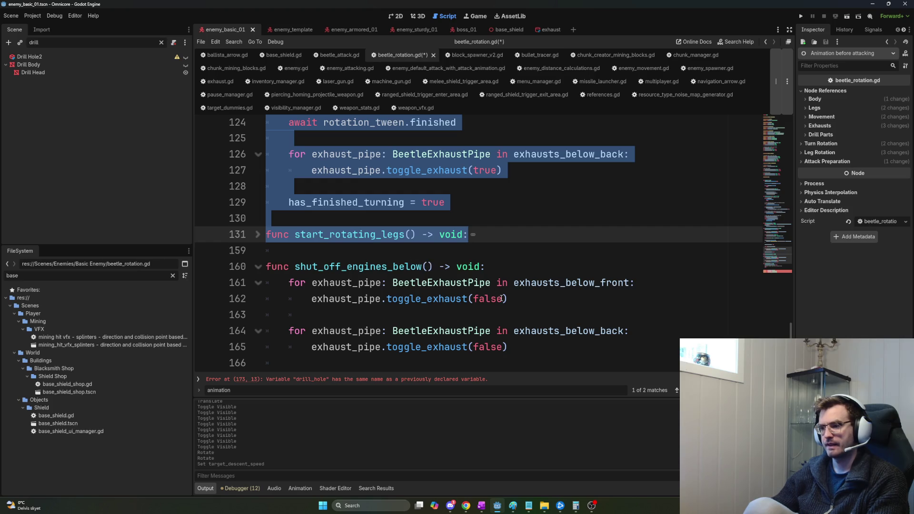
pyautogui.scroll(11, 490, 290)
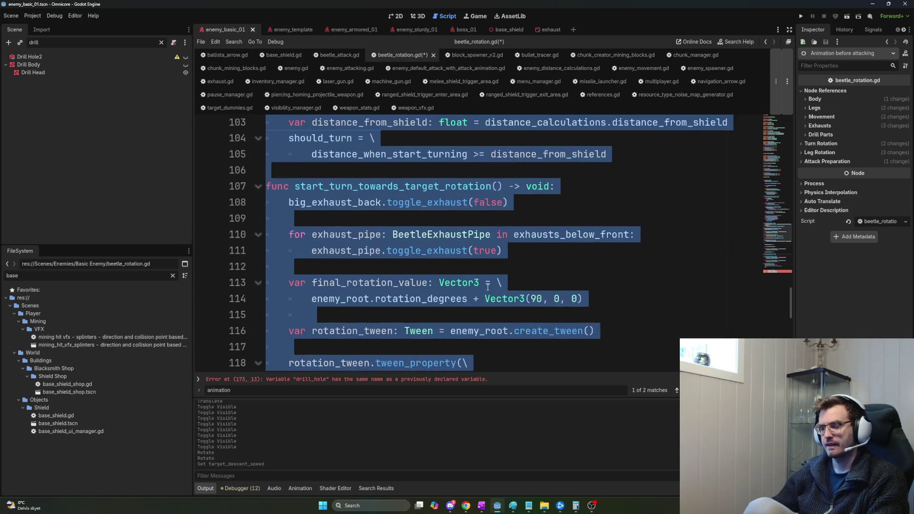
pyautogui.scroll(8, 488, 288)
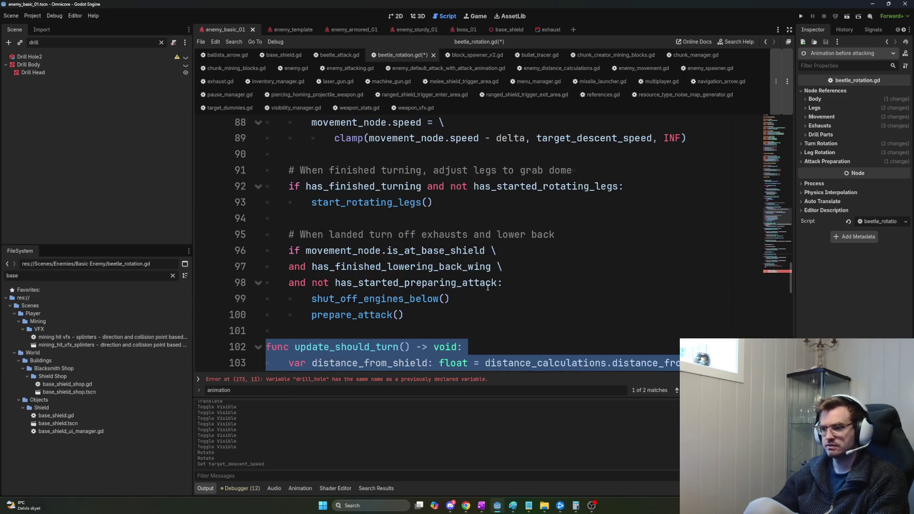
pyautogui.scroll(-10, 485, 287)
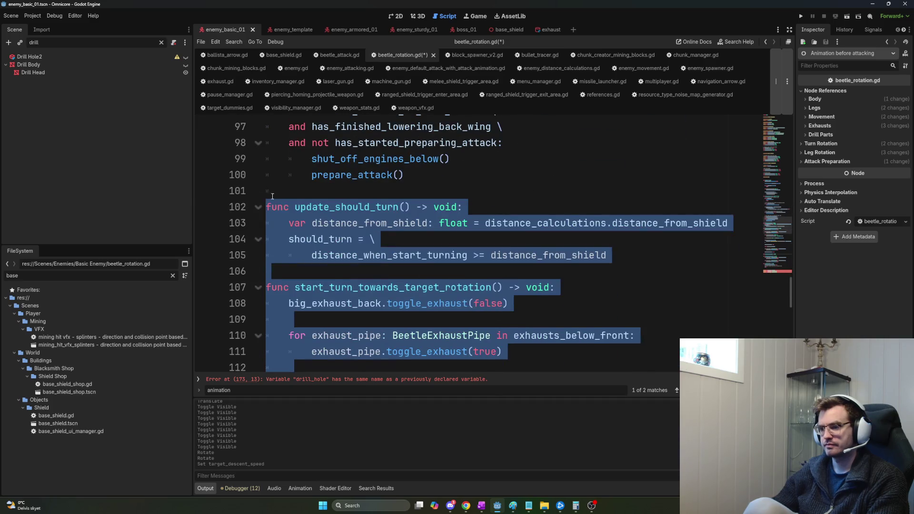
pyautogui.click(272, 195)
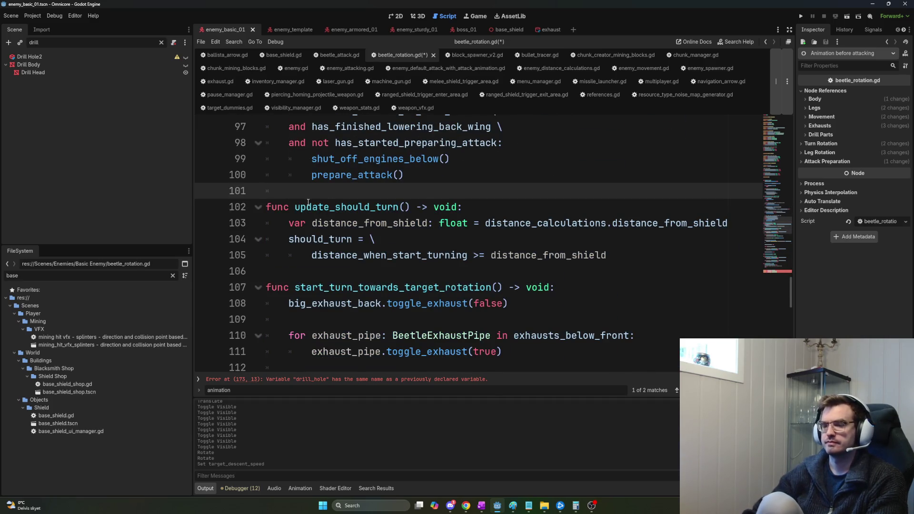
# Insert a dashed '# DESCENT' header block above start_turn_towards_target_rotation.
pyautogui.press('Return')
pyautogui.hotkey('ctrl', 'v')
pyautogui.write('D')
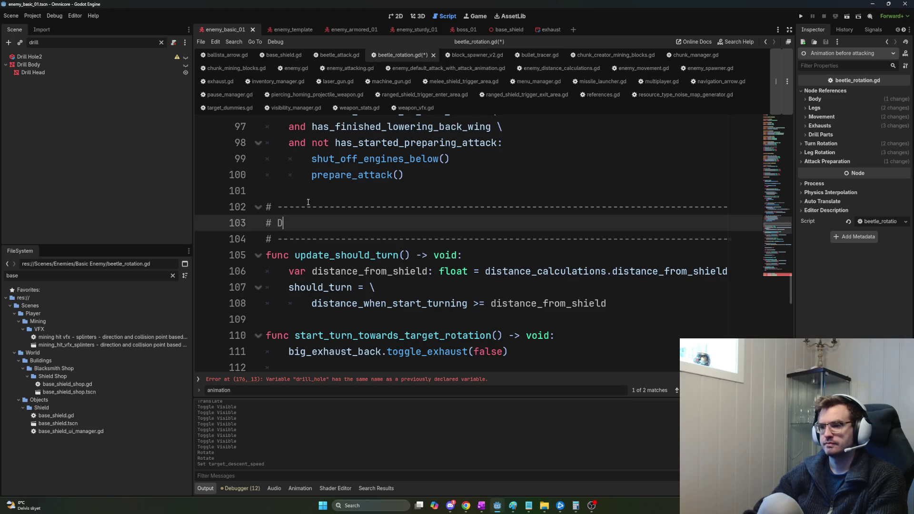
pyautogui.write('ESCENT')
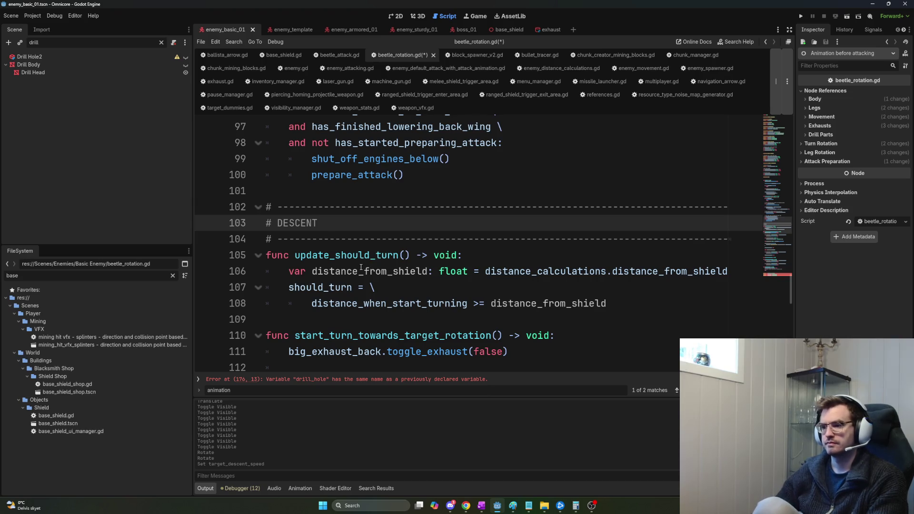
pyautogui.moveTo(732, 237)
pyautogui.mouseDown()
pyautogui.moveTo(571, 207)
pyautogui.moveTo(266, 206)
pyautogui.mouseUp()
pyautogui.hotkey('ctrl', 'c')
pyautogui.press('BackSpace')
pyautogui.click(284, 289)
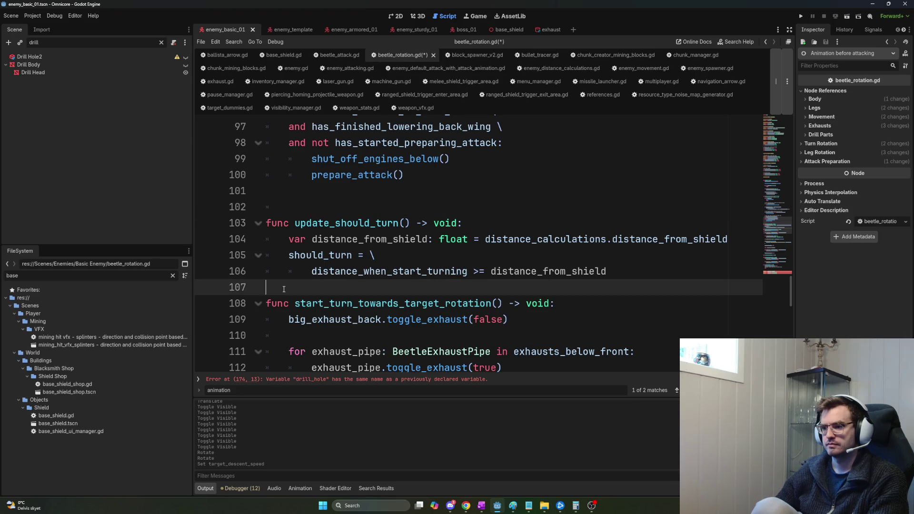
pyautogui.press('Return')
pyautogui.hotkey('ctrl', 'v')
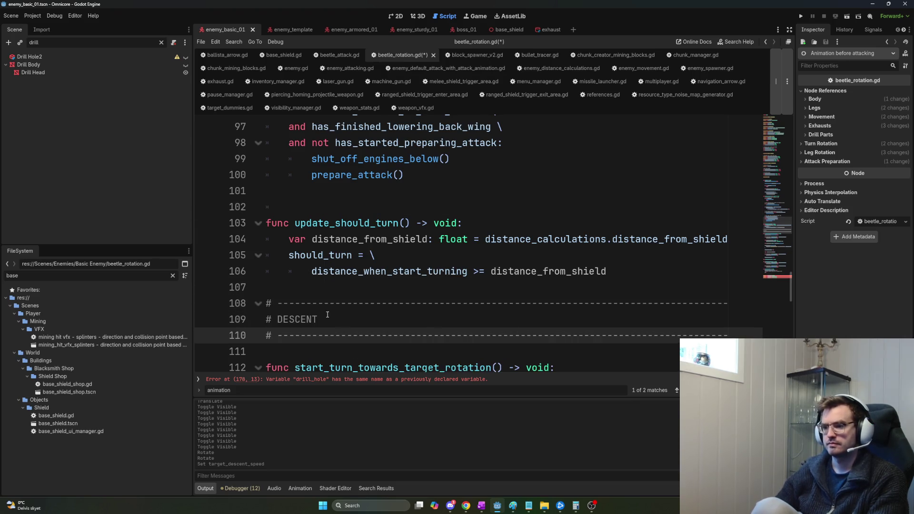
pyautogui.scroll(-2, 328, 314)
pyautogui.press('Down')
pyautogui.press('BackSpace')
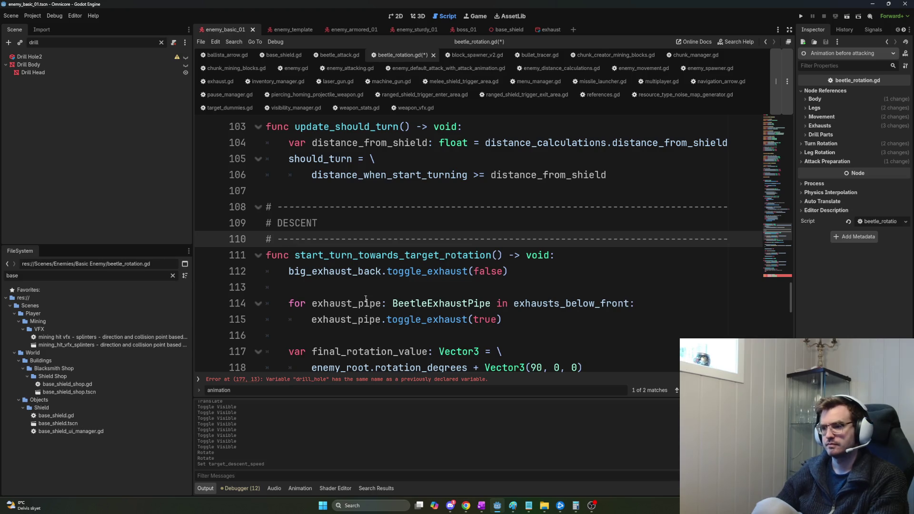
# Add a second dashed header titled 'LANDED - PREPARE ATTACK' above shut_off_engines_below.
pyautogui.scroll(-6, 423, 331)
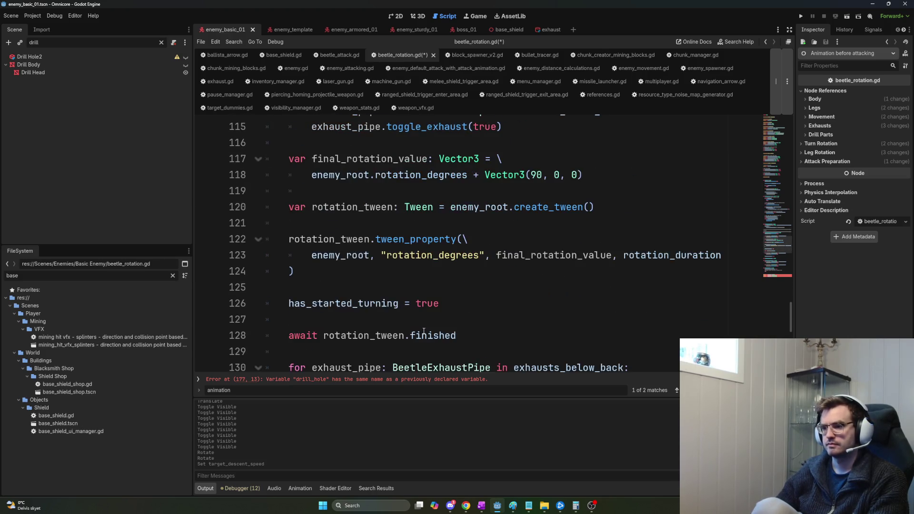
pyautogui.scroll(-1, 422, 330)
pyautogui.click(291, 292)
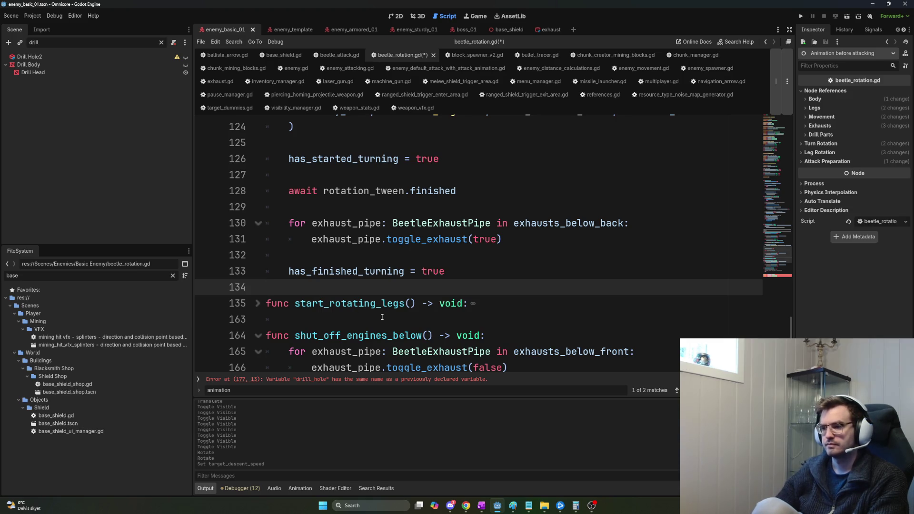
pyautogui.press('Down')
pyautogui.press('Down')
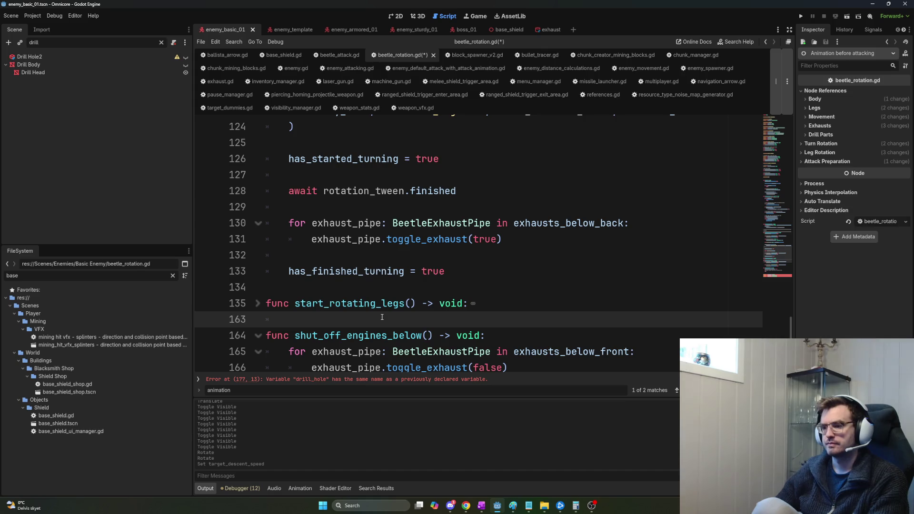
pyautogui.scroll(-1, 379, 318)
pyautogui.press('Return')
pyautogui.hotkey('ctrl', 'v')
pyautogui.moveTo(363, 318); pyautogui.dragTo(274, 318)
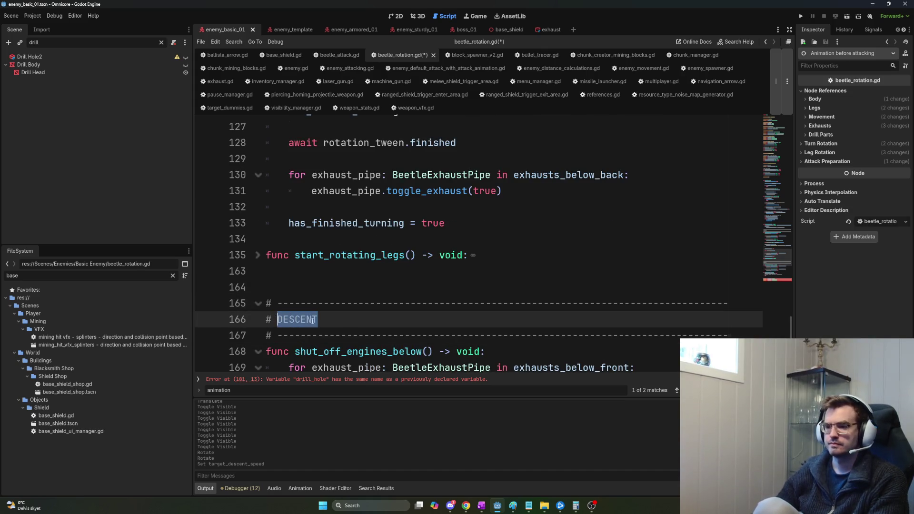
pyautogui.scroll(-13, 334, 323)
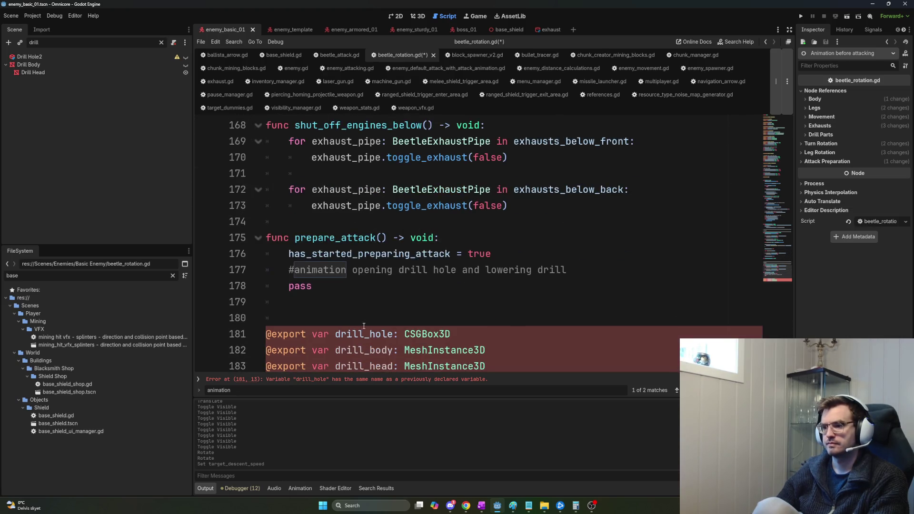
pyautogui.scroll(2, 364, 326)
pyautogui.write('LANDED')
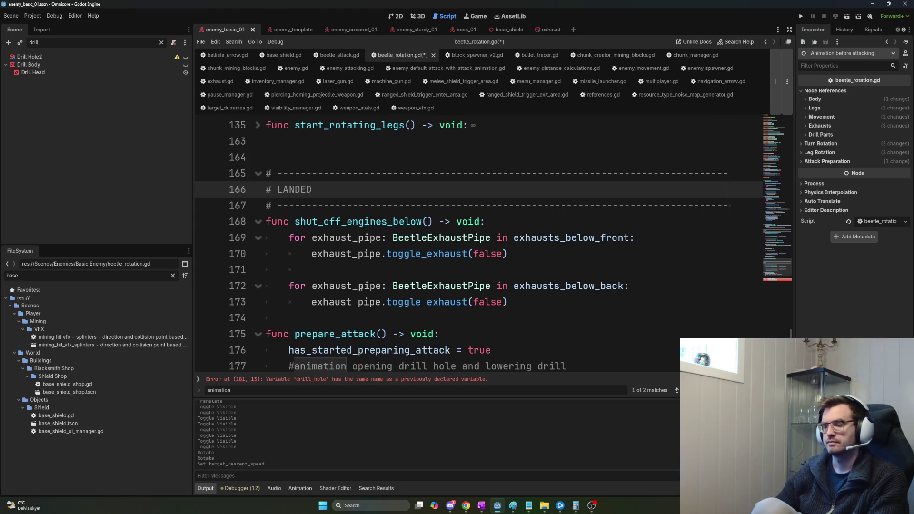
pyautogui.write(' - PREPARE ATTACK')
# Complete the first header to read 'DESCENT STARTING - ROTATE AND SLOW DOWN'.
pyautogui.scroll(2, 350, 278)
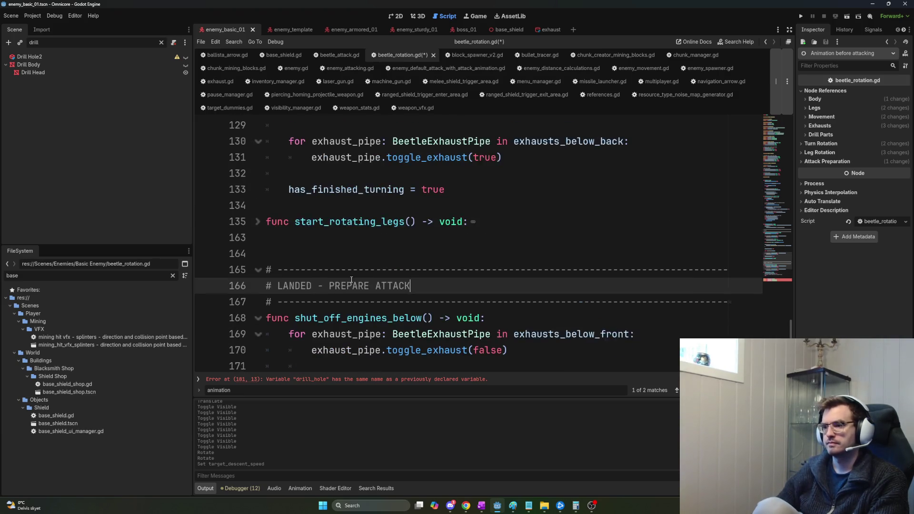
pyautogui.scroll(10, 351, 280)
pyautogui.click(349, 292)
pyautogui.write('STARTING - ')
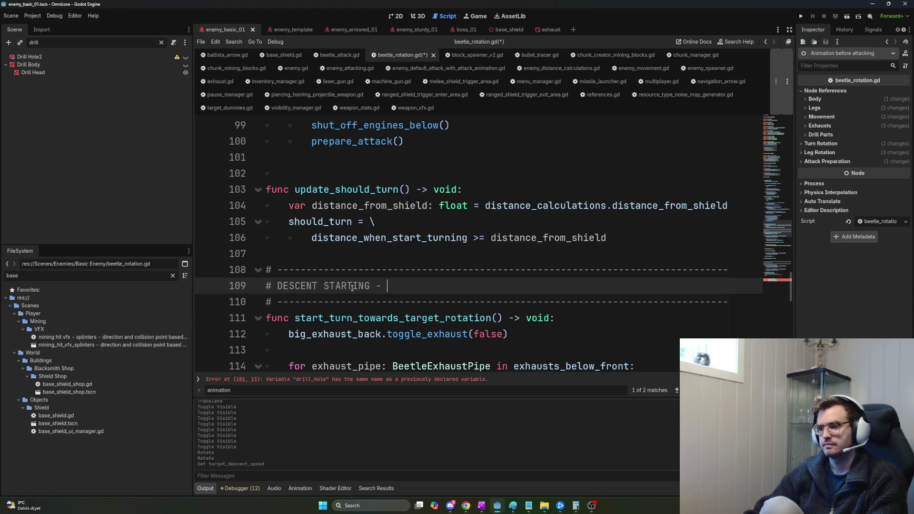
pyautogui.write('ROLL AND SLOW ')
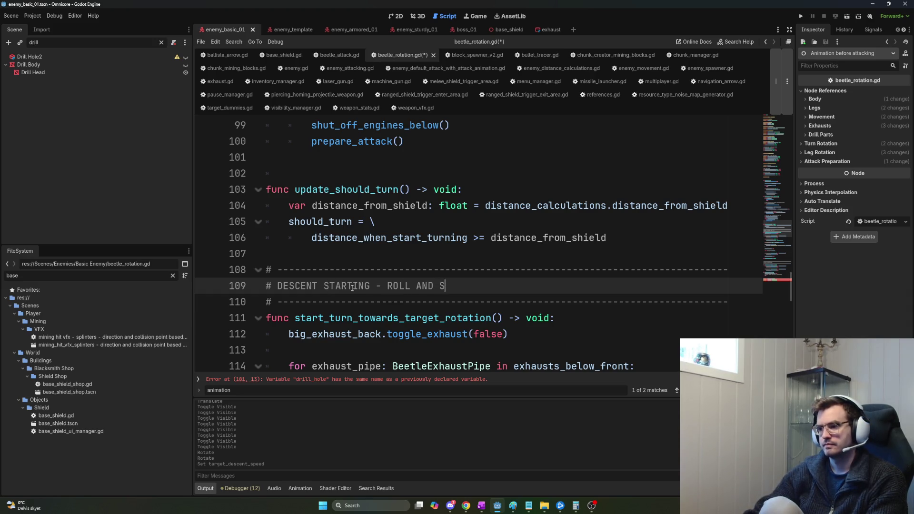
pyautogui.write('DOWN')
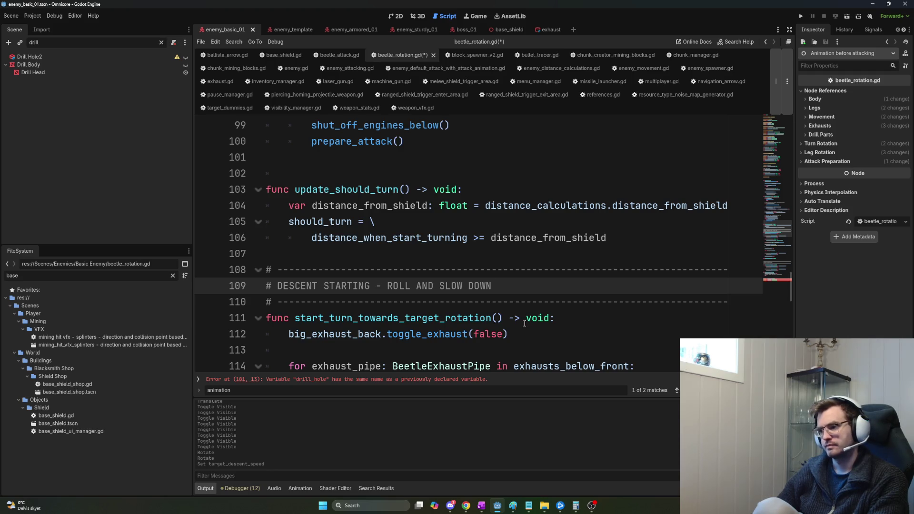
pyautogui.doubleClick(405, 286)
pyautogui.write('ROTA')
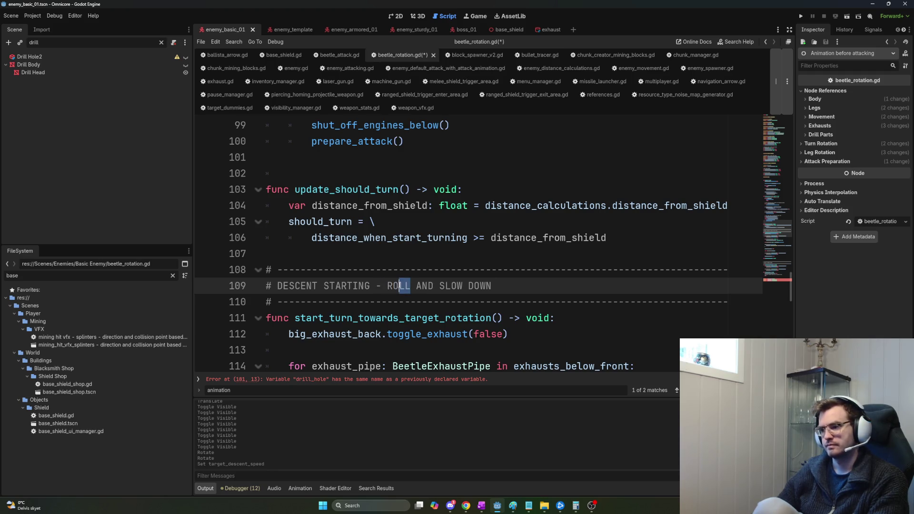
pyautogui.write('TE')
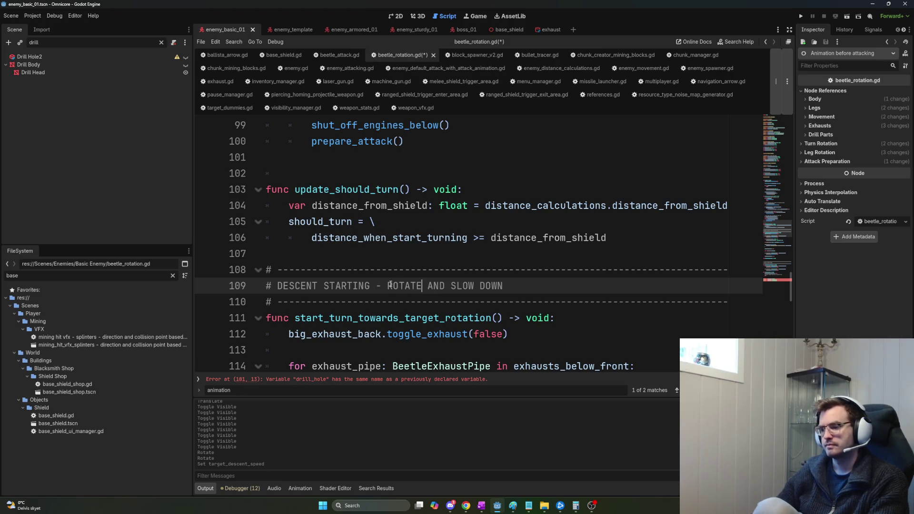
pyautogui.scroll(-20, 391, 286)
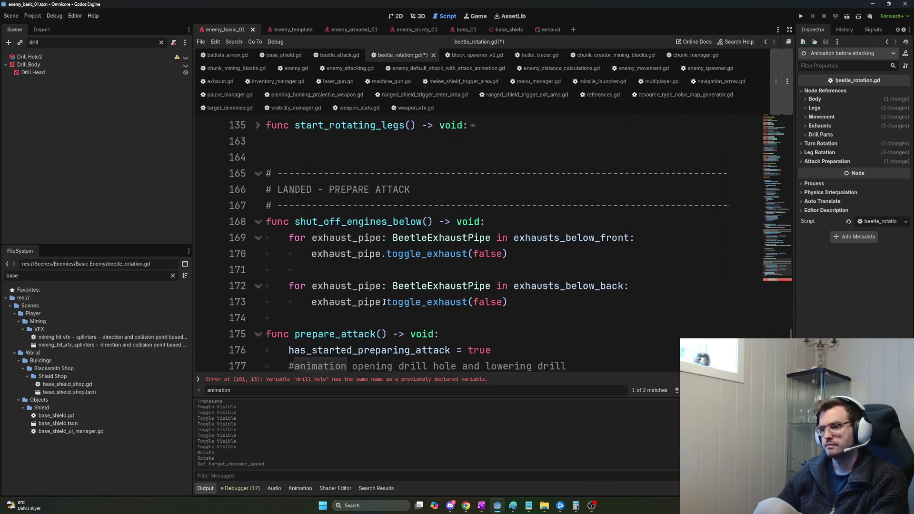
pyautogui.click(302, 313)
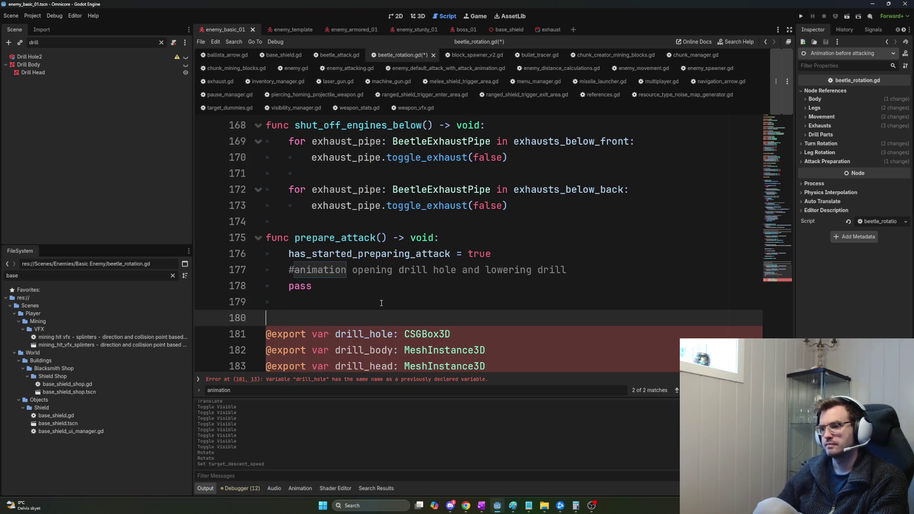
# Replace the '#animation' comment in prepare_attack with 'drill_hole.visible = true' and add a new line.
pyautogui.moveTo(568, 270); pyautogui.dragTo(288, 270)
pyautogui.doubleClick(362, 334)
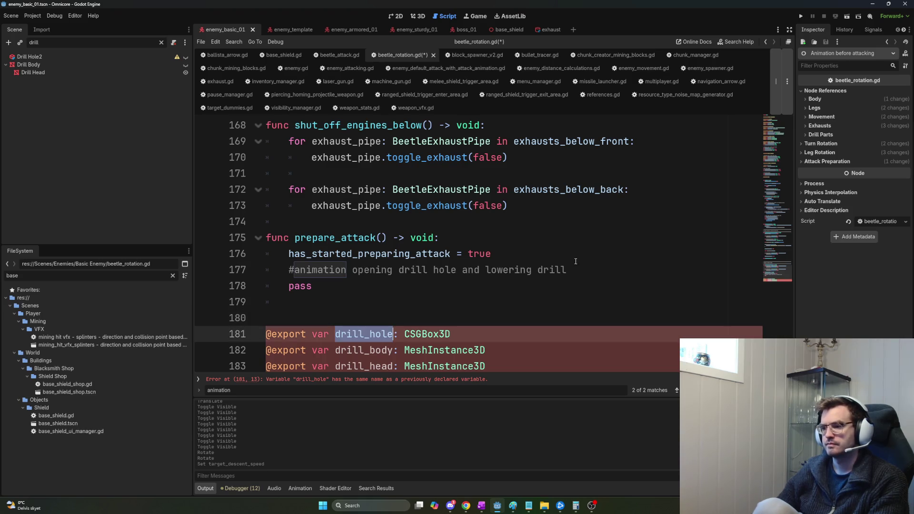
pyautogui.hotkey('ctrl', 'c')
pyautogui.tripleClick(383, 270)
pyautogui.hotkey('ctrl', 'v')
pyautogui.write('.VIS')
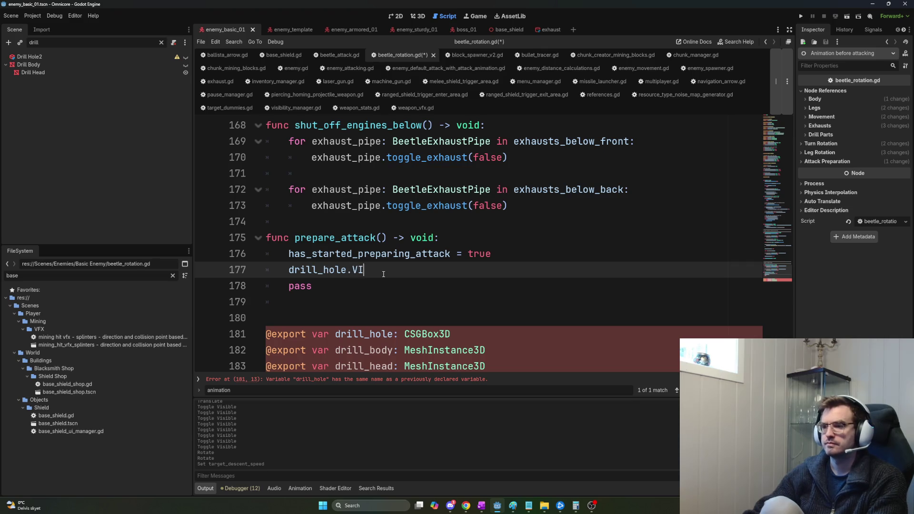
pyautogui.press('BackSpace')
pyautogui.press('BackSpace')
pyautogui.press('BackSpace')
pyautogui.write('visible = true')
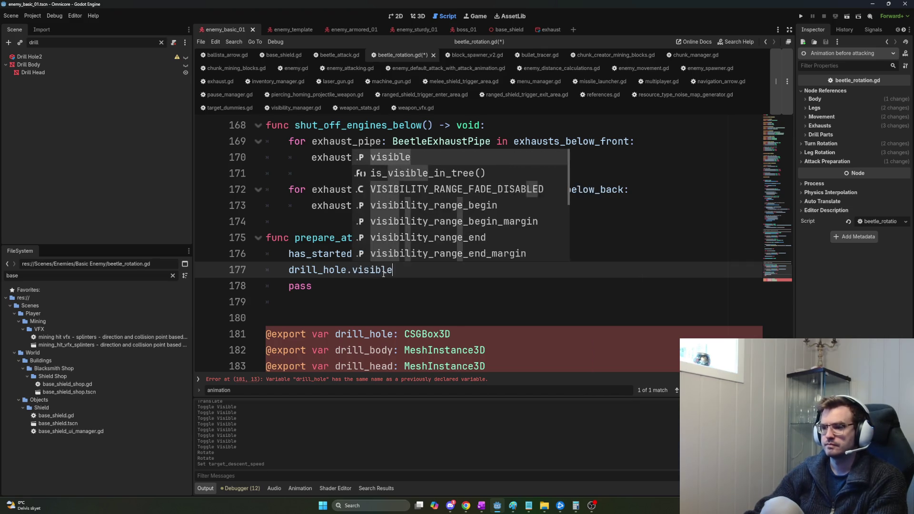
pyautogui.press('Return')
pyautogui.hotkey('ctrl', 'z')
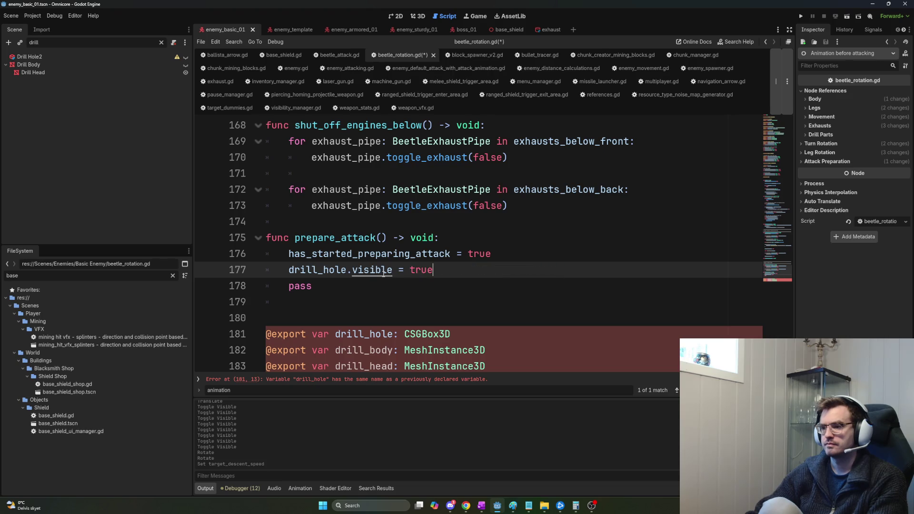
pyautogui.press('Return')
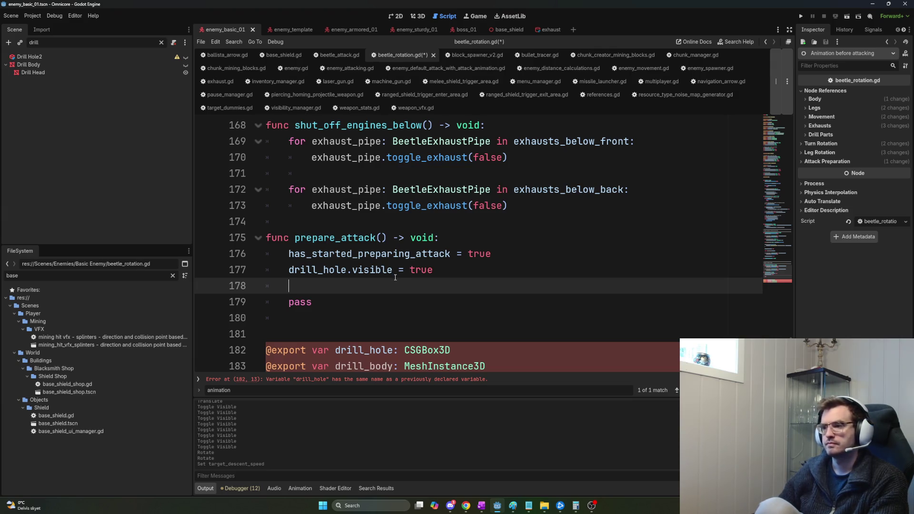
pyautogui.scroll(4, 441, 294)
pyautogui.scroll(2, 440, 294)
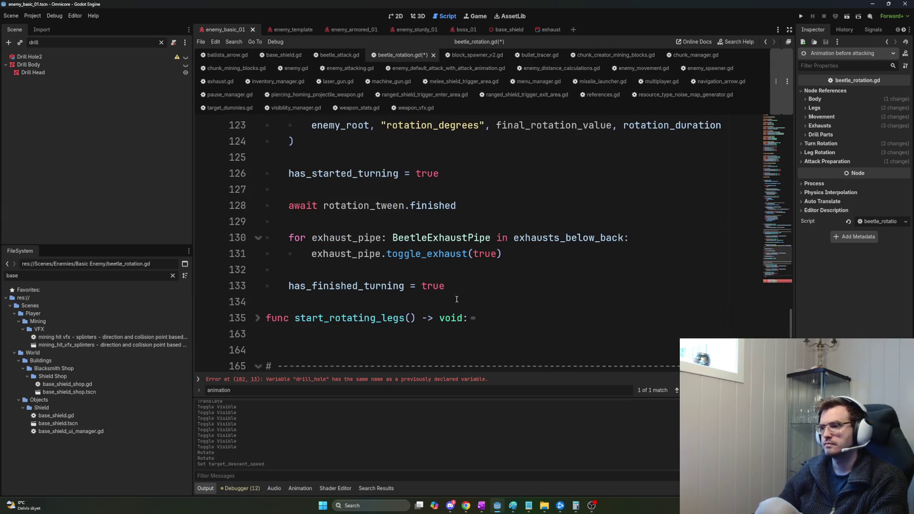
pyautogui.scroll(6, 481, 301)
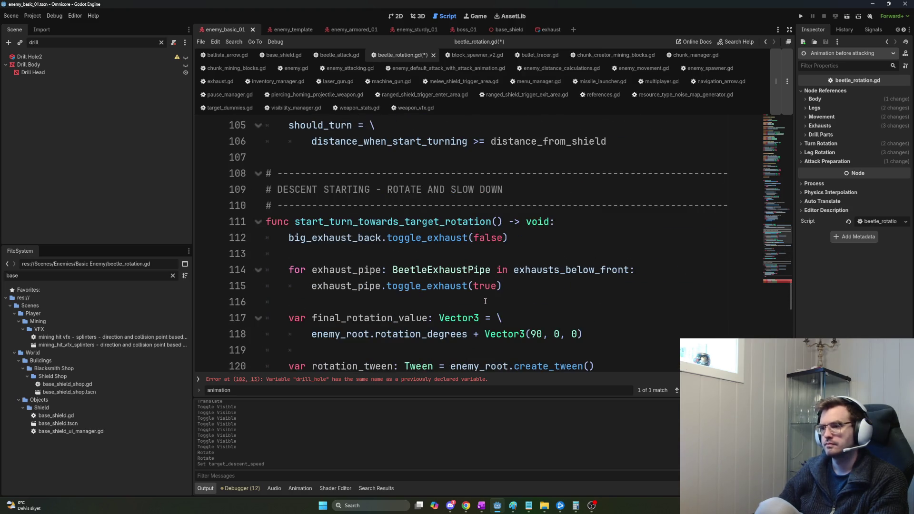
pyautogui.scroll(-7, 485, 301)
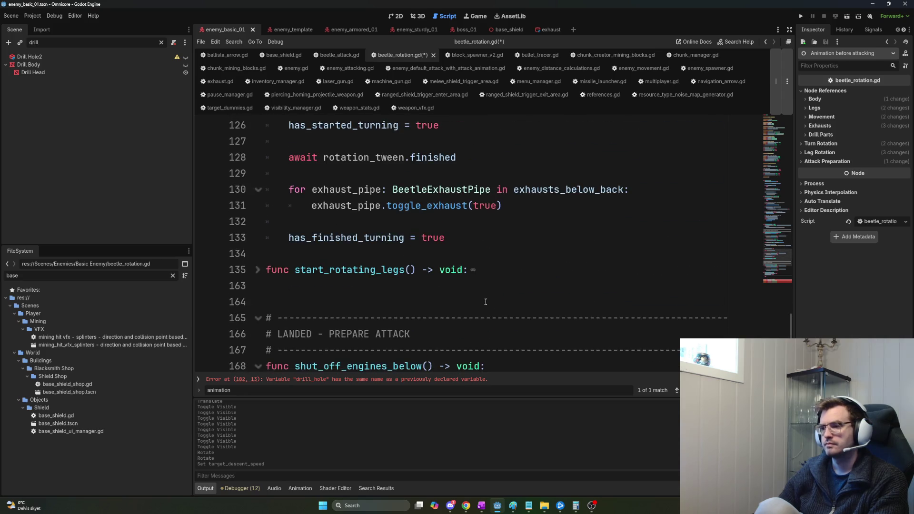
pyautogui.scroll(-5, 398, 299)
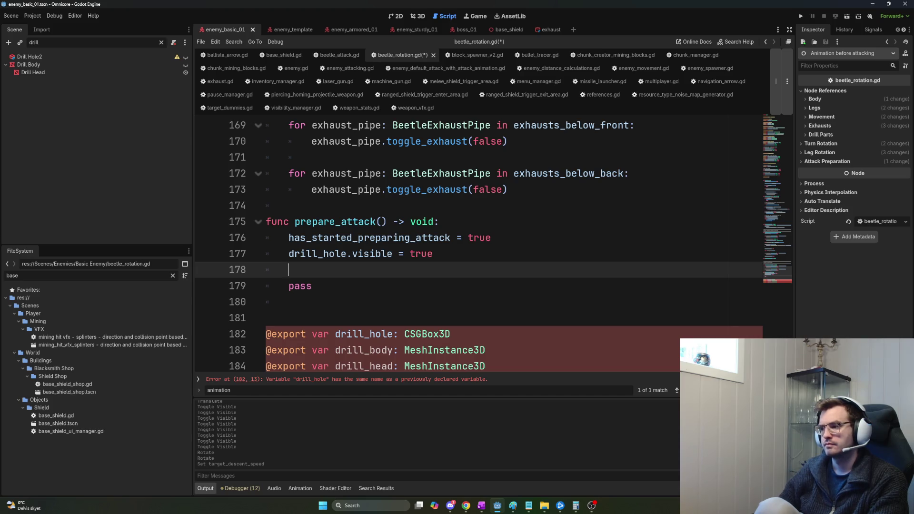
pyautogui.hotkey('ctrl', 'Home')
pyautogui.click(773, 161)
pyautogui.moveTo(774, 161); pyautogui.dragTo(775, 183)
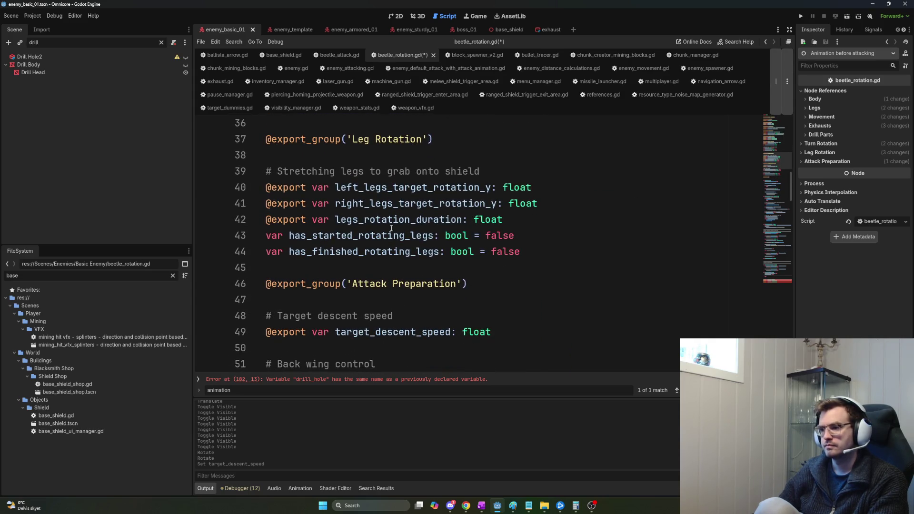
pyautogui.scroll(-5, 389, 261)
pyautogui.click(377, 220)
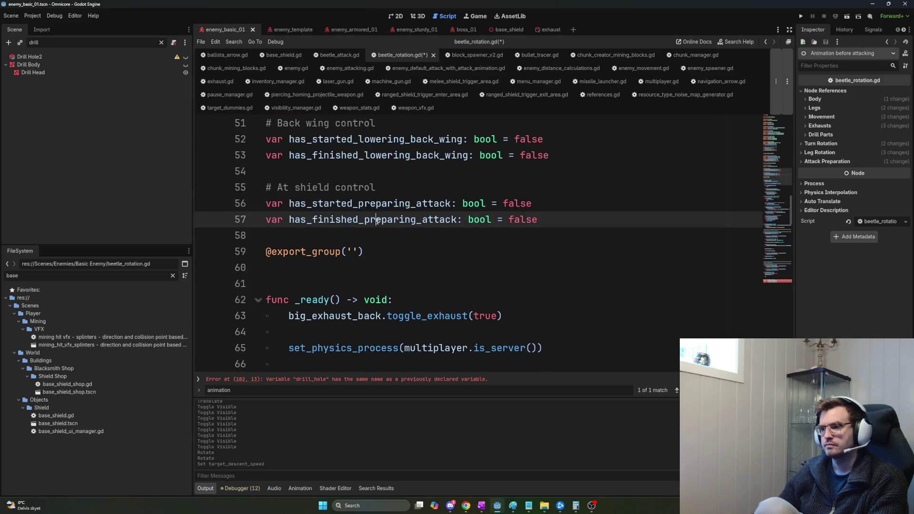
pyautogui.click(336, 156)
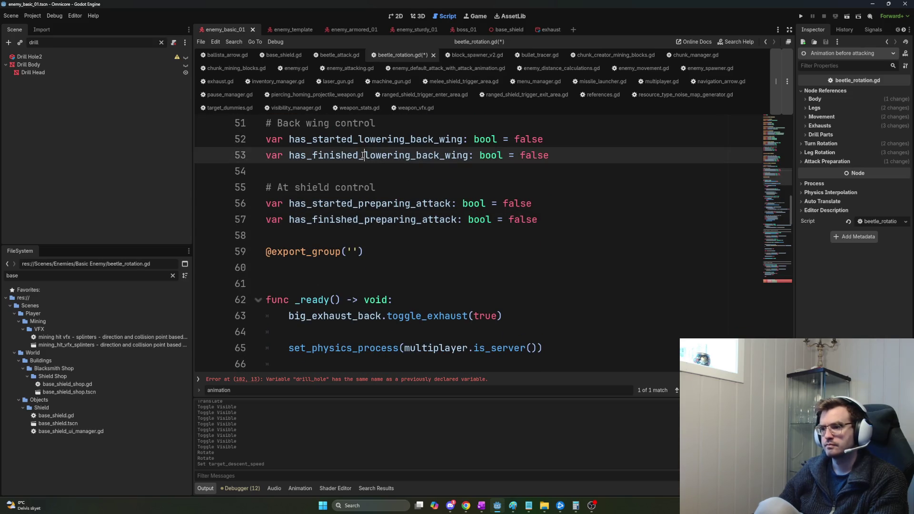
pyautogui.scroll(1, 399, 190)
pyautogui.hotkey('ctrl', 'd')
pyautogui.hotkey('ctrl', 'd')
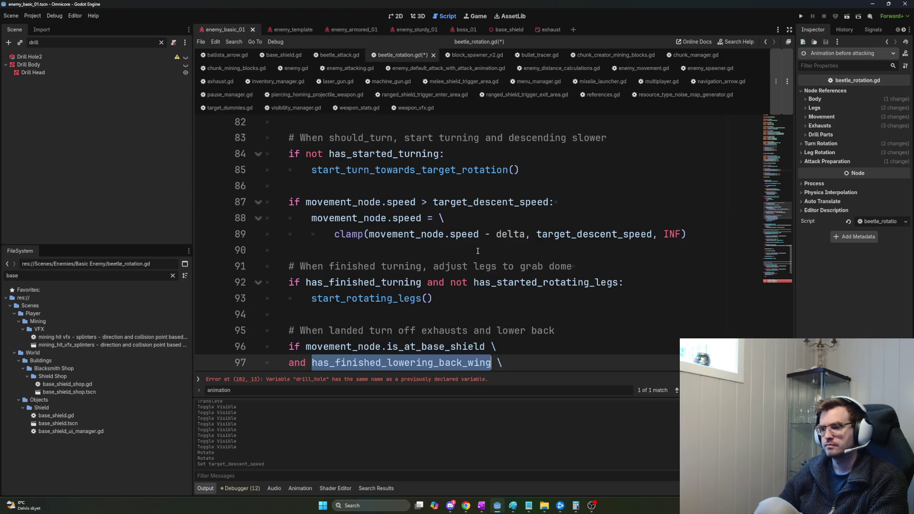
pyautogui.scroll(-4, 408, 187)
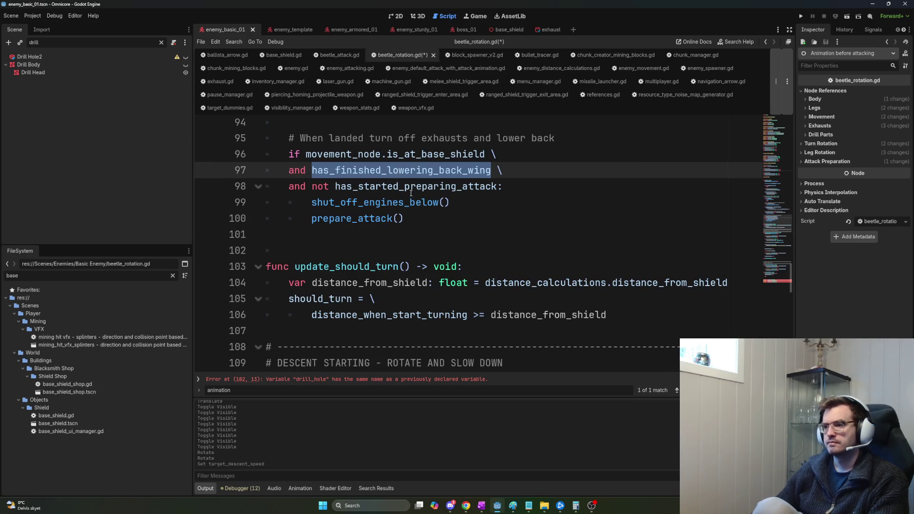
pyautogui.scroll(2, 422, 228)
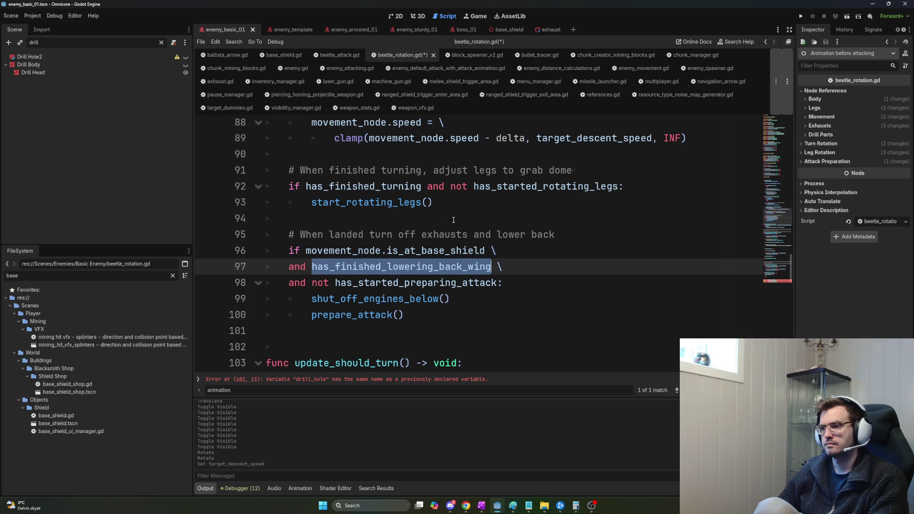
pyautogui.click(348, 204)
pyautogui.scroll(1, 446, 236)
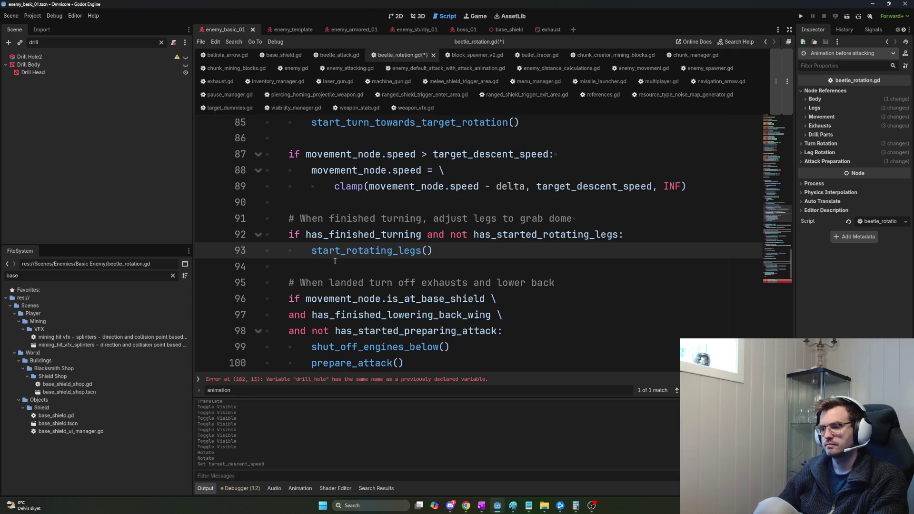
pyautogui.click(366, 262)
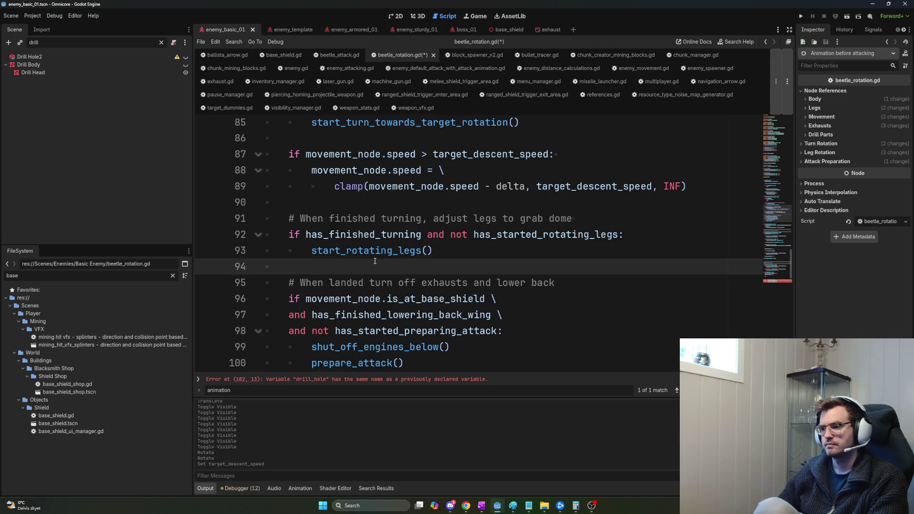
pyautogui.scroll(-1, 414, 268)
pyautogui.scroll(1, 416, 268)
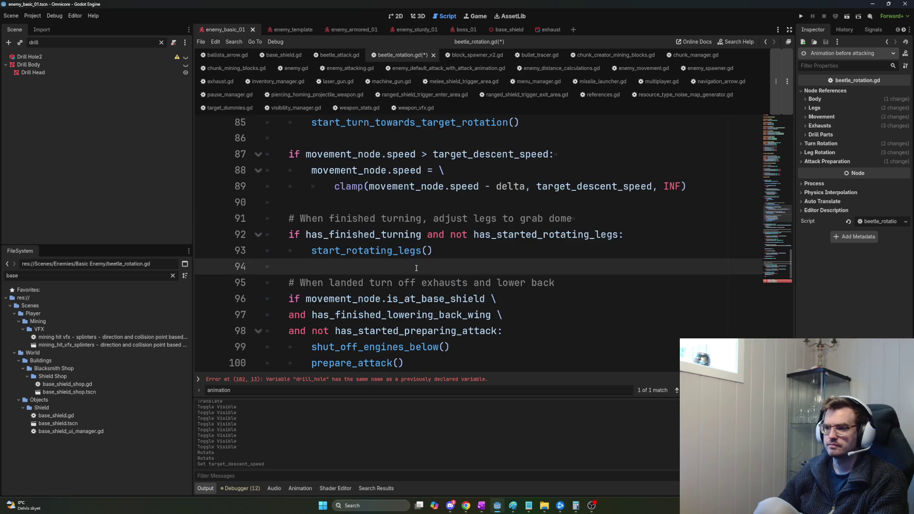
pyautogui.scroll(1, 417, 268)
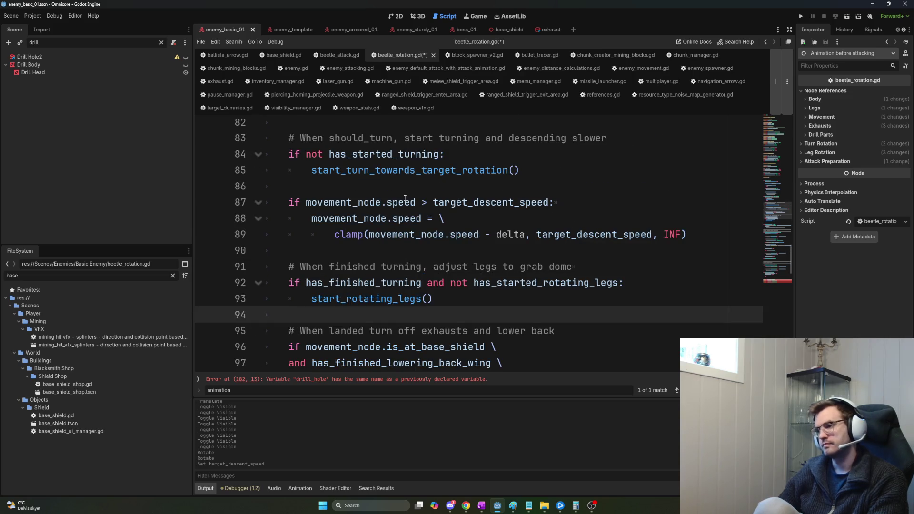
pyautogui.scroll(-1, 443, 230)
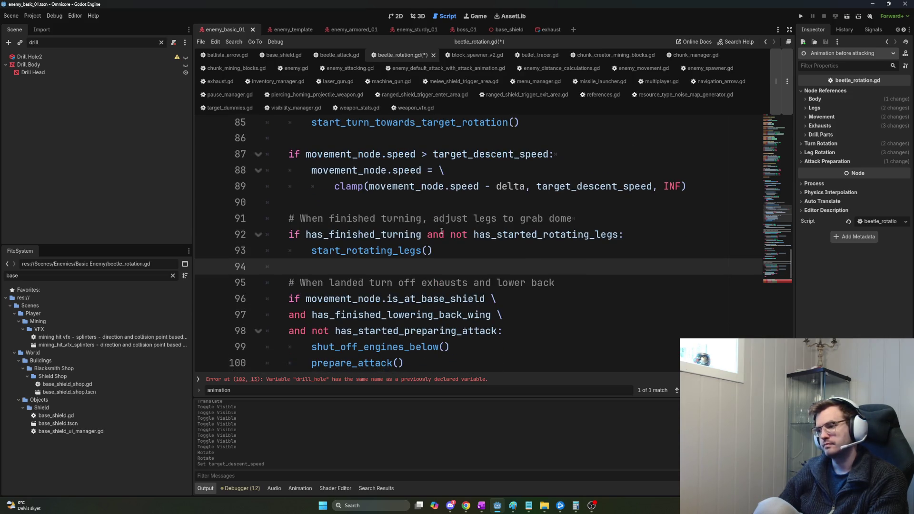
pyautogui.scroll(-4, 496, 258)
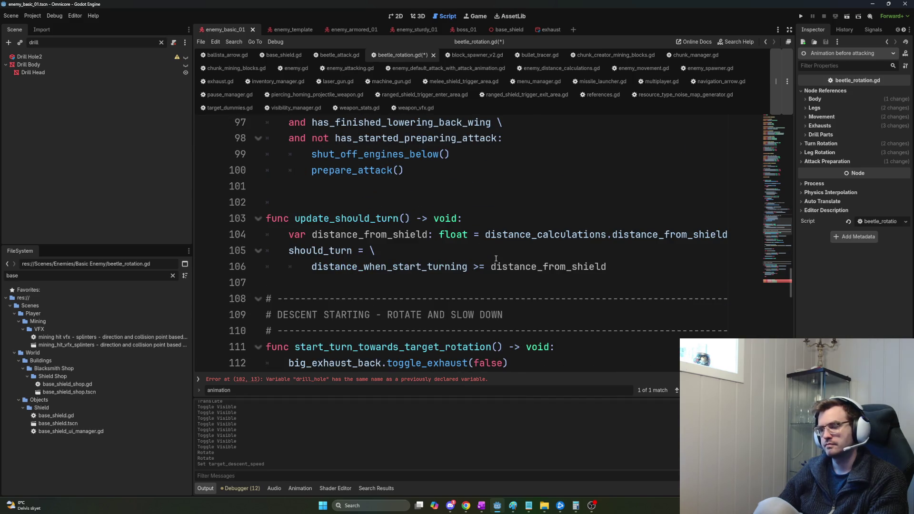
pyautogui.scroll(-1, 496, 259)
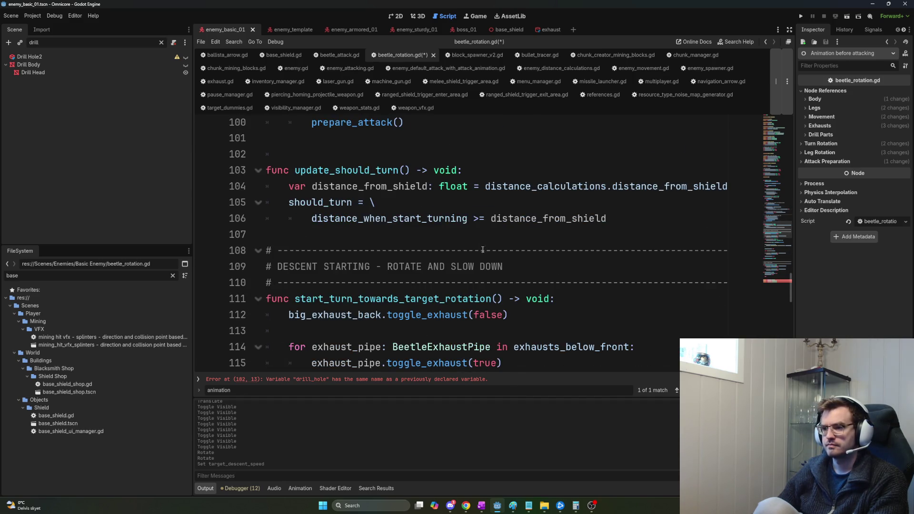
pyautogui.scroll(2, 481, 249)
pyautogui.scroll(-1, 479, 248)
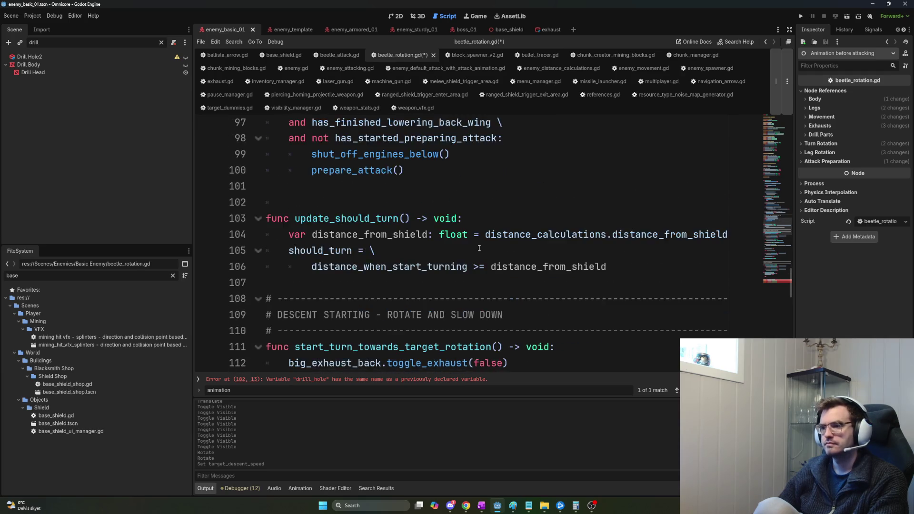
pyautogui.scroll(4, 479, 248)
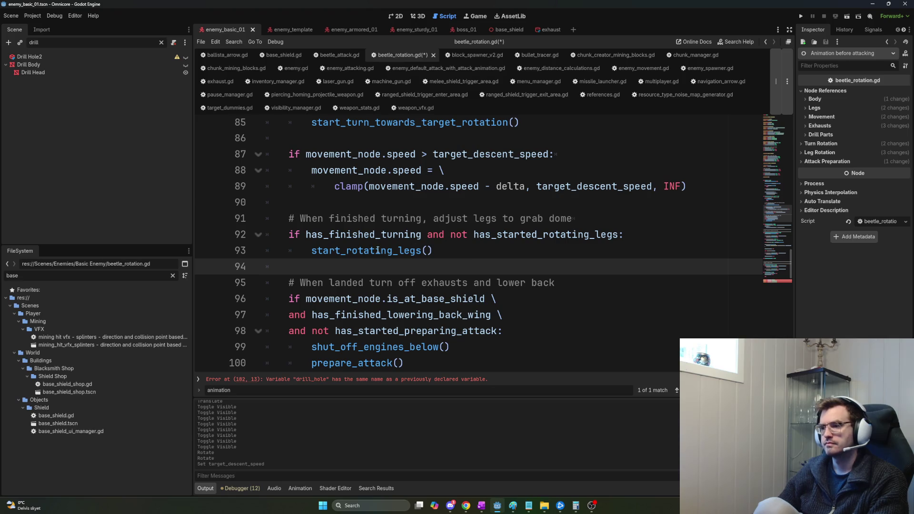
pyautogui.click(464, 251)
# Add a start_lowering_back_wing() call on the line after start_rotating_legs().
pyautogui.press('Return')
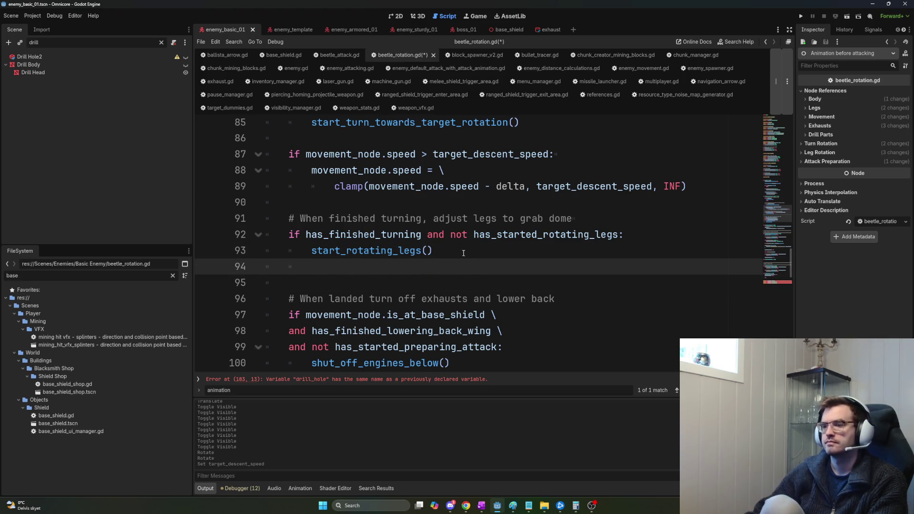
pyautogui.write('start_lowering')
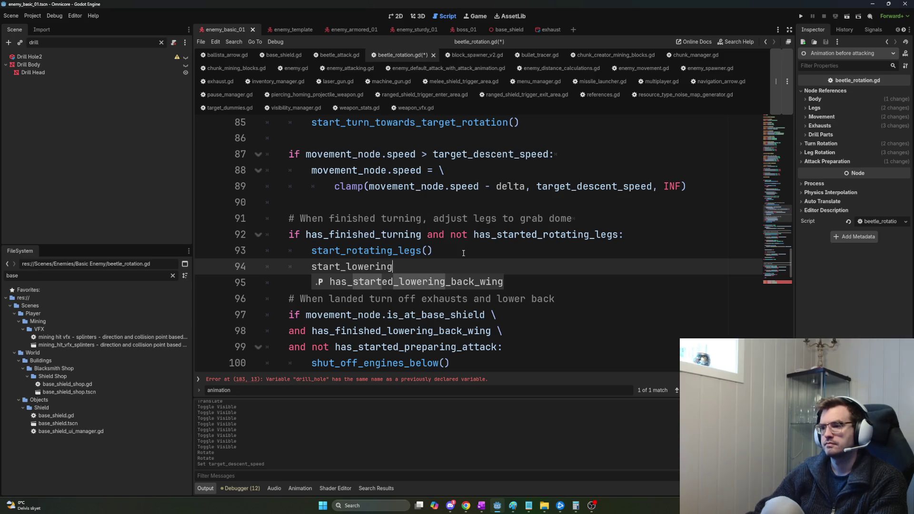
pyautogui.press('Return')
pyautogui.hotkey('ctrl', 'z')
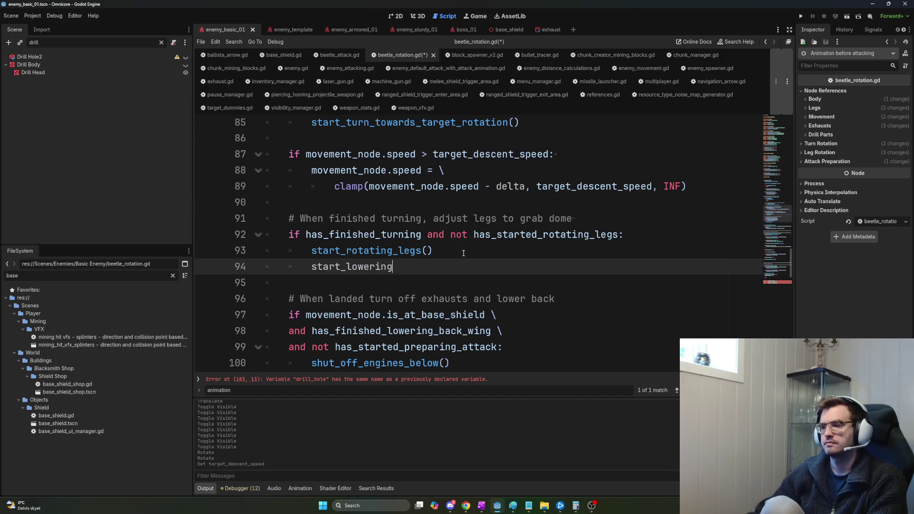
pyautogui.write('back')
pyautogui.press('BackSpace')
pyautogui.press('BackSpace')
pyautogui.press('BackSpace')
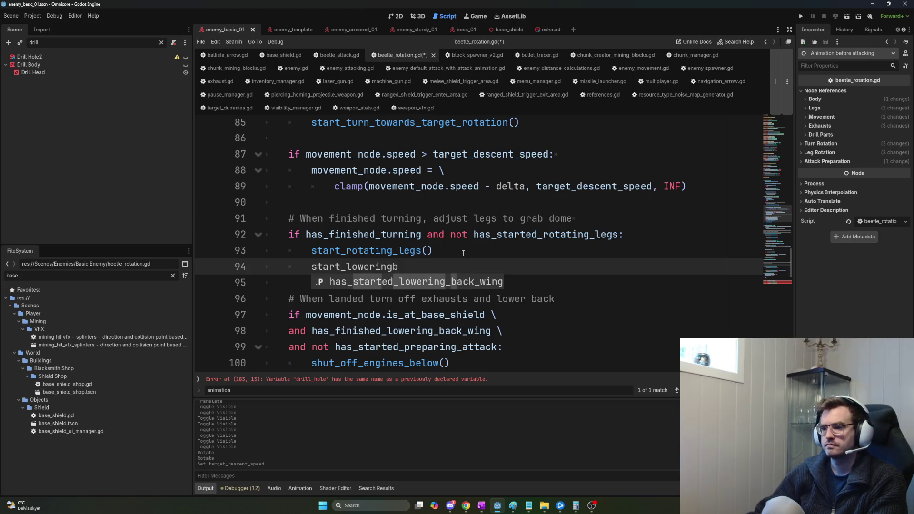
pyautogui.write('_back_wing(')
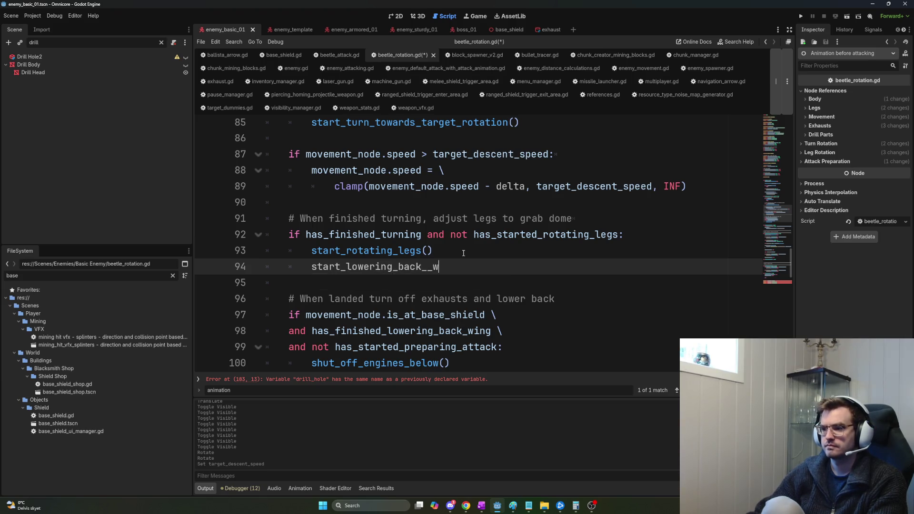
# Paste the start_lowering_back_wing() call on line 165, below the start_rotating_legs function definition.
pyautogui.press('End')
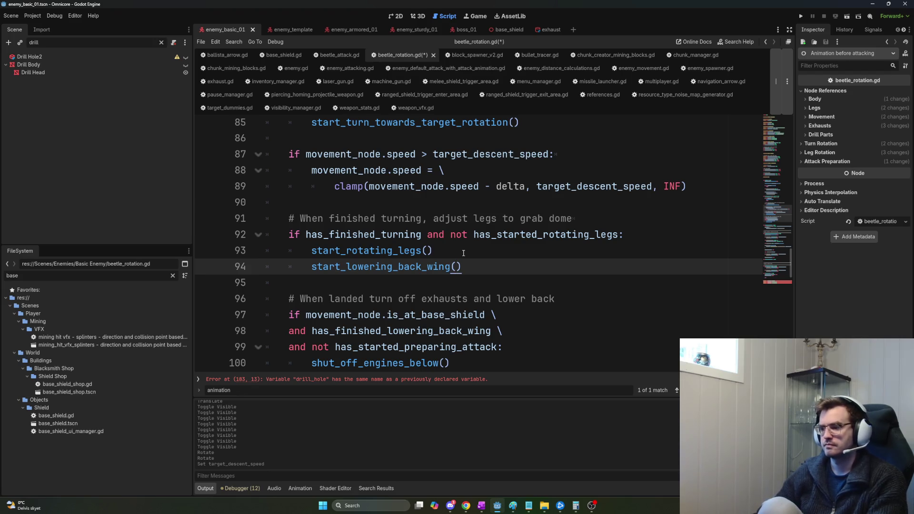
pyautogui.hotkey('shift', 'Home')
pyautogui.hotkey('ctrl', 'c')
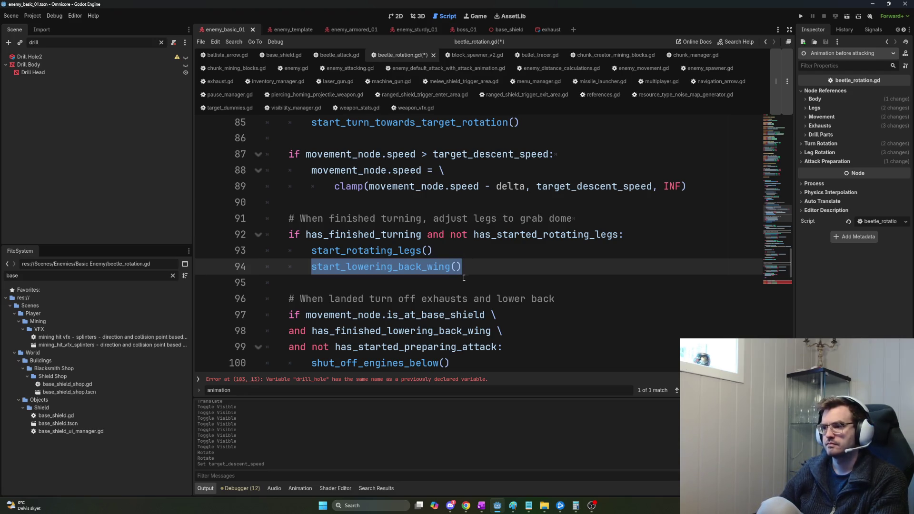
pyautogui.scroll(-1, 435, 261)
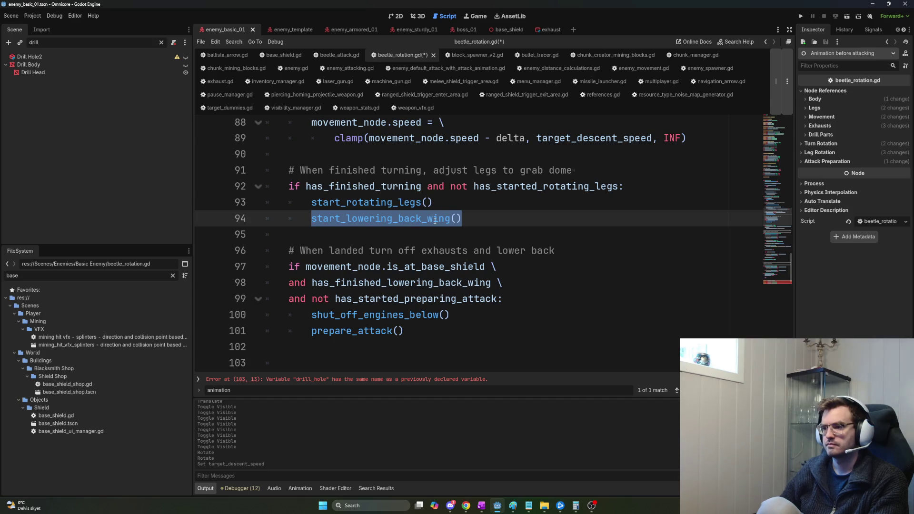
pyautogui.keyDown('ctrl'); pyautogui.click(396, 204); pyautogui.keyUp('ctrl')
pyautogui.scroll(-9, 407, 226)
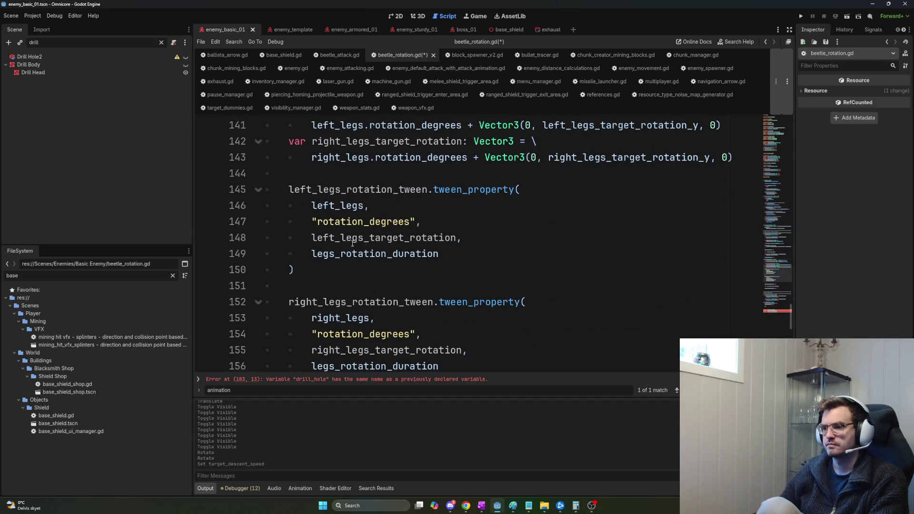
pyautogui.click(341, 260)
pyautogui.hotkey('ctrl', 'v')
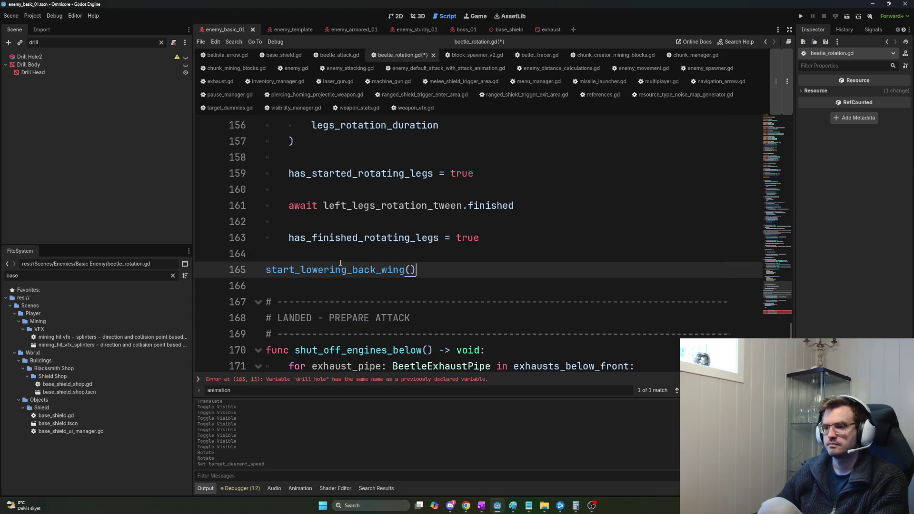
pyautogui.press('Home')
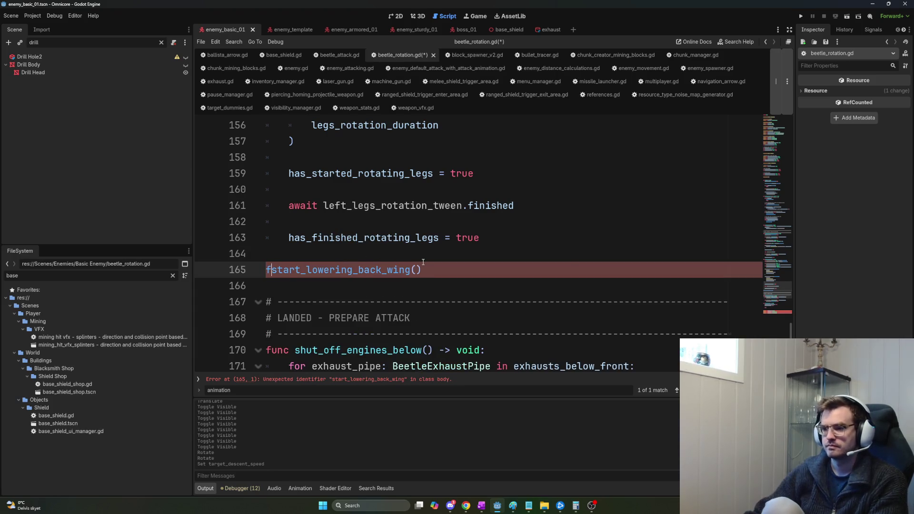
# Turn line 165 into the declaration 'func start_lowering_back_wing() -> void:'.
pyautogui.write('func')
pyautogui.press('End')
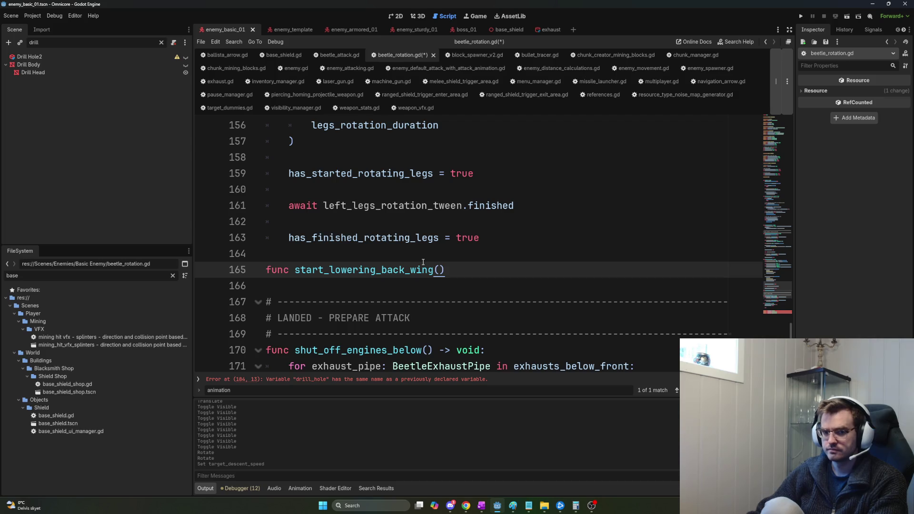
pyautogui.write('-> void:')
pyautogui.press('Return')
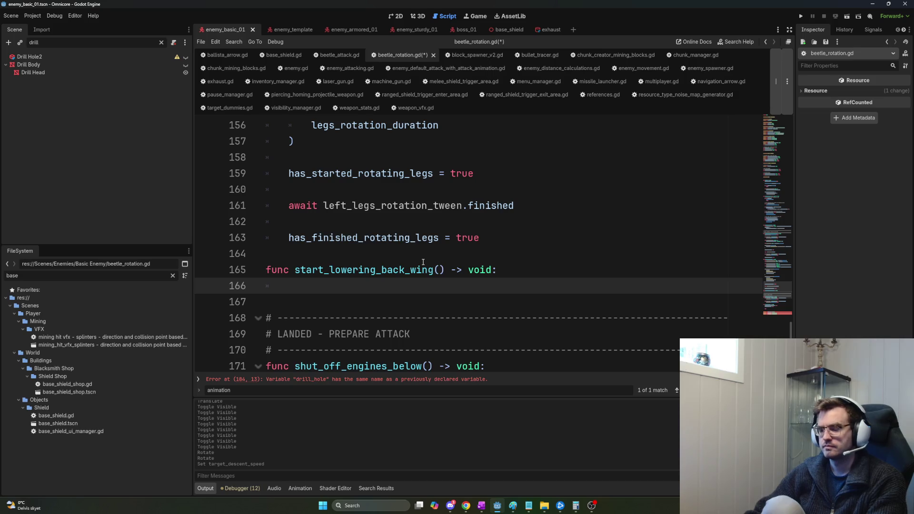
# Set has_started_lowering_back_wing = true in the body, then find no back_wing autocomplete suggestion.
pyautogui.write('if')
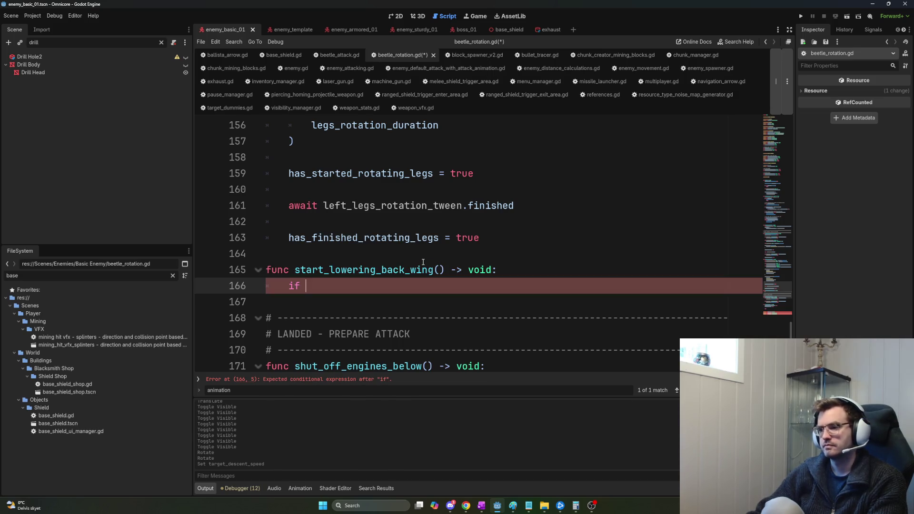
pyautogui.press('BackSpace')
pyautogui.press('BackSpace')
pyautogui.press('BackSpace')
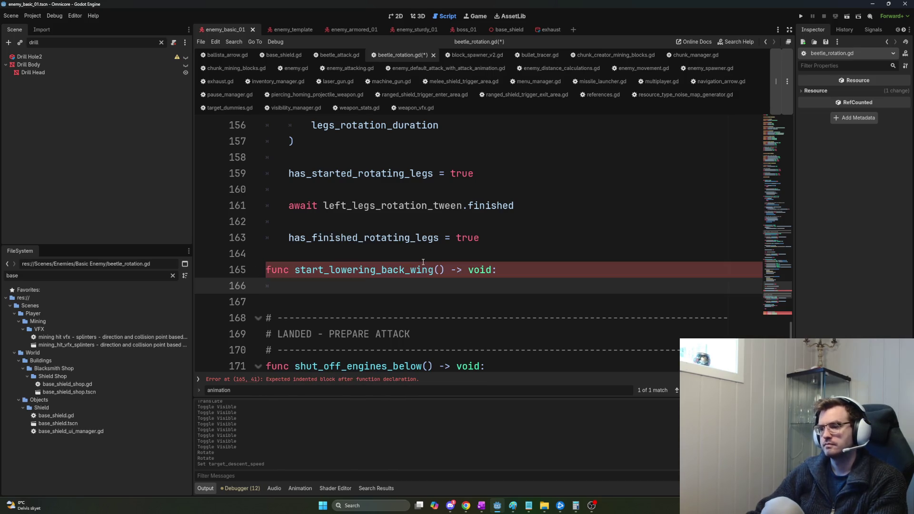
pyautogui.write('has_started')
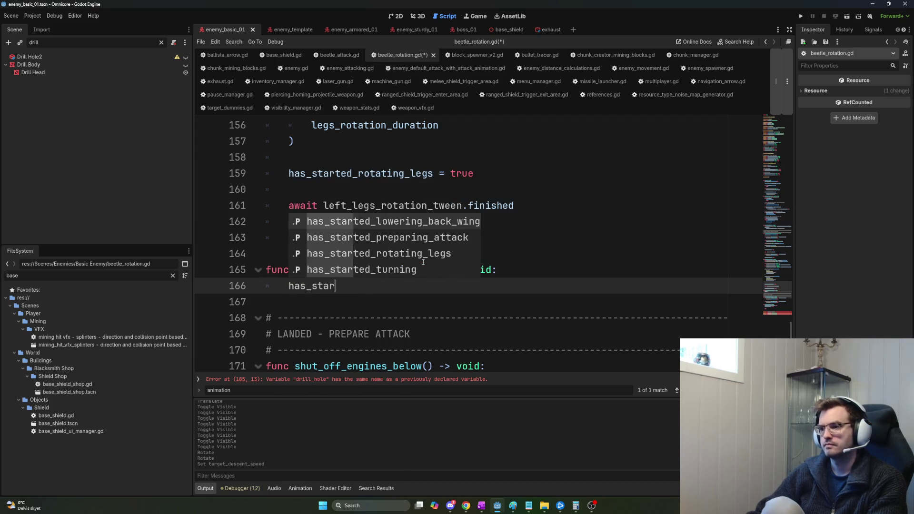
pyautogui.press('Return')
pyautogui.write('= ')
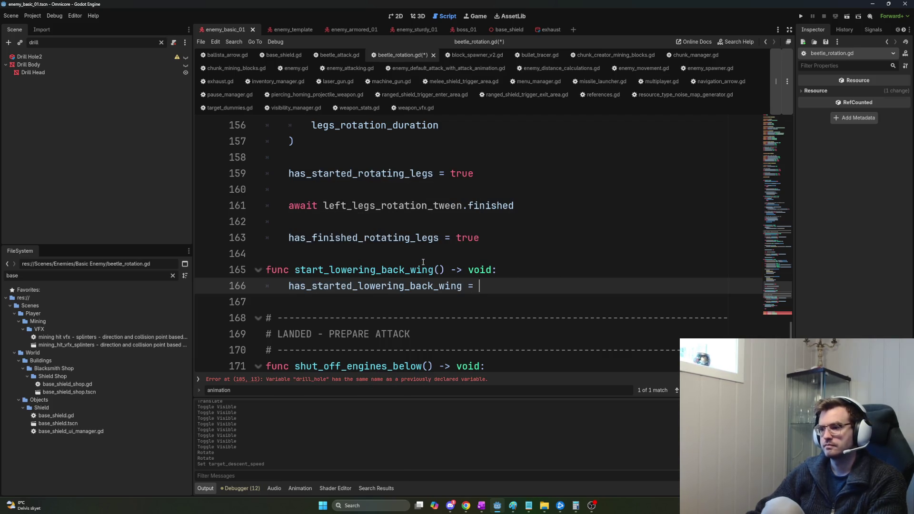
pyautogui.write('true')
pyautogui.press('Return')
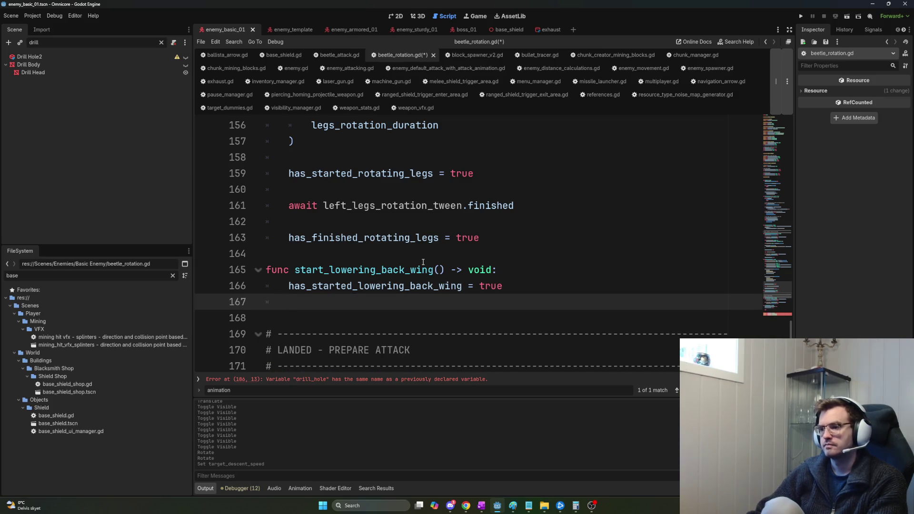
pyautogui.press('Return')
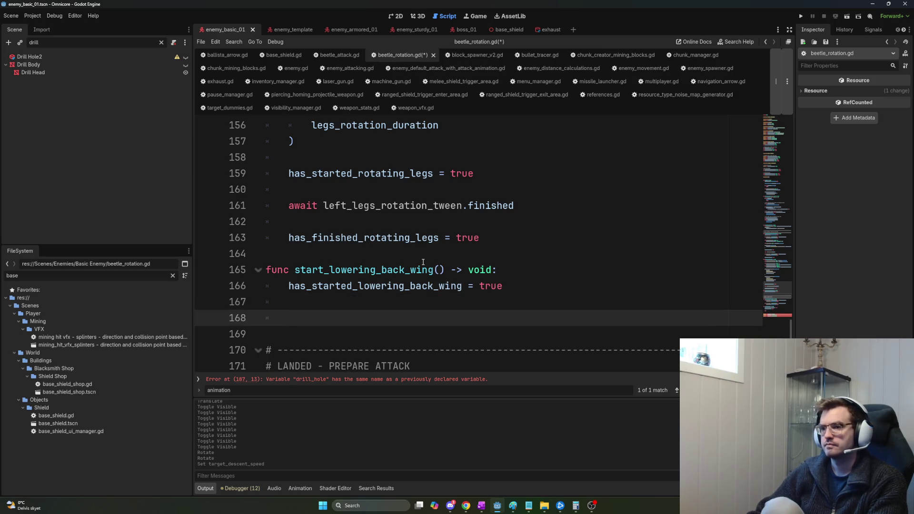
pyautogui.write('back')
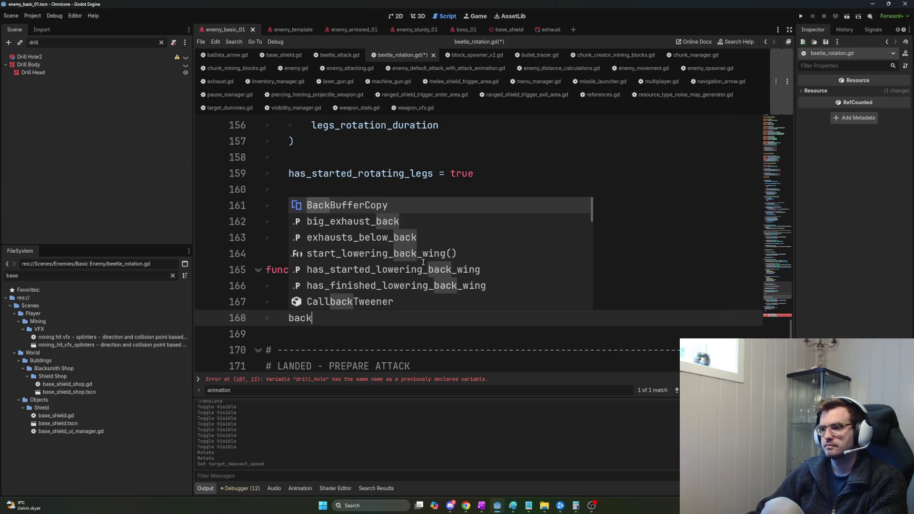
pyautogui.press('BackSpace')
pyautogui.press('BackSpace')
pyautogui.press('BackSpace')
pyautogui.hotkey('ctrl', 'Home')
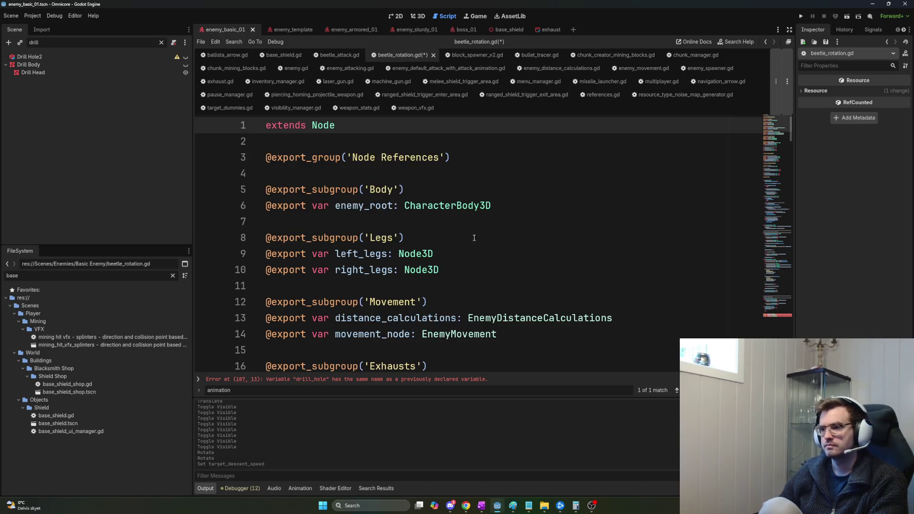
pyautogui.scroll(-1, 422, 239)
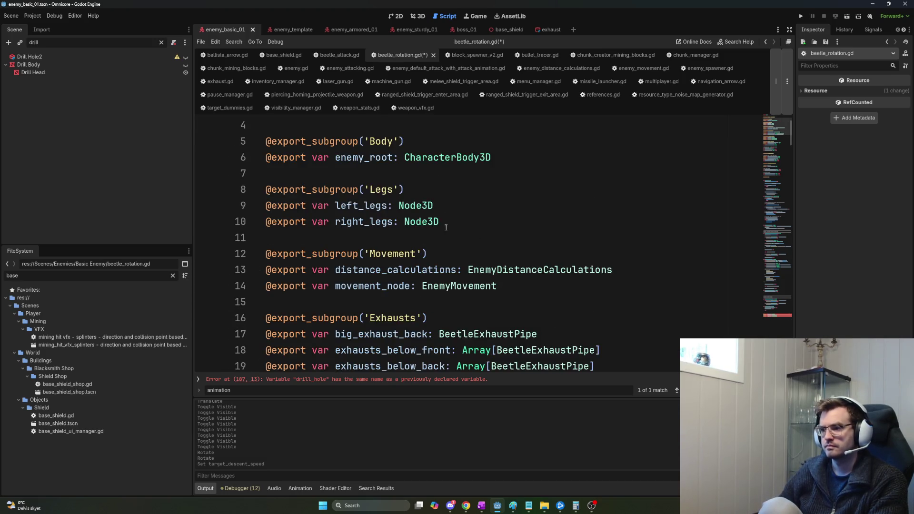
pyautogui.scroll(-4, 450, 238)
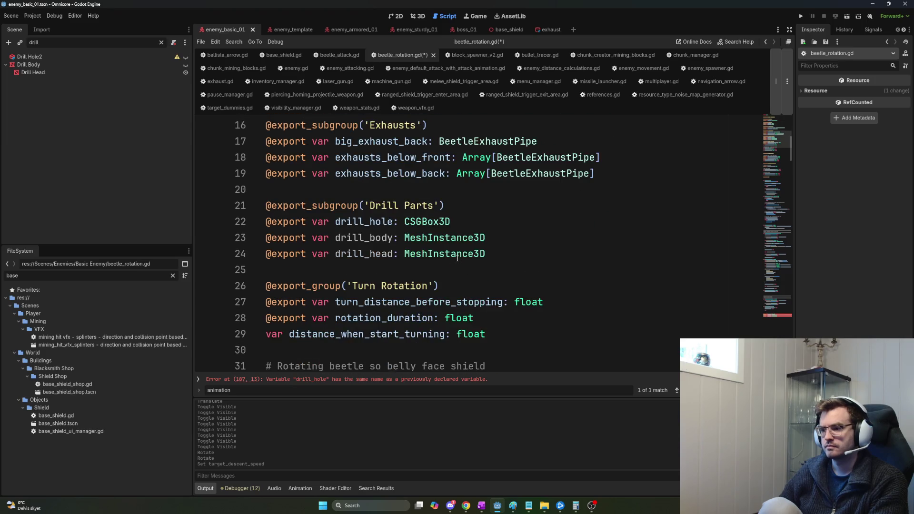
pyautogui.scroll(5, 458, 258)
pyautogui.scroll(-2, 458, 258)
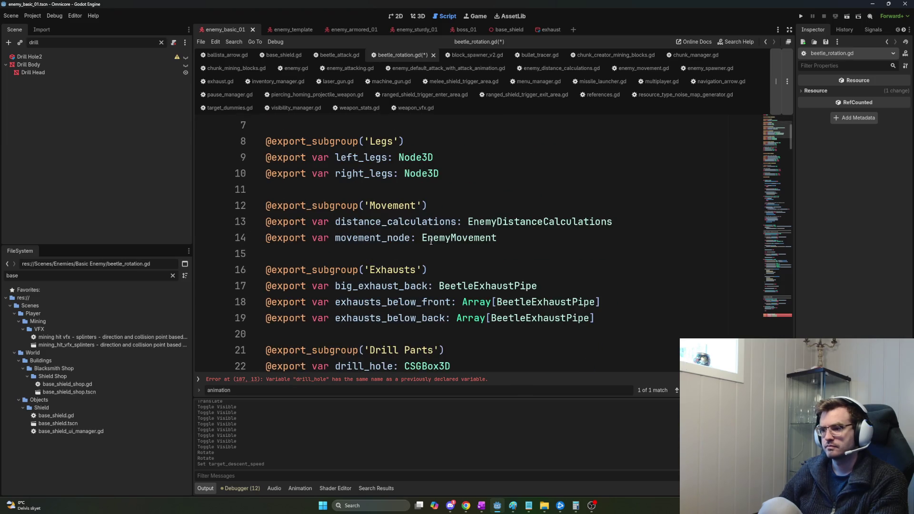
pyautogui.scroll(2, 431, 242)
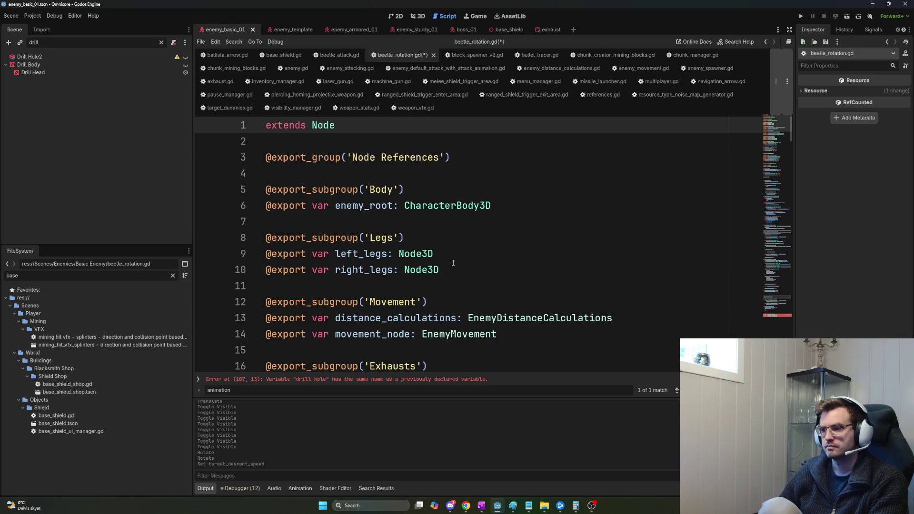
pyautogui.scroll(-2, 447, 265)
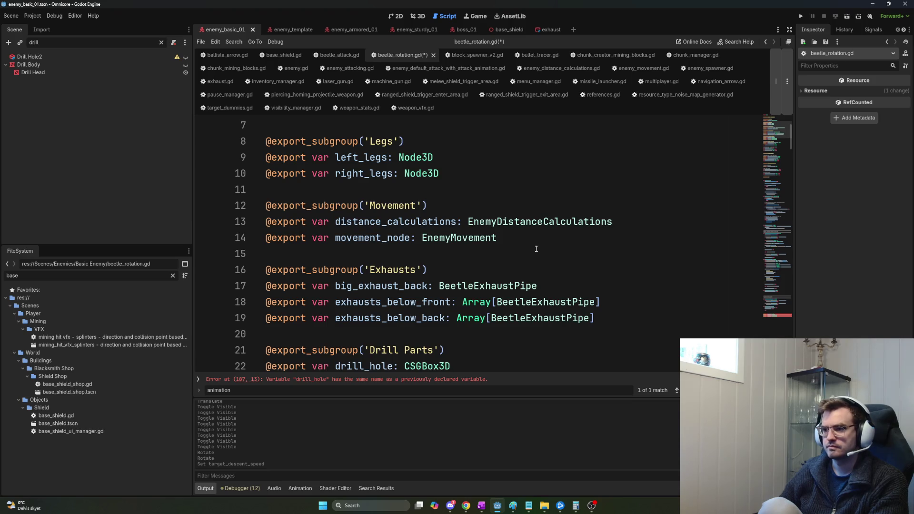
pyautogui.click(540, 232)
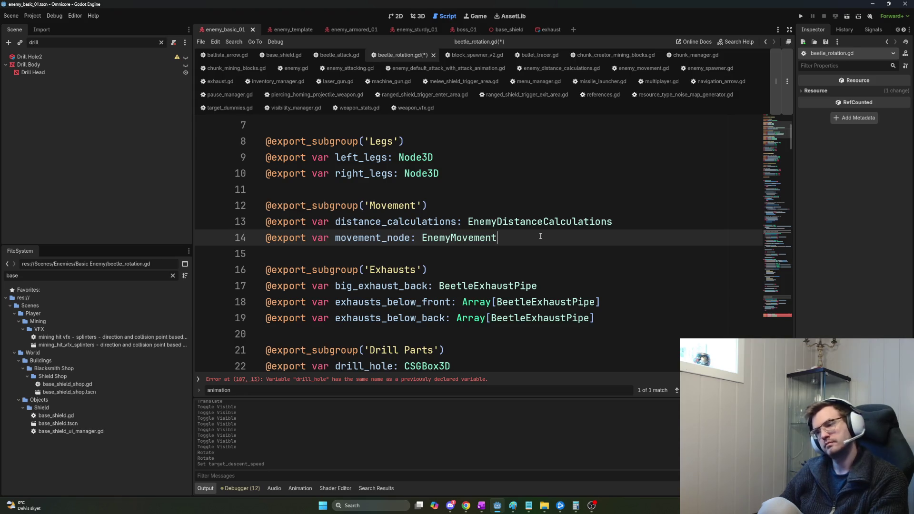
pyautogui.scroll(-2, 540, 237)
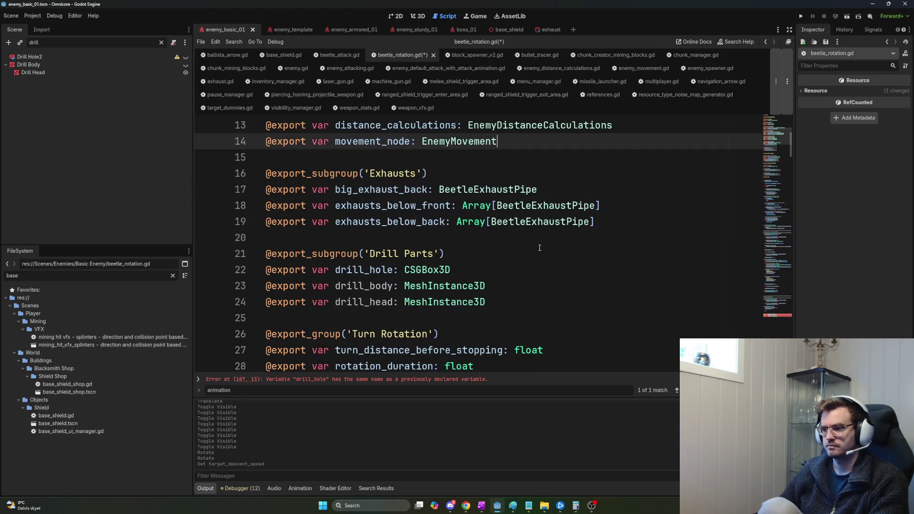
pyautogui.scroll(-1, 539, 247)
pyautogui.scroll(-1, 539, 250)
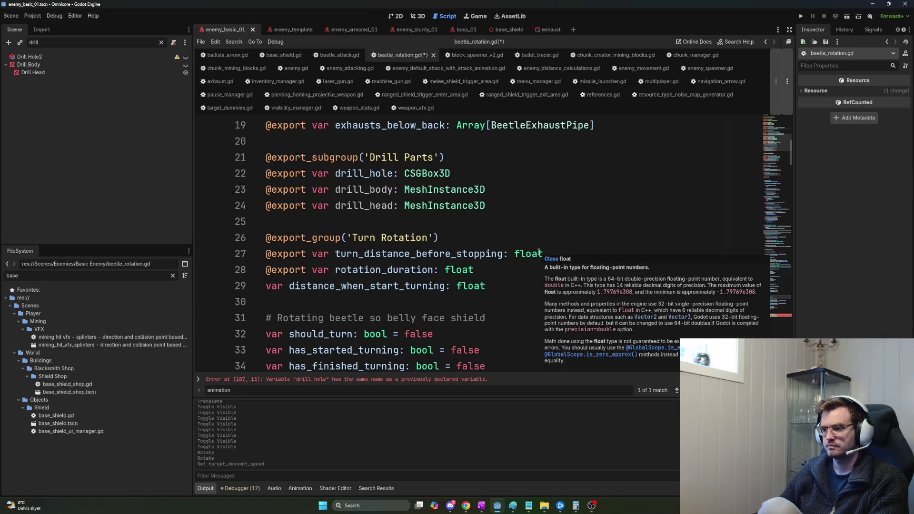
pyautogui.scroll(6, 522, 252)
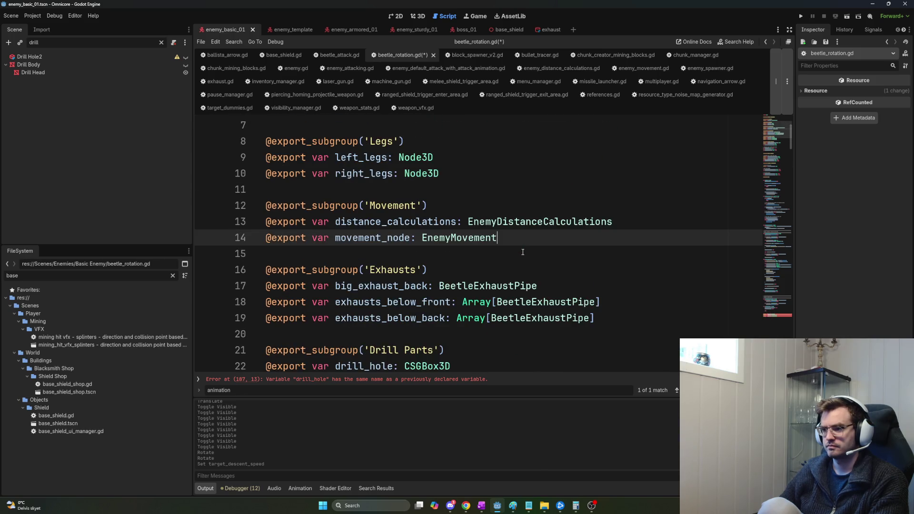
pyautogui.scroll(-1, 492, 237)
pyautogui.click(493, 237)
pyautogui.scroll(1, 495, 233)
pyautogui.click(506, 259)
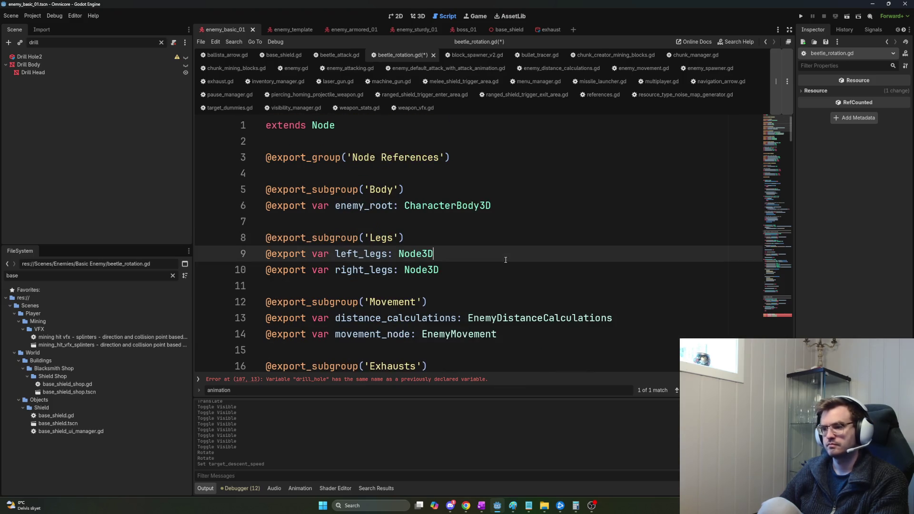
pyautogui.click(508, 265)
pyautogui.press('Return')
pyautogui.press('Return')
pyautogui.write('@export var')
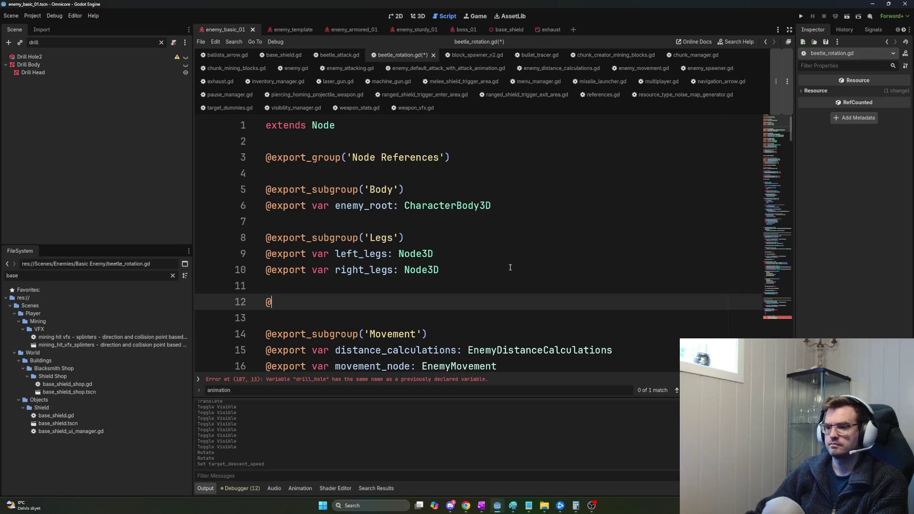
pyautogui.press('BackSpace')
pyautogui.press('BackSpace')
pyautogui.press('BackSpace')
pyautogui.write('_sub')
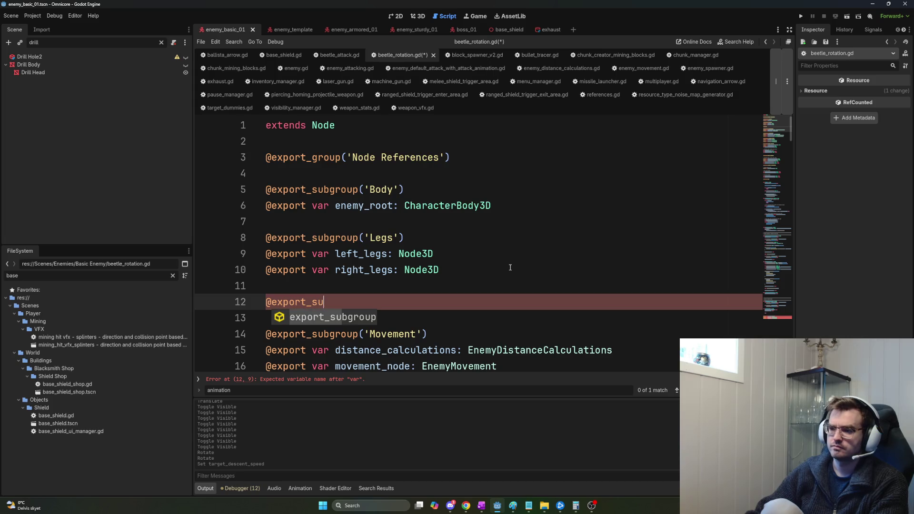
pyautogui.press('Return')
pyautogui.press('BackSpace')
pyautogui.write("('Back Wi")
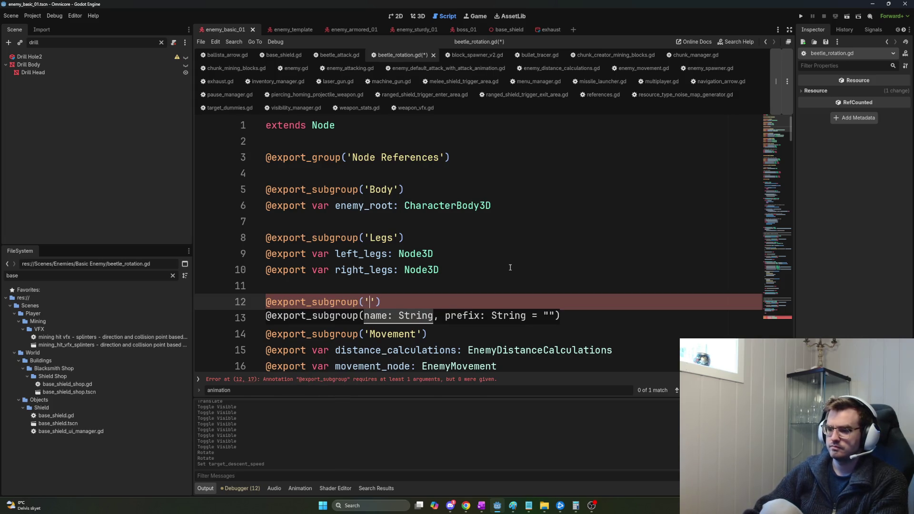
pyautogui.write('ng')
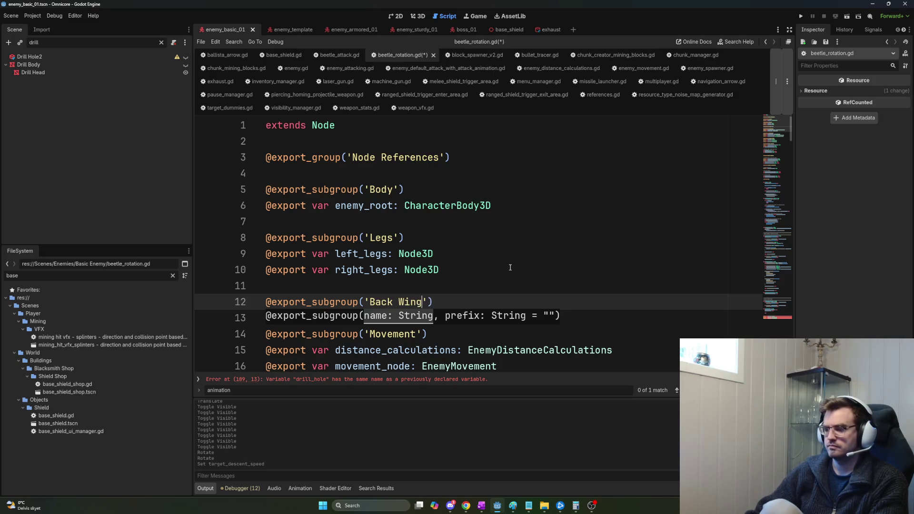
pyautogui.press('End')
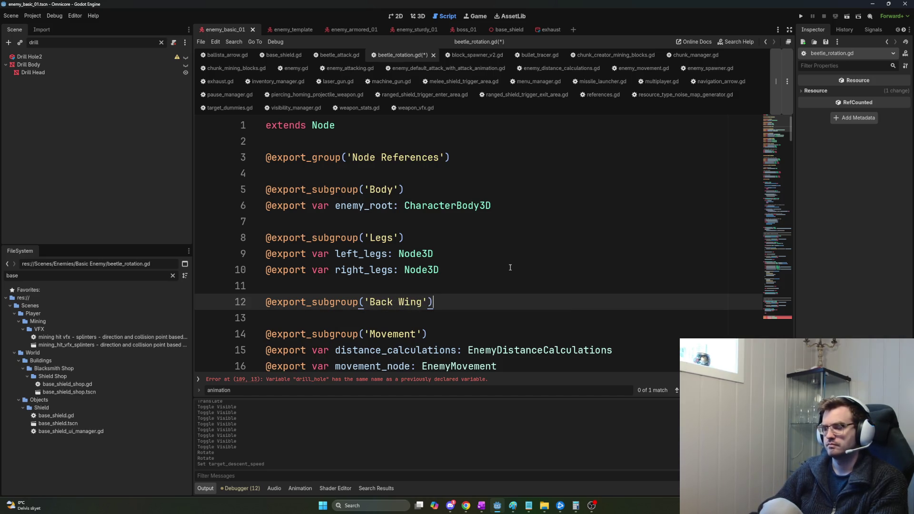
pyautogui.press('Return')
pyautogui.press('Return')
pyautogui.press('Up')
pyautogui.write('start_lowering_back_wing()')
pyautogui.hotkey('ctrl', 'z')
pyautogui.write('@export var ')
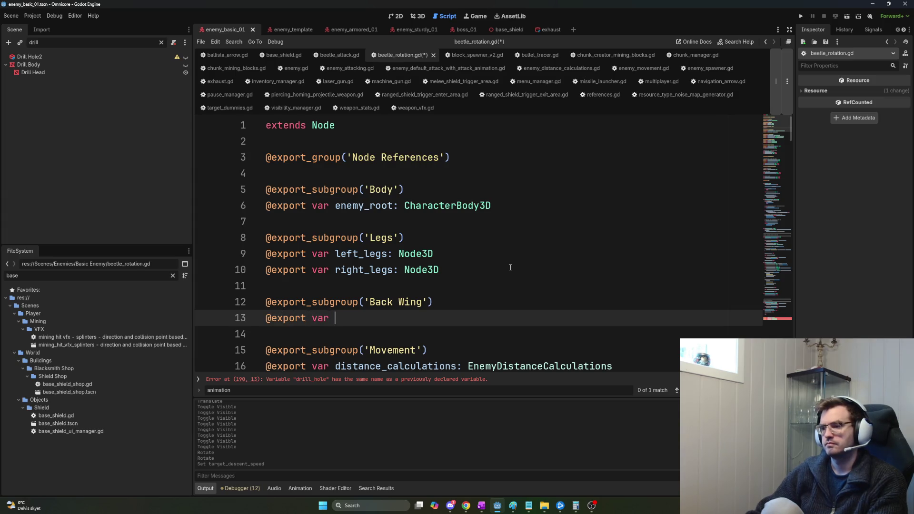
pyautogui.write('back_wing:')
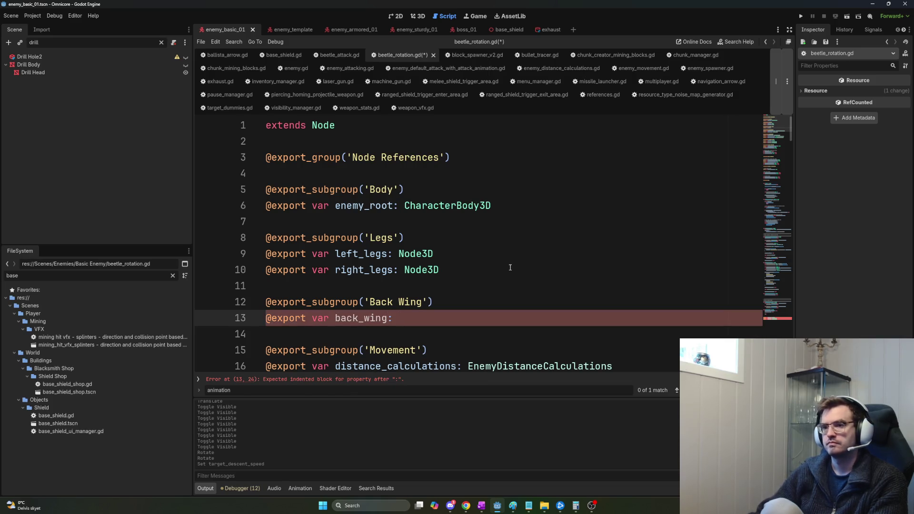
pyautogui.doubleClick(33, 43)
pyautogui.write('back_wing: ')
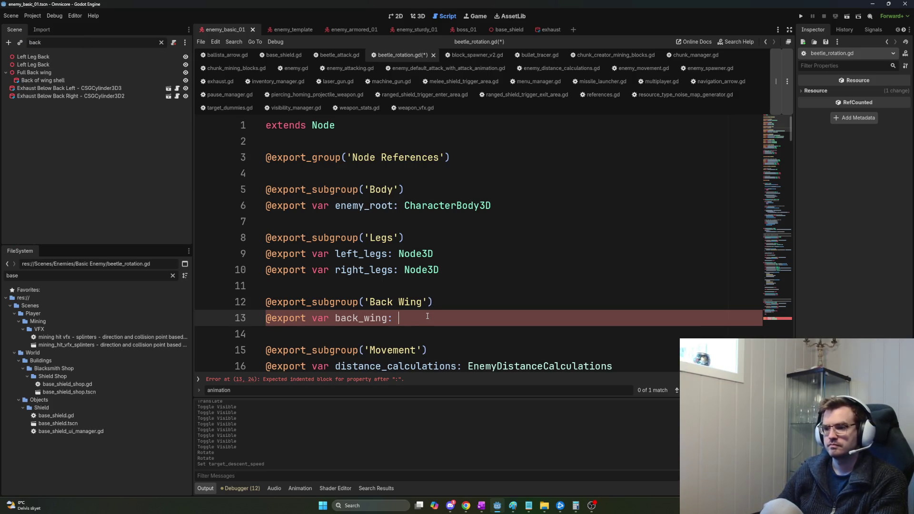
pyautogui.write('Node3')
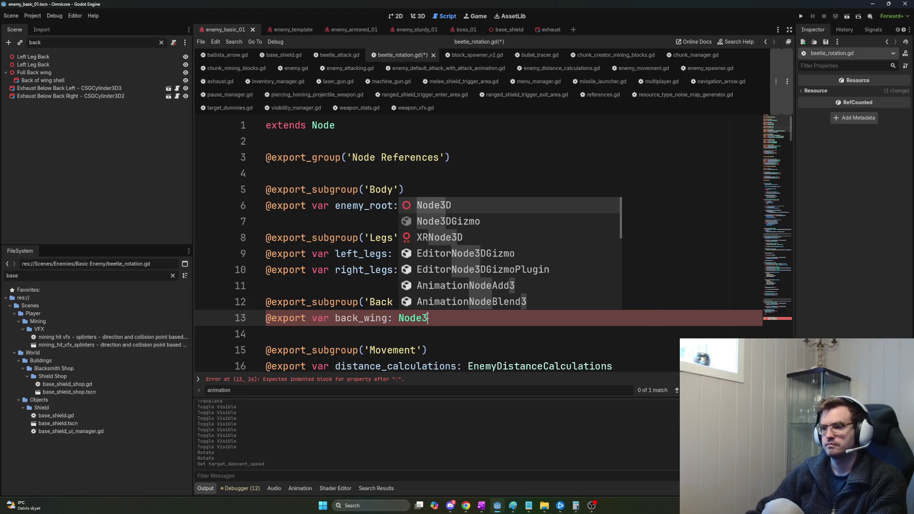
pyautogui.write('D')
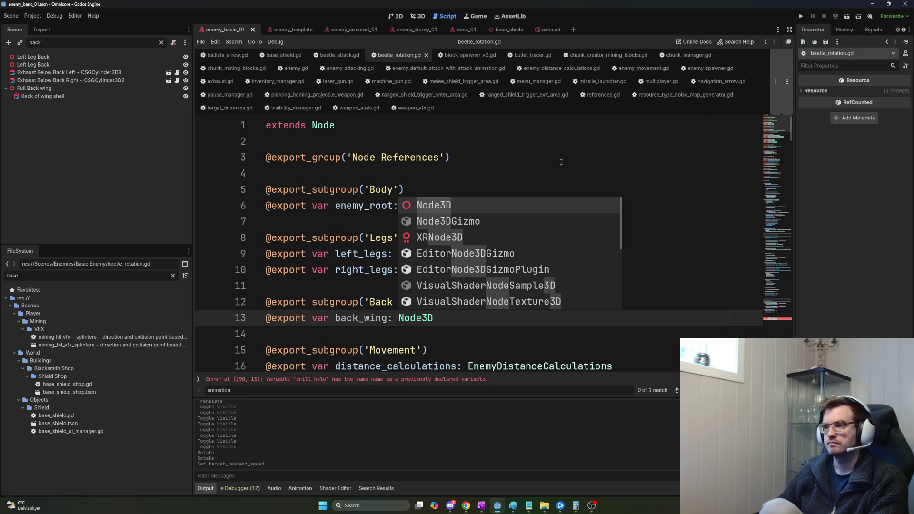
pyautogui.doubleClick(35, 43)
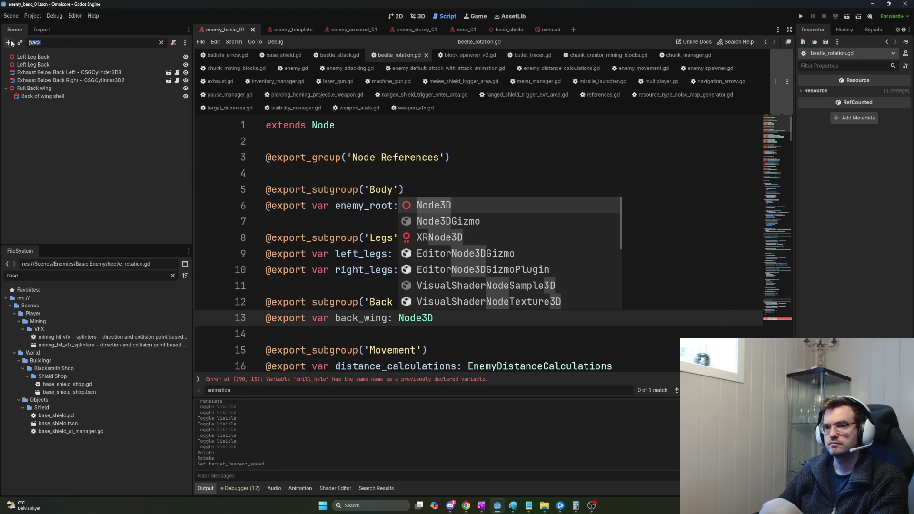
pyautogui.press('BackSpace')
pyautogui.click(84, 80)
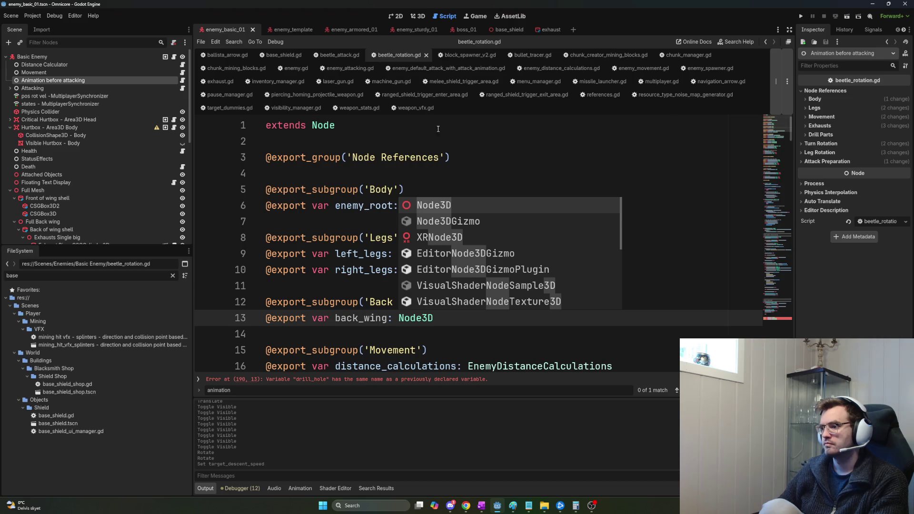
pyautogui.scroll(-15, 373, 222)
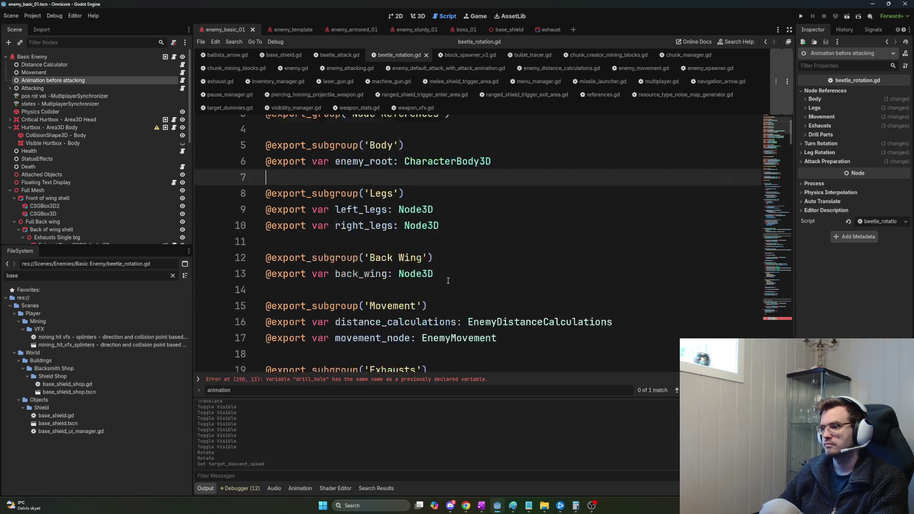
pyautogui.scroll(-7, 458, 288)
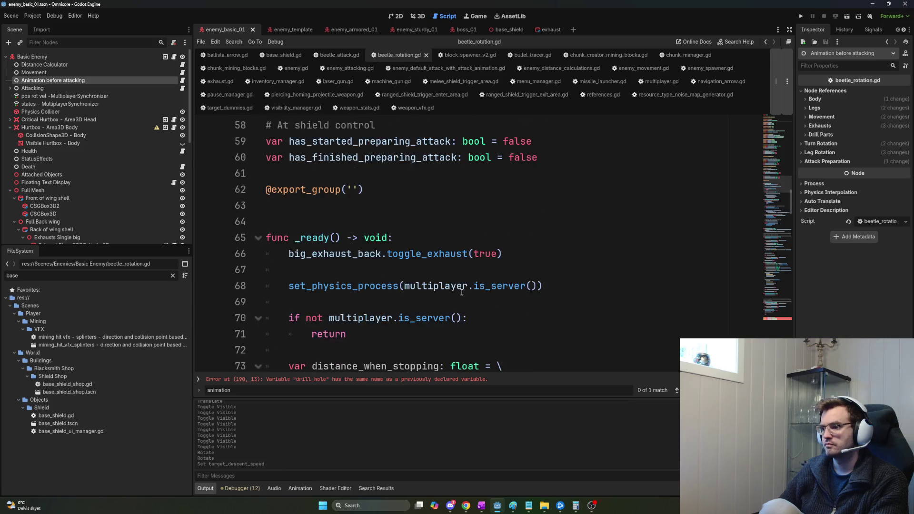
pyautogui.scroll(4, 458, 288)
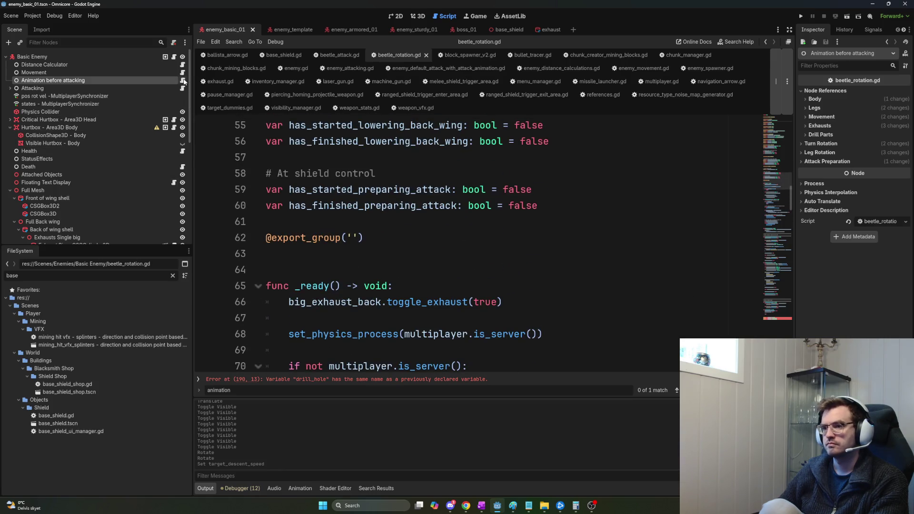
pyautogui.click(429, 174)
pyautogui.hotkey('ctrl', 'f')
# Wrap the duplicate drill exports on lines 190–192 in triple quotes, save, and expand Back Wing in the Inspector.
pyautogui.write('drill_hole')
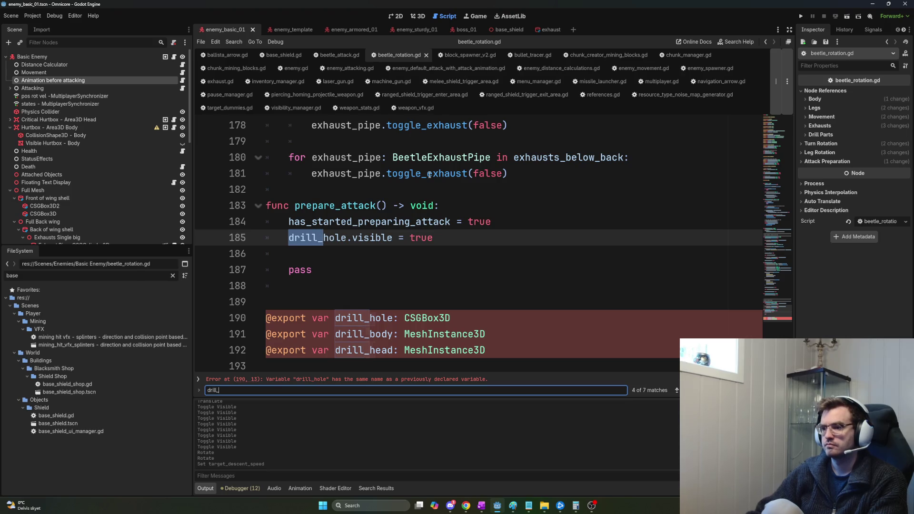
pyautogui.click(448, 304)
pyautogui.write('"""')
pyautogui.press('Down')
pyautogui.press('Down')
pyautogui.press('Down')
pyautogui.press('Down')
pyautogui.write('"""')
pyautogui.hotkey('ctrl', 's')
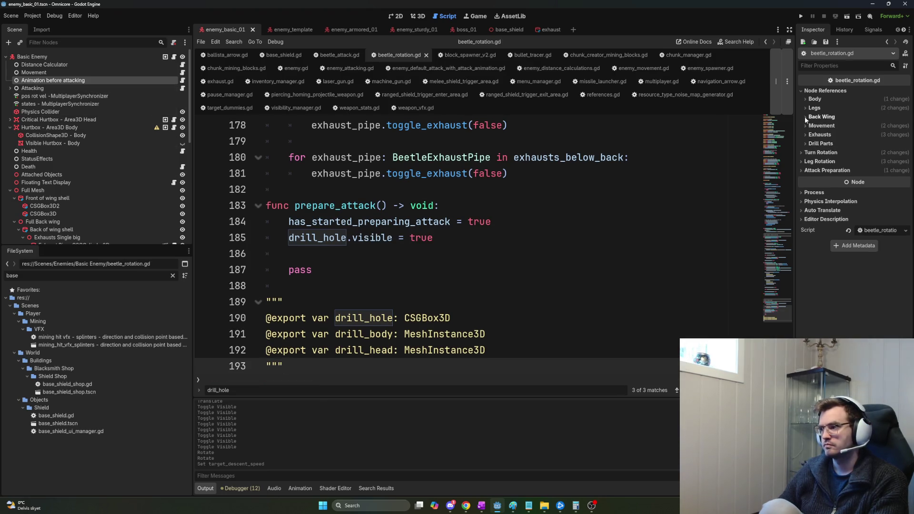
pyautogui.click(820, 118)
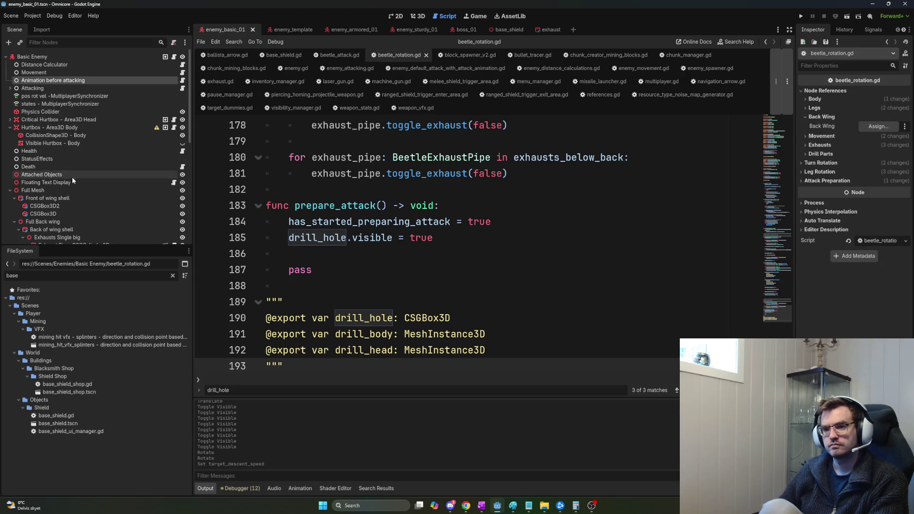
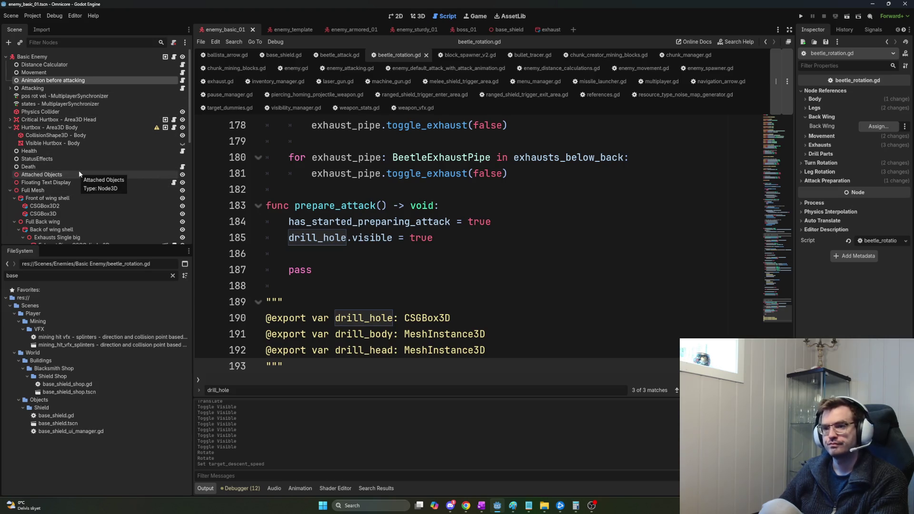
# Drop the Full Back wing node into the beetle script's Back Wing slot and collapse that group.
pyautogui.scroll(-2, 84, 182)
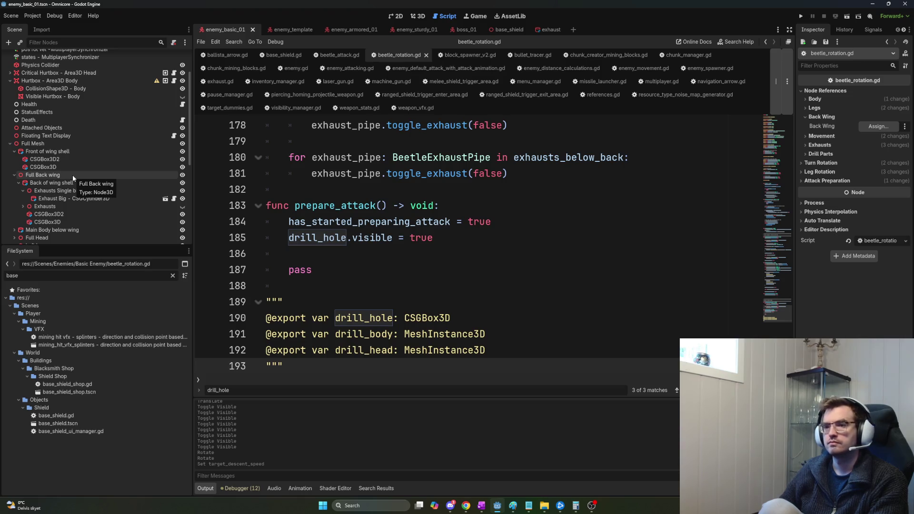
pyautogui.moveTo(72, 175)
pyautogui.mouseDown()
pyautogui.moveTo(362, 189)
pyautogui.moveTo(879, 126)
pyautogui.mouseUp()
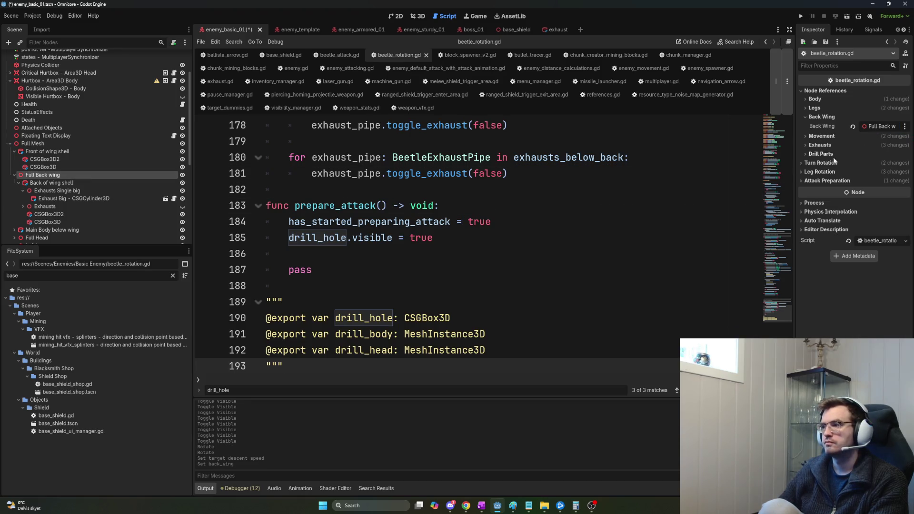
pyautogui.click(815, 117)
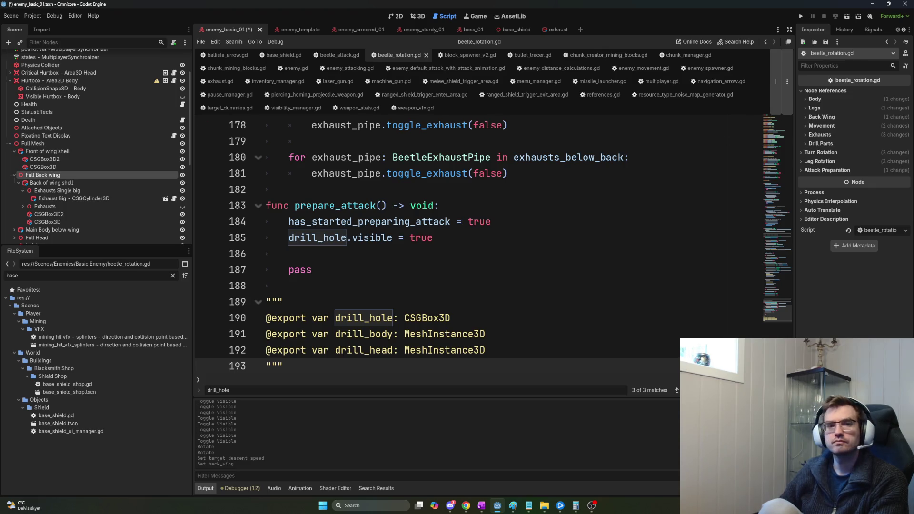
pyautogui.hotkey('alt', 'Tab')
pyautogui.hotkey('alt', 'Tab')
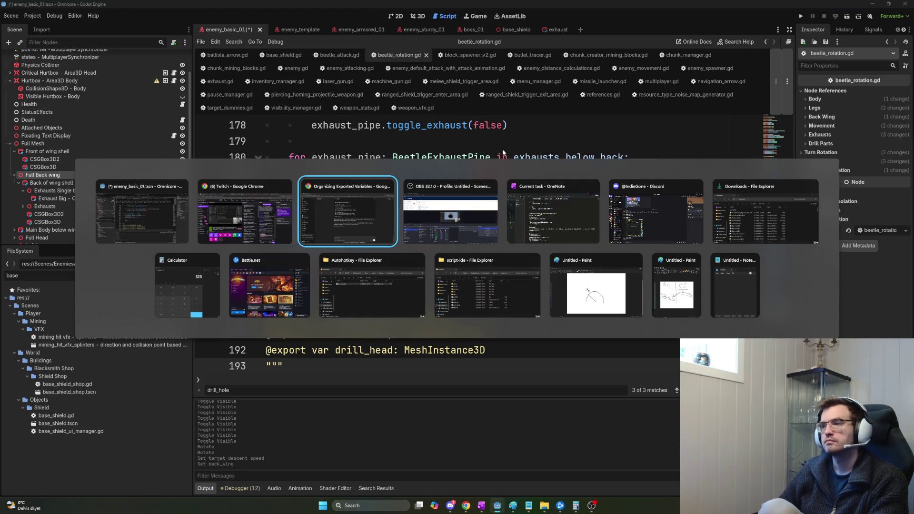
# Ask ChatGPT whether node references can nest further, e.g. body parts into main_body, back_wing and legs.
pyautogui.write('is it possible to')
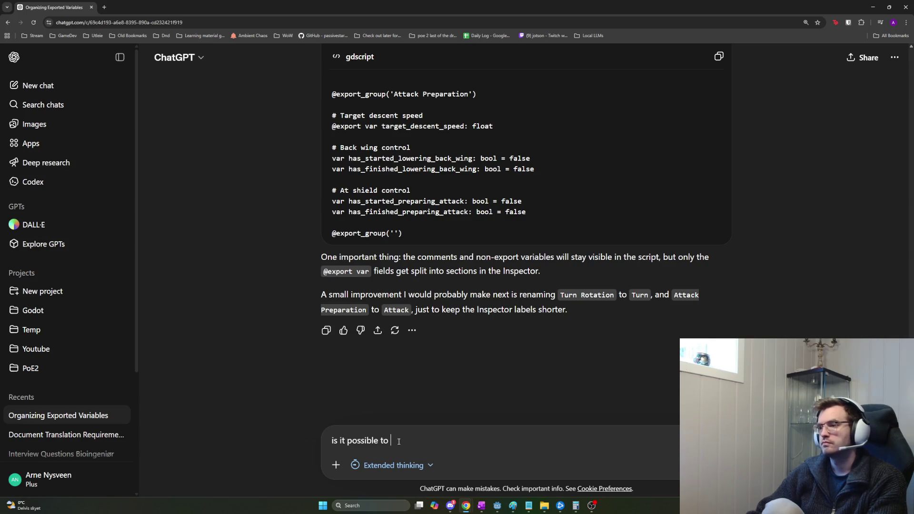
pyautogui.write(' break it down further ')
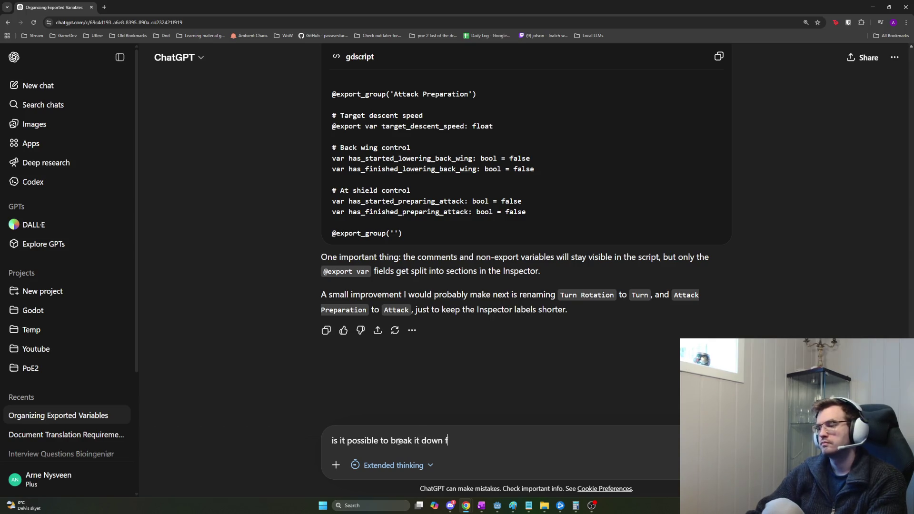
pyautogui.write('like node refer')
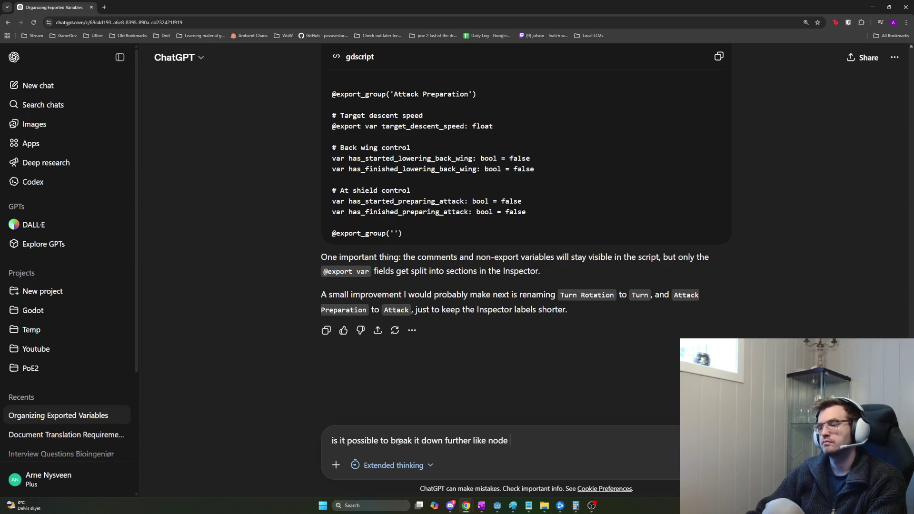
pyautogui.write('ences -> body parts -> main_body, back_wing, legs')
pyautogui.press('Return')
pyautogui.hotkey('alt', 'Tab')
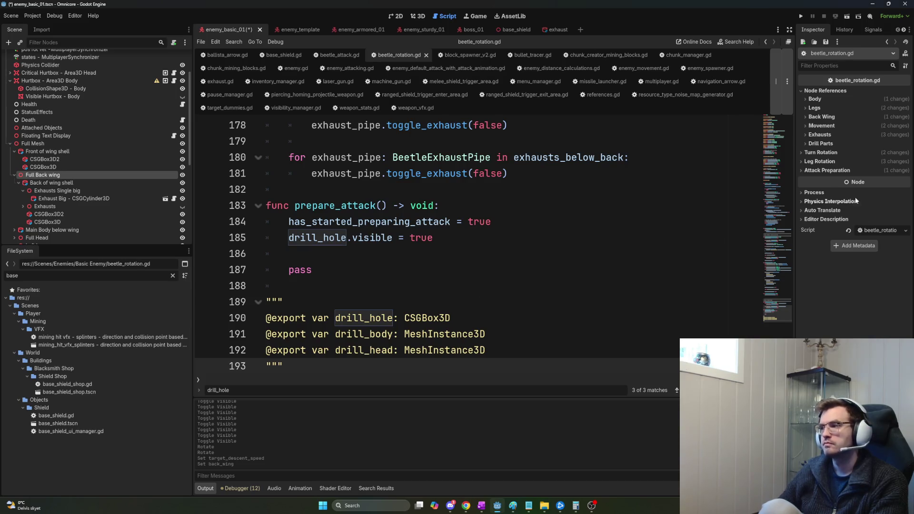
# Declare var drill_hole_opening: Tween = drill_hole.create_tween() inside prepare_attack.
pyautogui.press('Return')
pyautogui.click(395, 237)
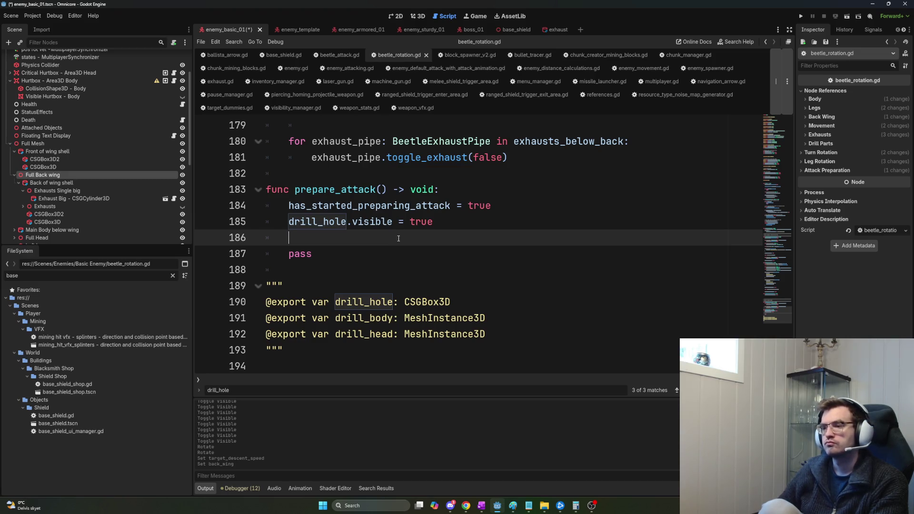
pyautogui.press('Return')
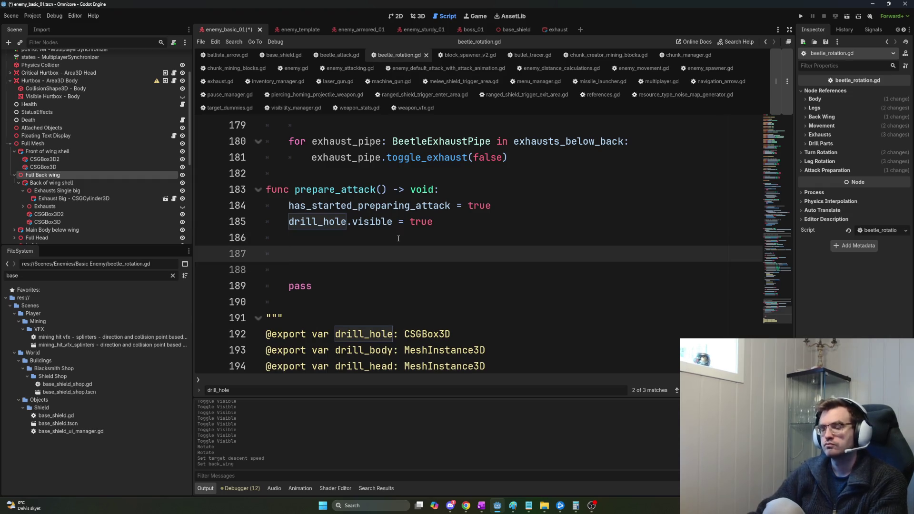
pyautogui.write('drill')
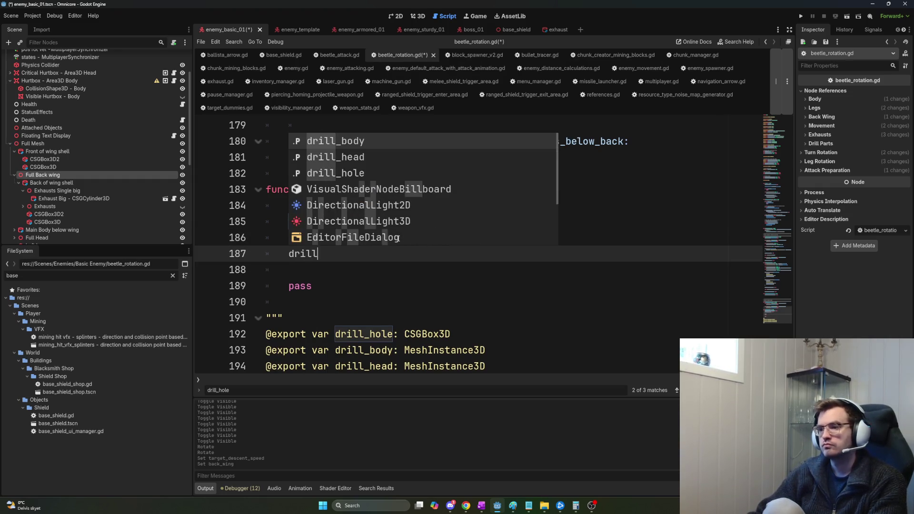
pyautogui.write('_hol')
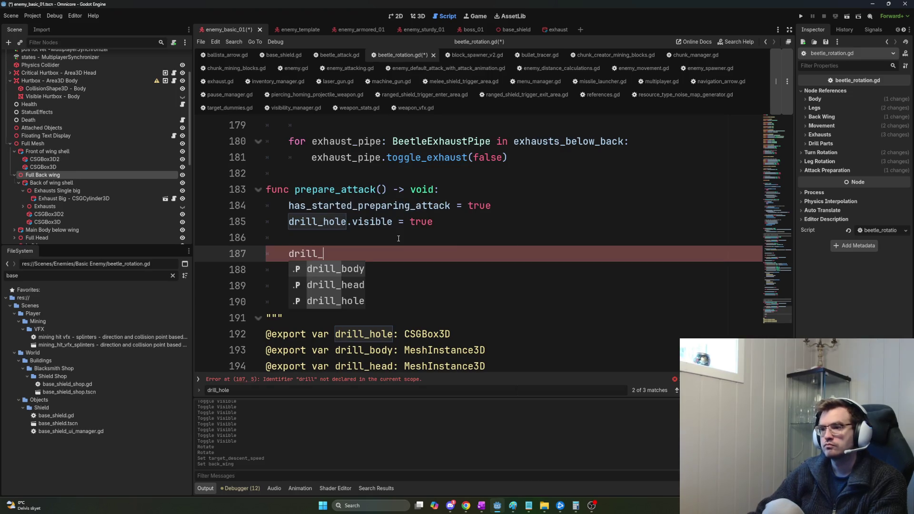
pyautogui.write('e.create')
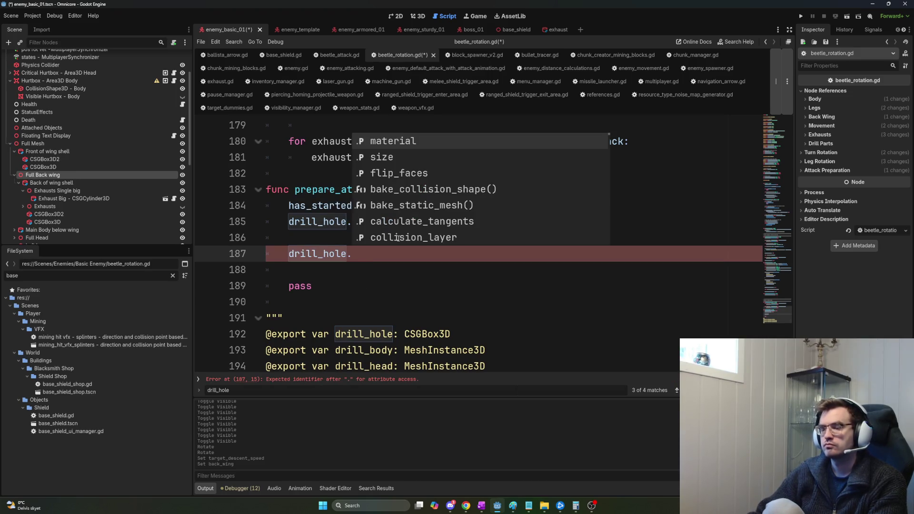
pyautogui.press('Return')
pyautogui.press('Home')
pyautogui.write('var drill_hooe')
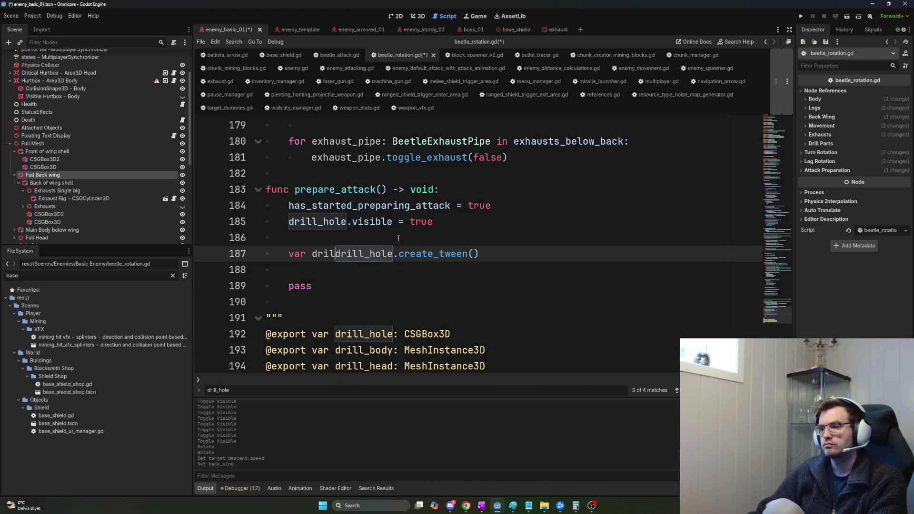
pyautogui.press('BackSpace')
pyautogui.press('BackSpace')
pyautogui.write('le_opening: ')
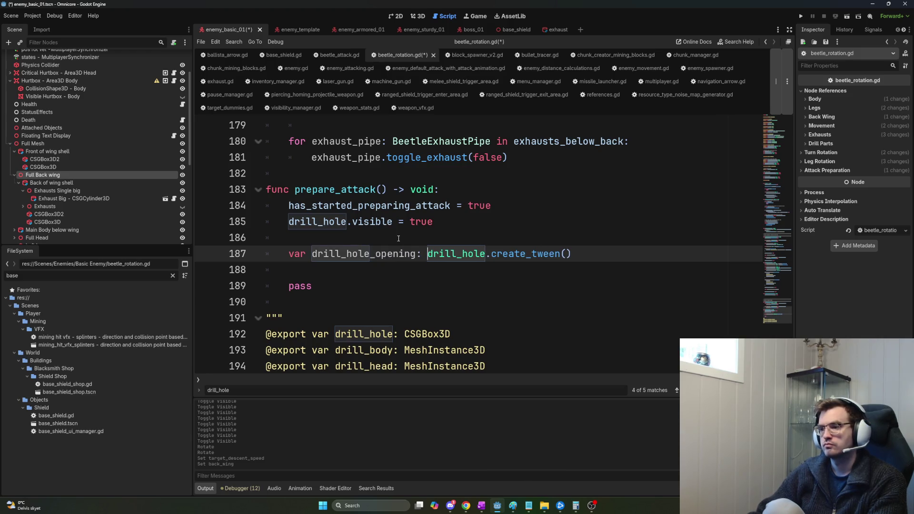
pyautogui.write('Tween =')
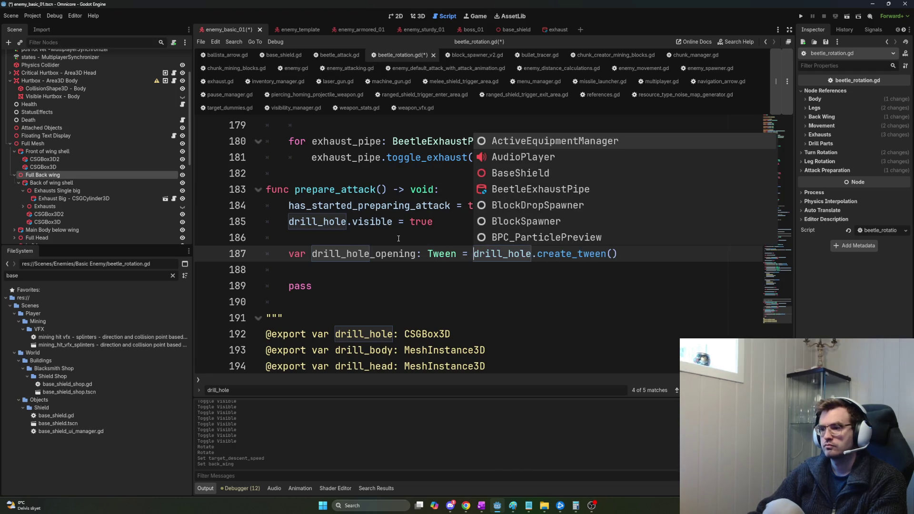
# Begin a drill_hole_opening.tween_property(drill_hole, "scale", ...) call on the next line.
pyautogui.click(398, 269)
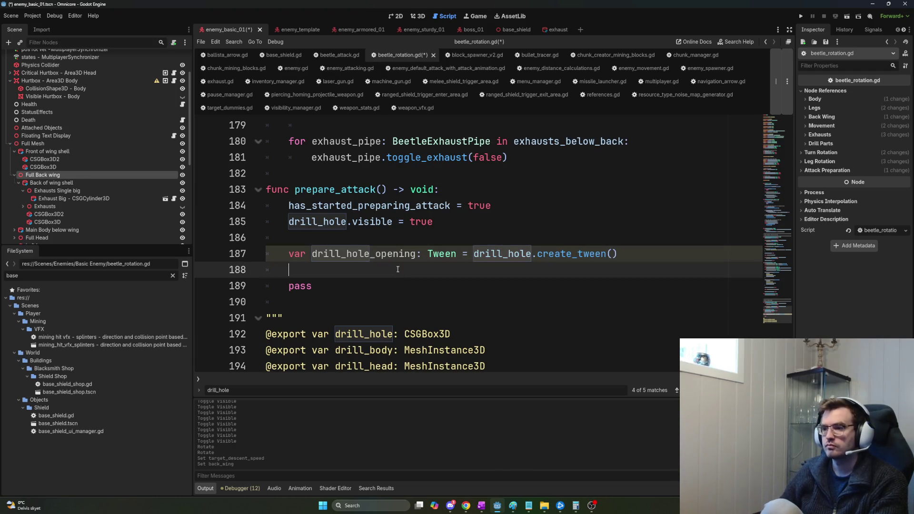
pyautogui.press('Return')
pyautogui.press('Up')
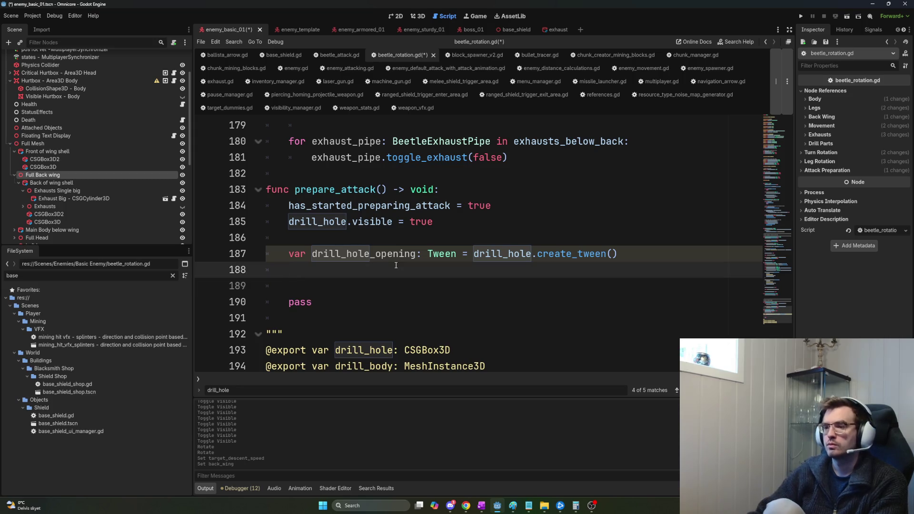
pyautogui.write('twee')
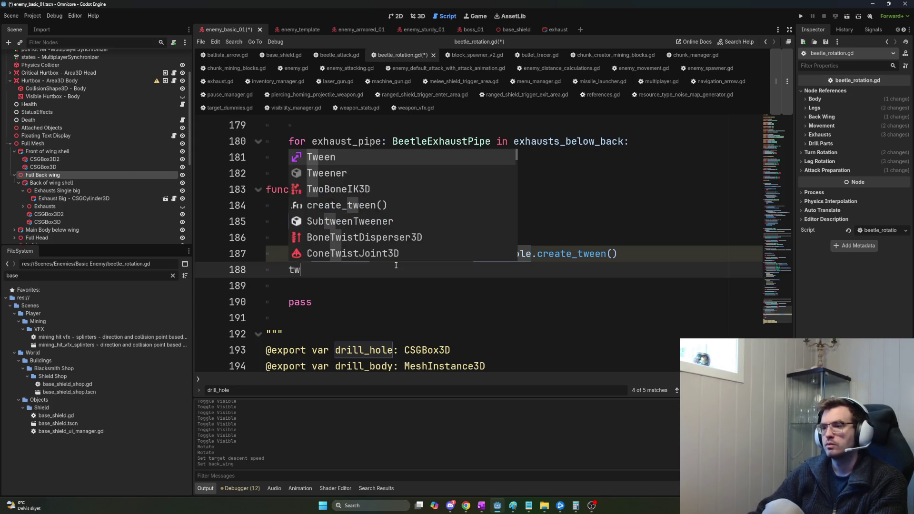
pyautogui.press('BackSpace')
pyautogui.press('BackSpace')
pyautogui.press('BackSpace')
pyautogui.write('drill')
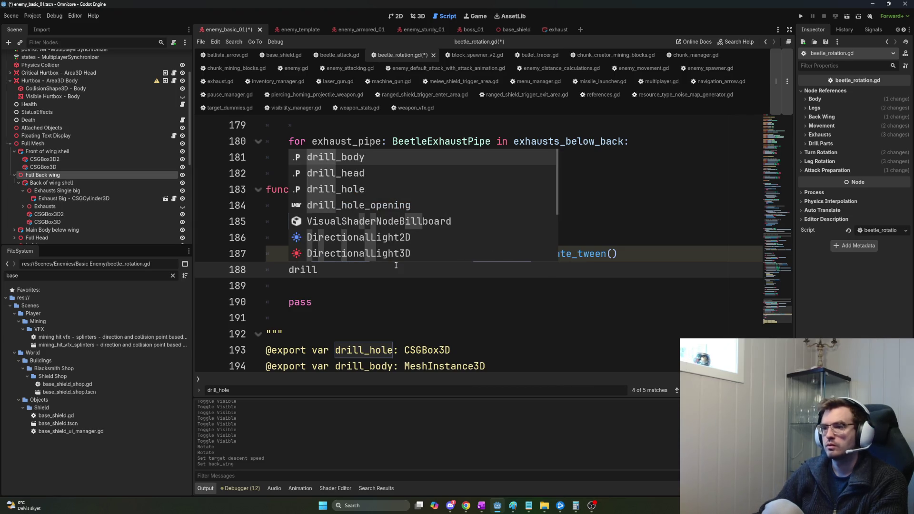
pyautogui.press('Down')
pyautogui.press('Down')
pyautogui.press('Down')
pyautogui.press('Return')
pyautogui.write('.')
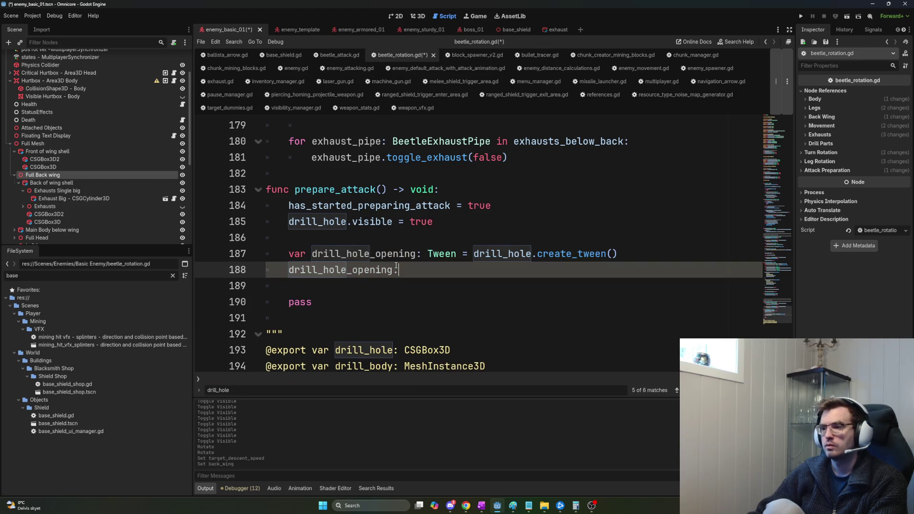
pyautogui.write('propert')
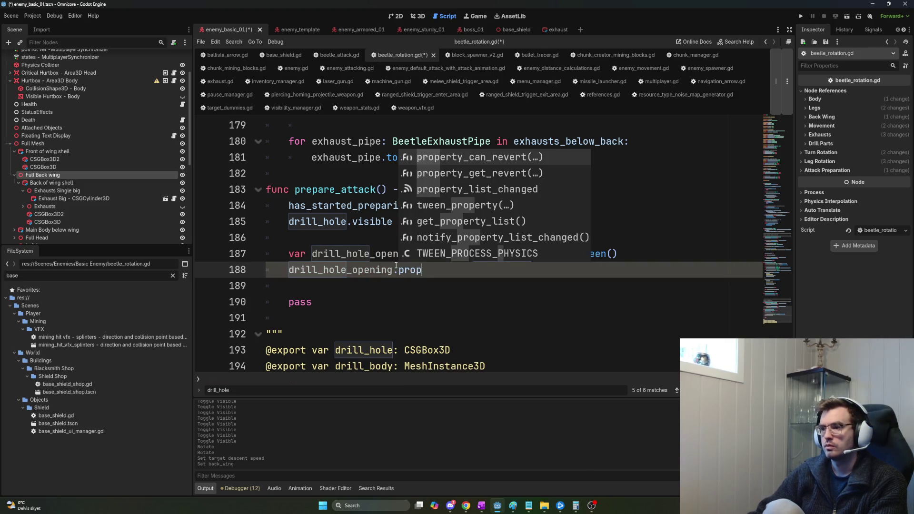
pyautogui.press('Down')
pyautogui.press('Down')
pyautogui.press('Down')
pyautogui.press('Return')
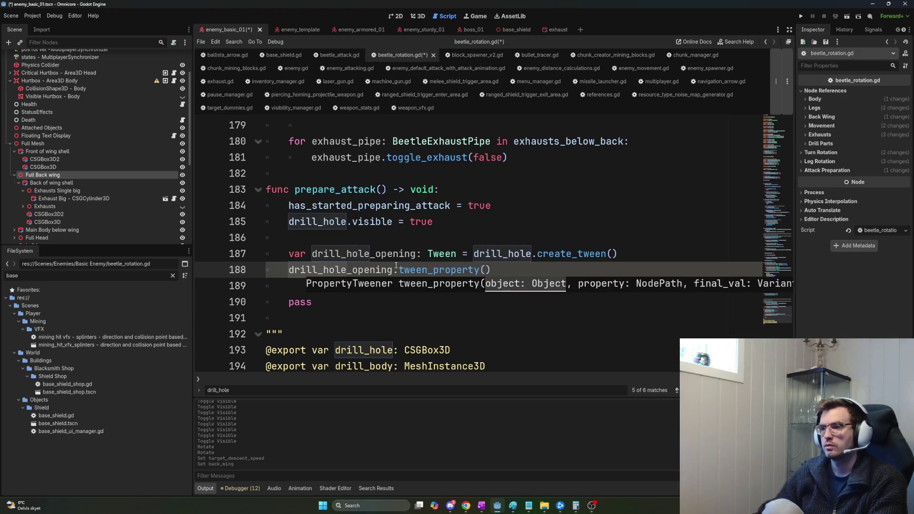
pyautogui.press('Return')
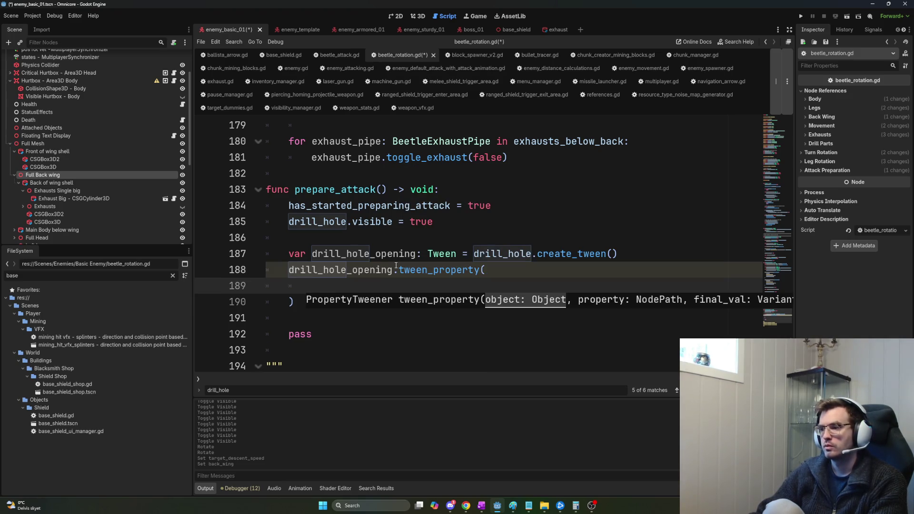
pyautogui.write('drill_hole')
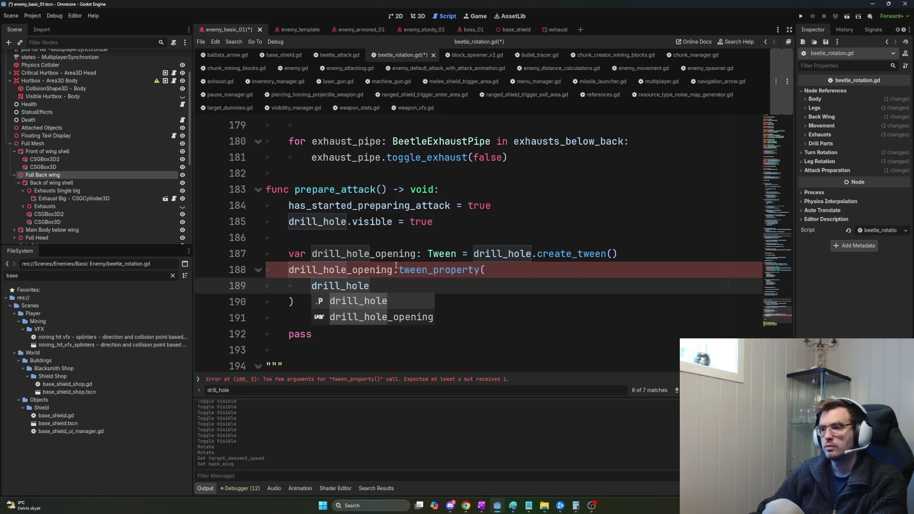
pyautogui.write(',')
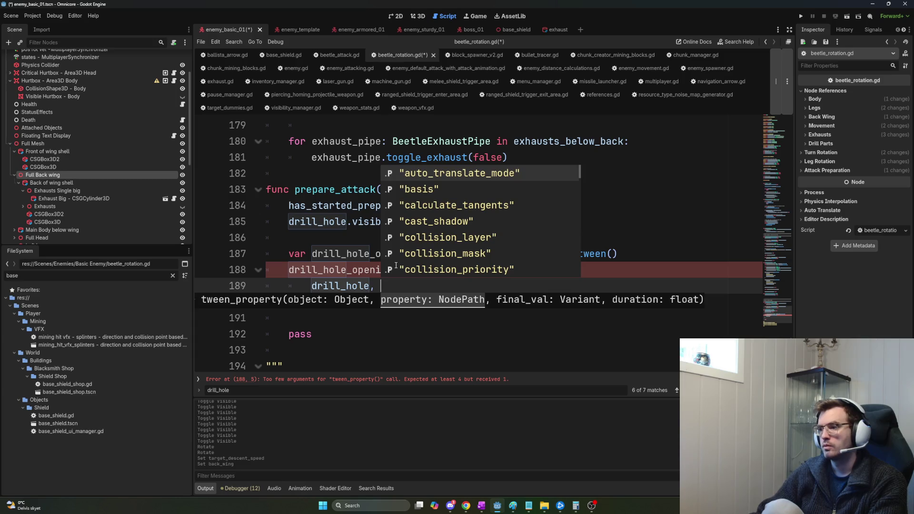
pyautogui.write(' "scale')
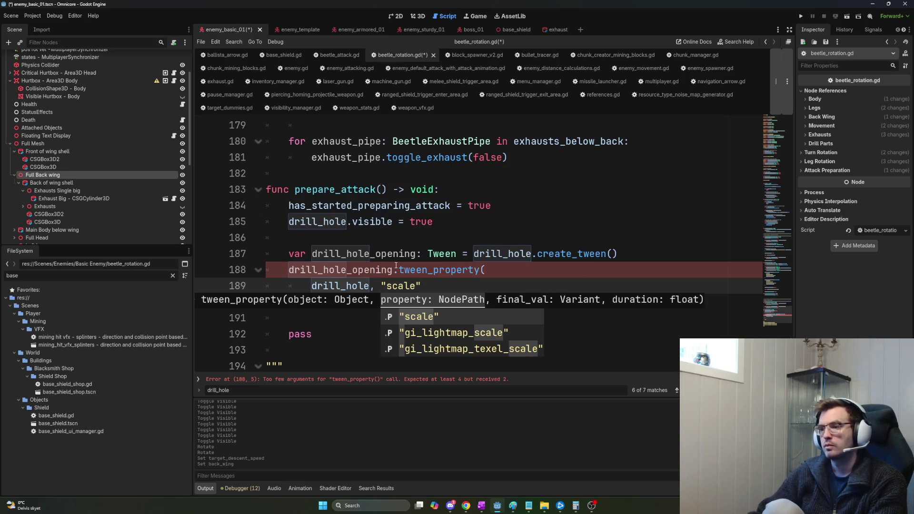
pyautogui.write('"')
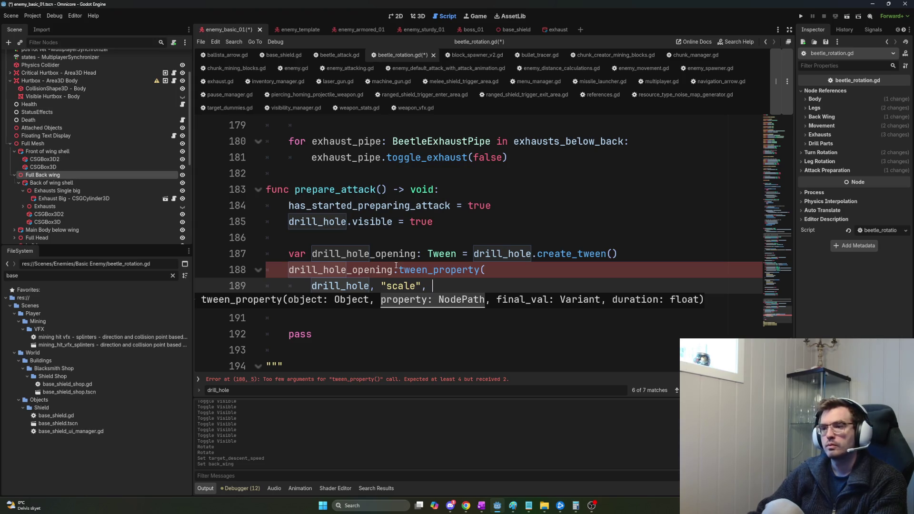
# Add var original_scale: Vector3 = drill_hole.scale below the tween creation.
pyautogui.click(632, 259)
pyautogui.press('Return')
pyautogui.write('var original_scale')
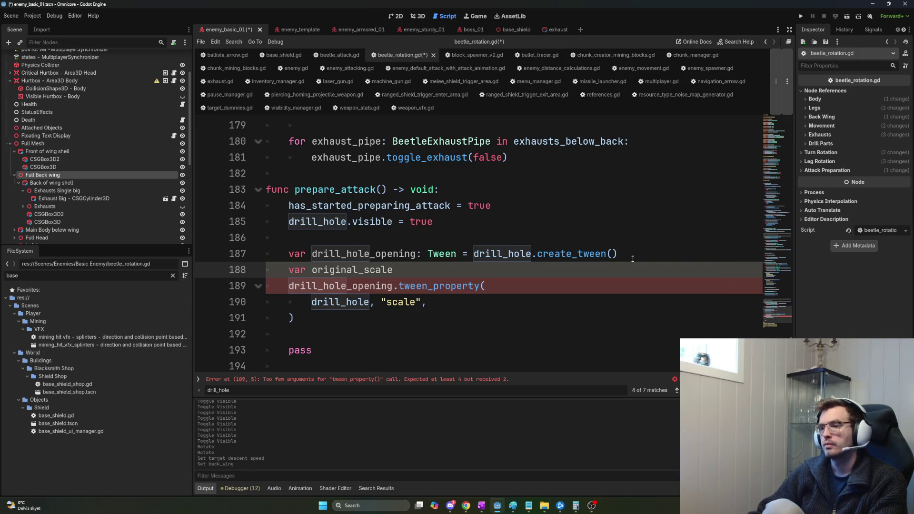
pyautogui.write(':')
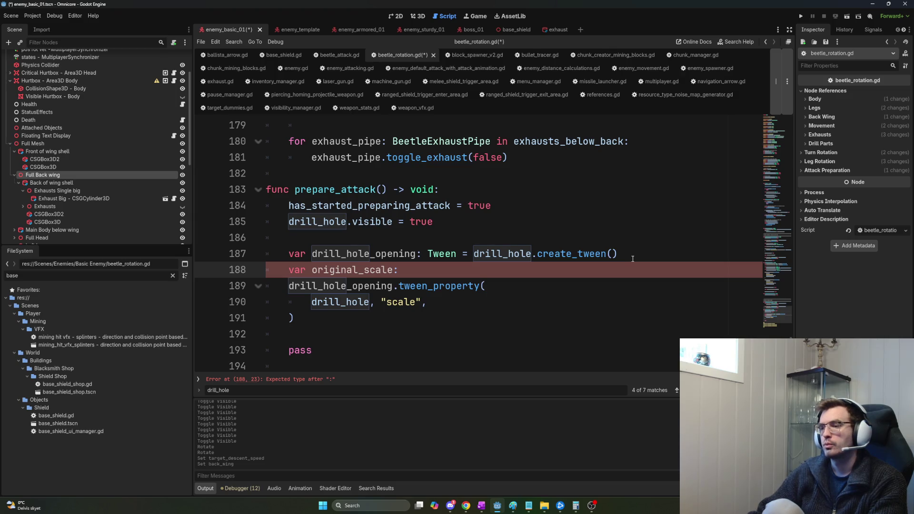
pyautogui.write('ector3 =')
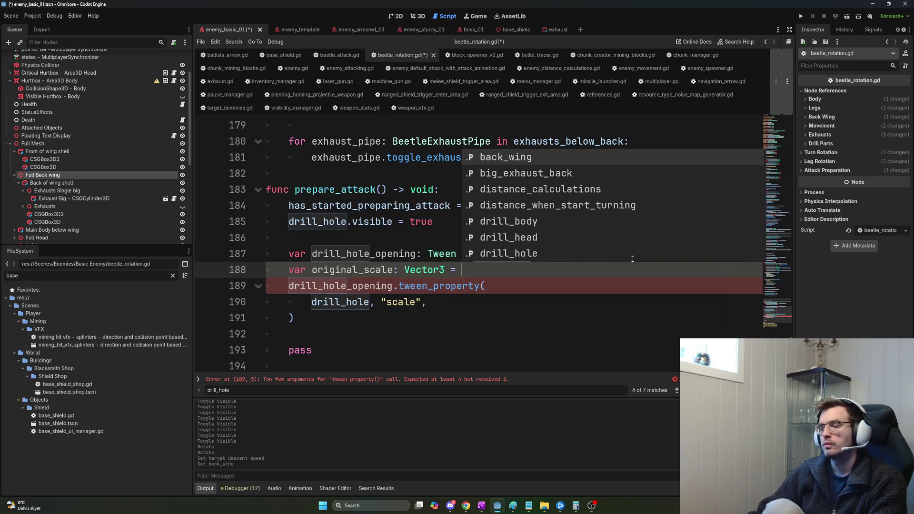
pyautogui.write(' drill_hole.sc')
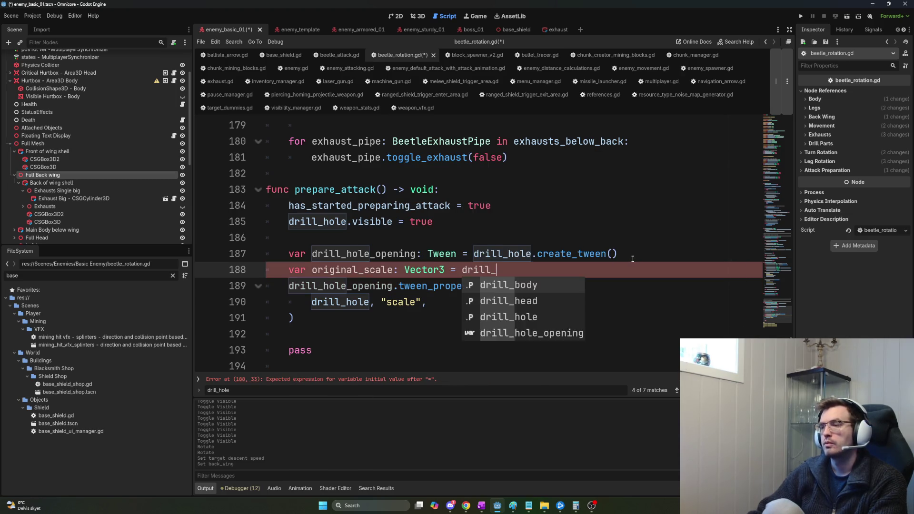
pyautogui.write('ale')
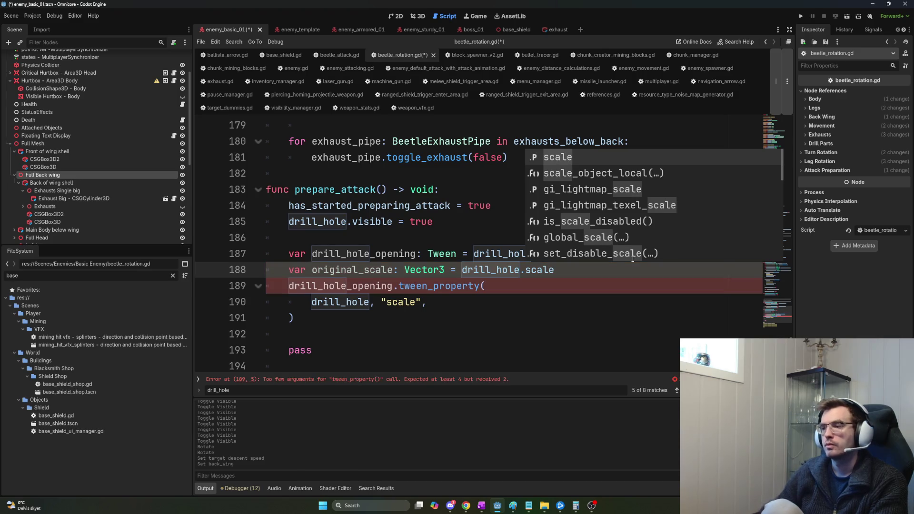
pyautogui.press('Escape')
# Add var target_scale: Vector3 = original_scale + Vector3(0.7, 0, 0).
pyautogui.press('Return')
pyautogui.write('var ta')
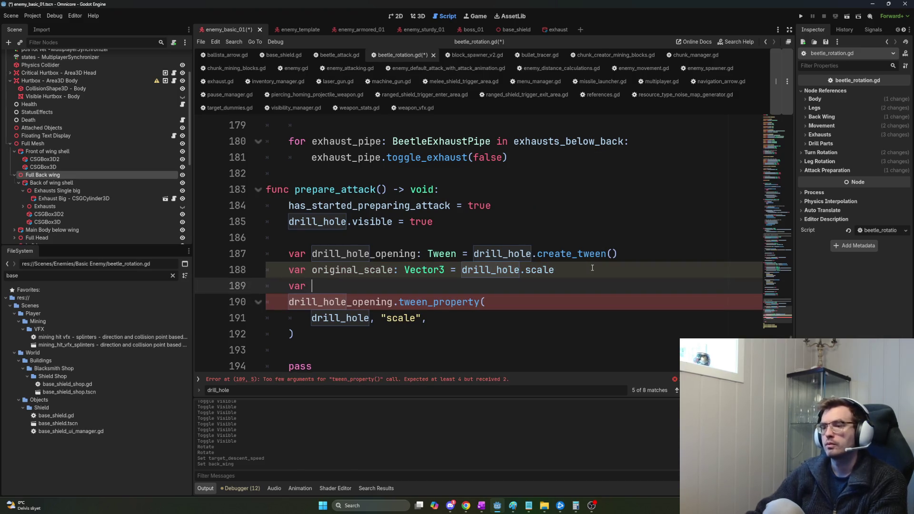
pyautogui.write('rget_scale: Vec')
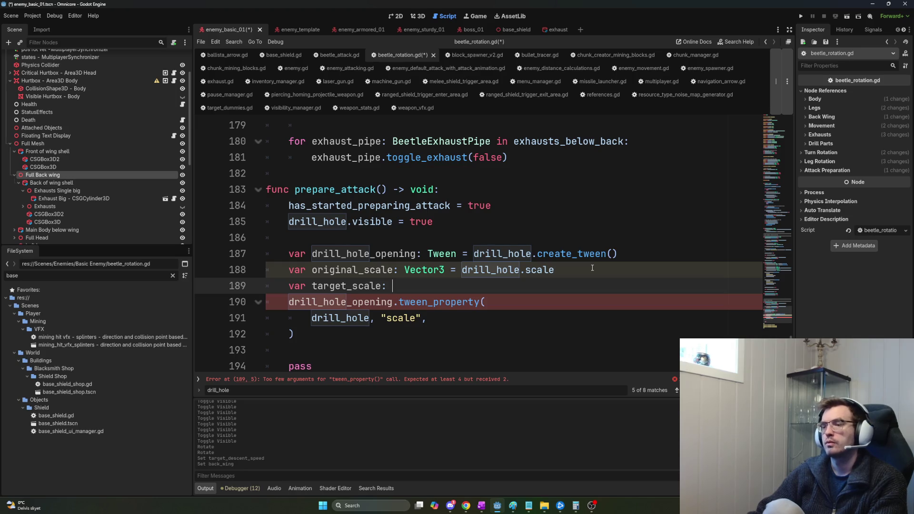
pyautogui.write('tor3 = ')
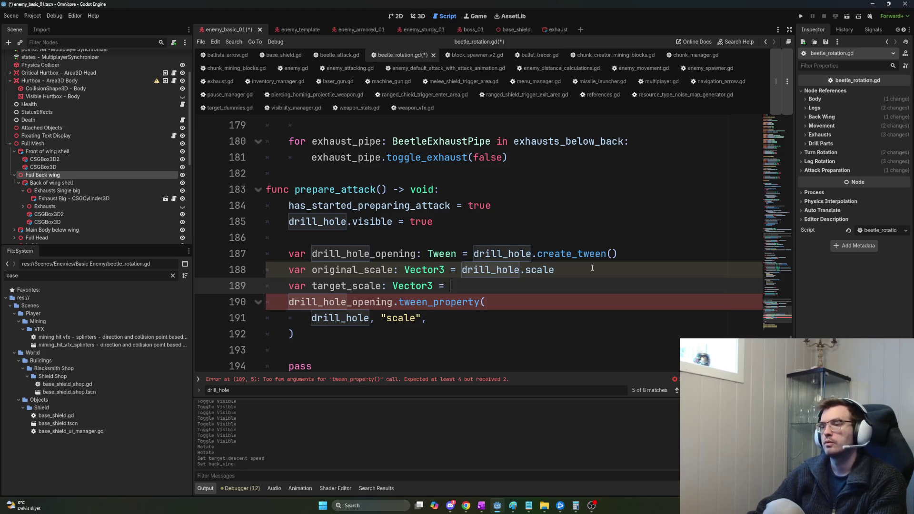
pyautogui.write('orig')
pyautogui.press('Return')
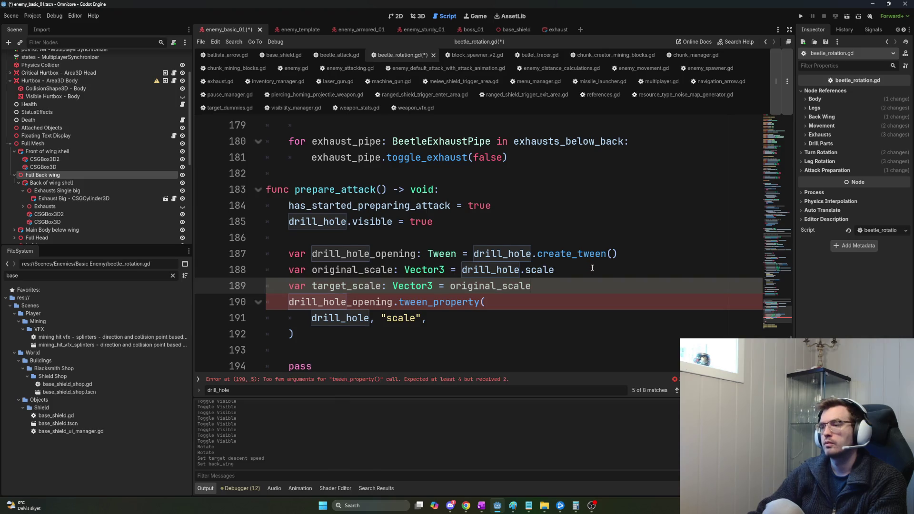
pyautogui.write('5')
pyautogui.press('BackSpace')
pyautogui.press('BackSpace')
pyautogui.press('BackSpace')
pyautogui.write('Vector3(')
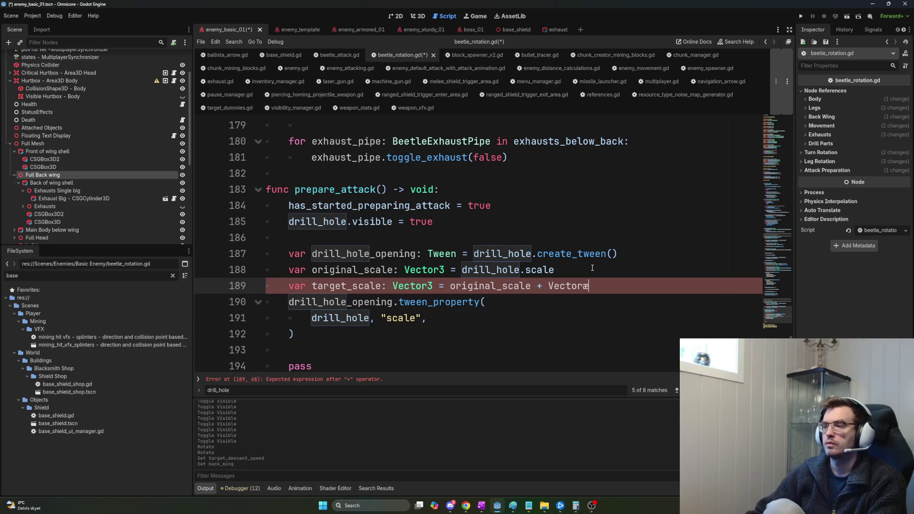
pyautogui.write('0,')
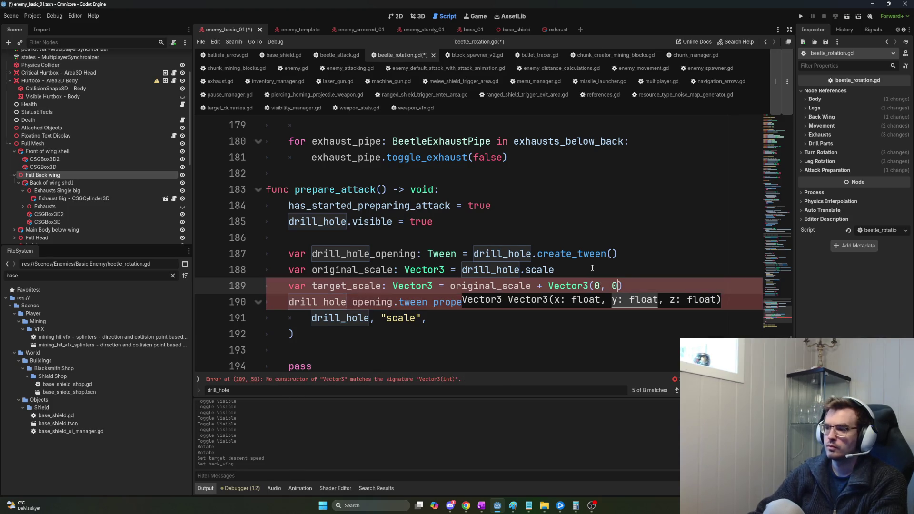
pyautogui.press('BackSpace')
pyautogui.write('0.7, 0, 0')
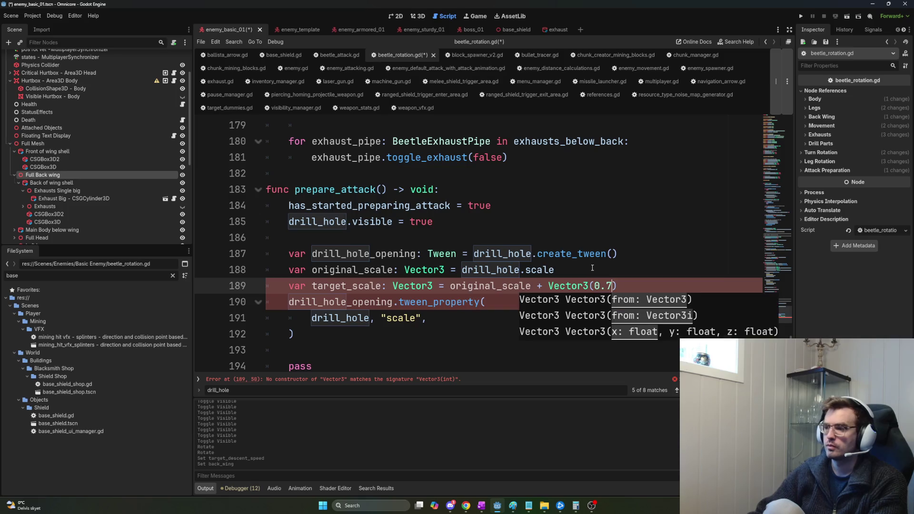
pyautogui.press('Down')
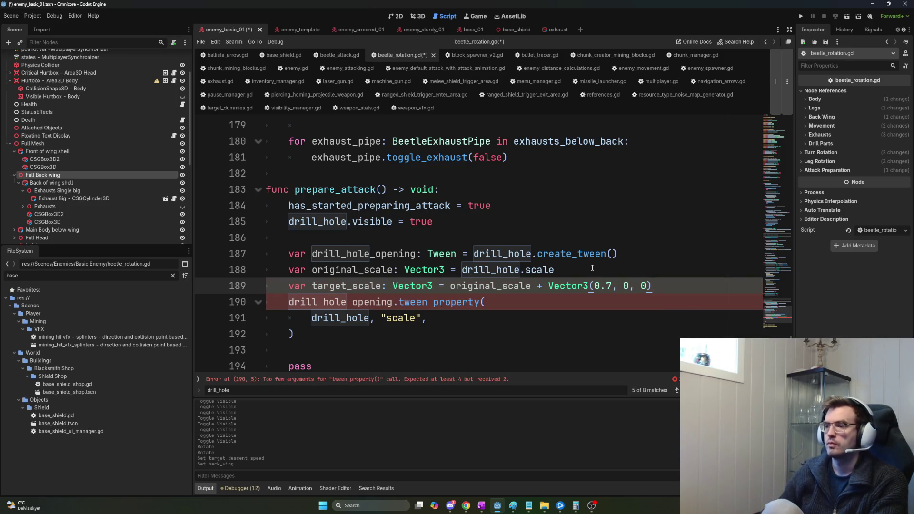
pyautogui.press('Up')
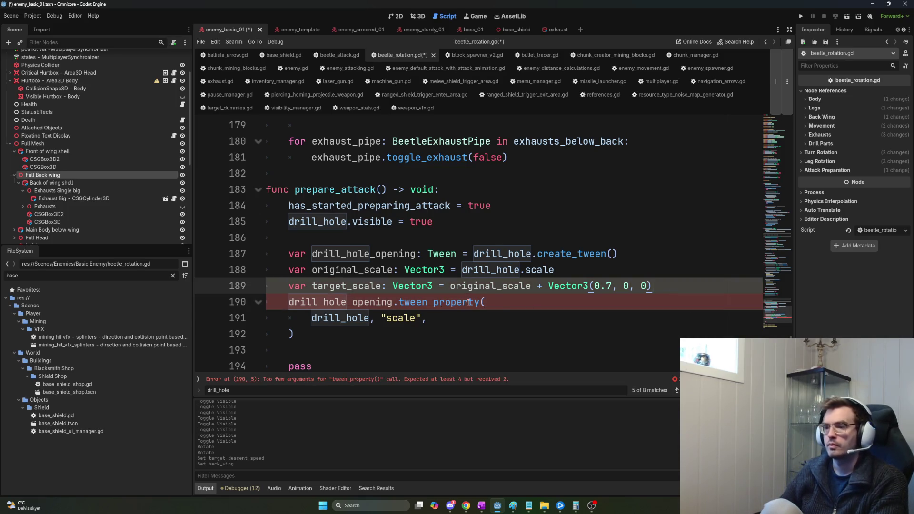
# Pass target_scale as the tween_property's final value after "scale".
pyautogui.click(438, 318)
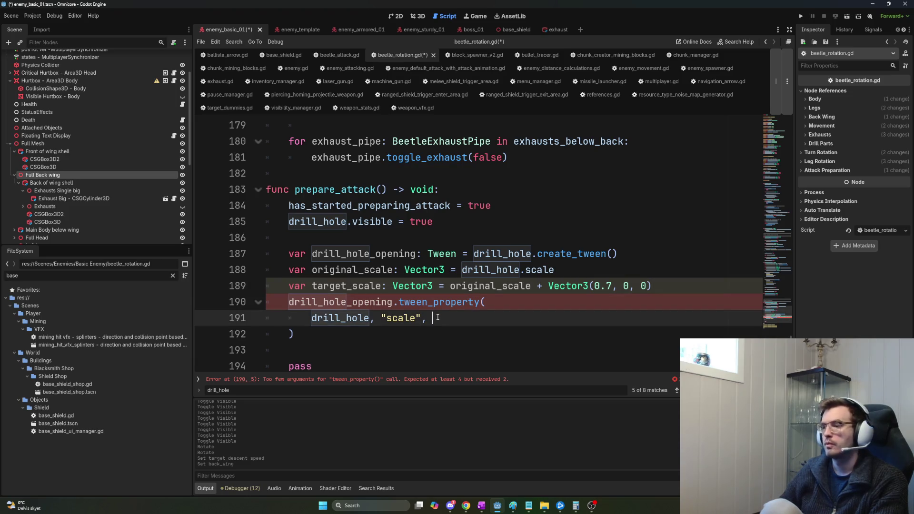
pyautogui.moveTo(438, 303)
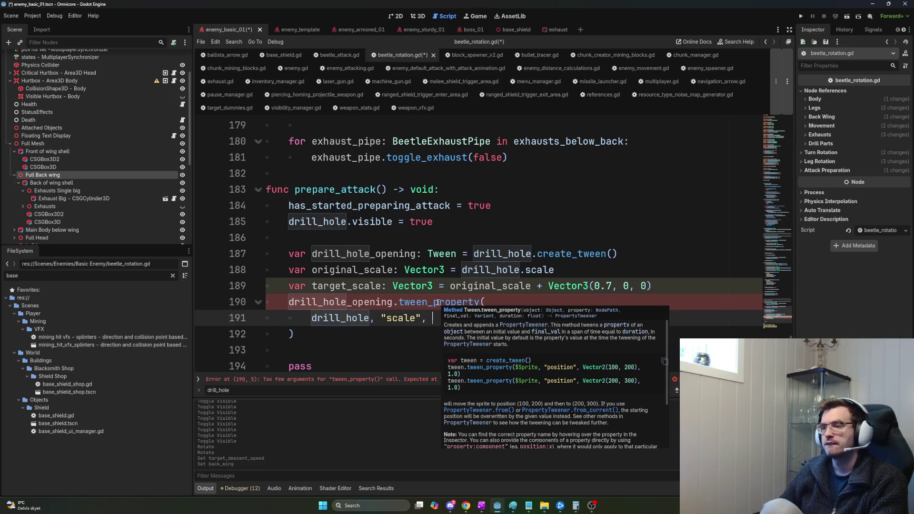
pyautogui.write('target_scale')
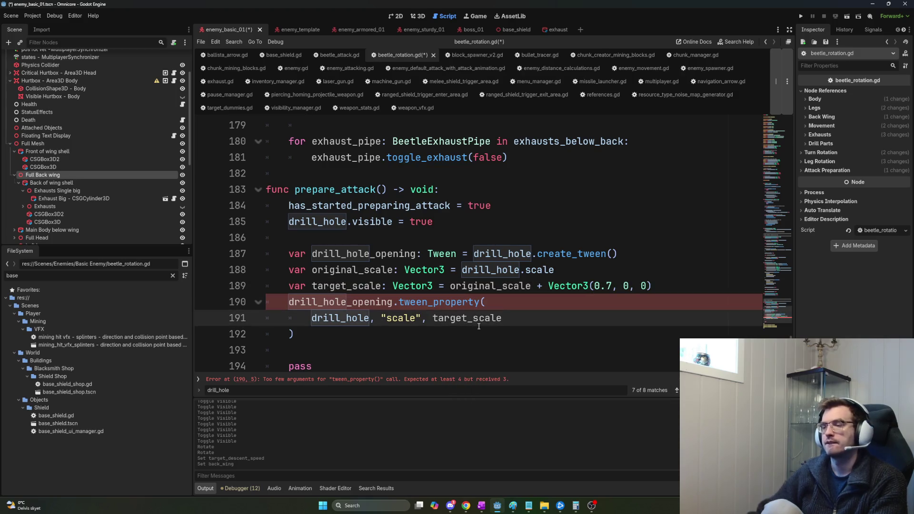
pyautogui.write(',')
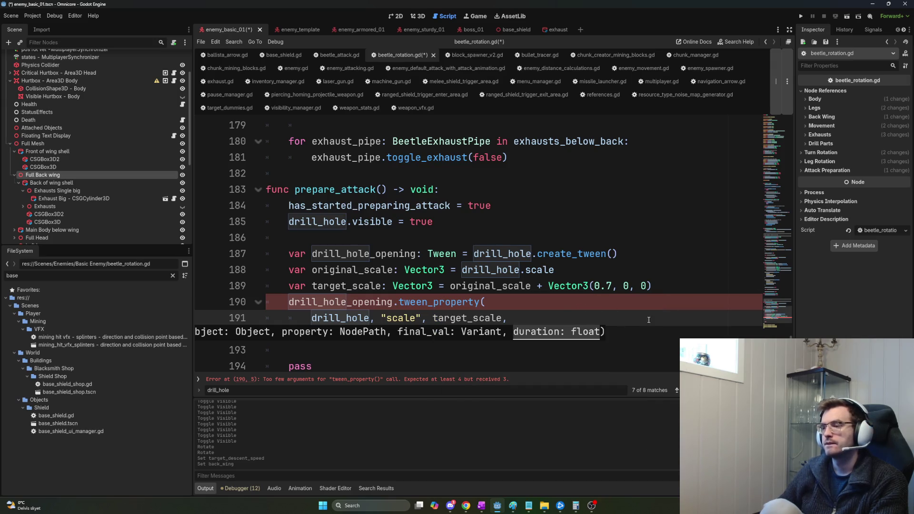
pyautogui.moveTo(784, 181)
pyautogui.mouseDown()
pyautogui.moveTo(790, 192)
pyautogui.moveTo(793, 145)
pyautogui.mouseUp()
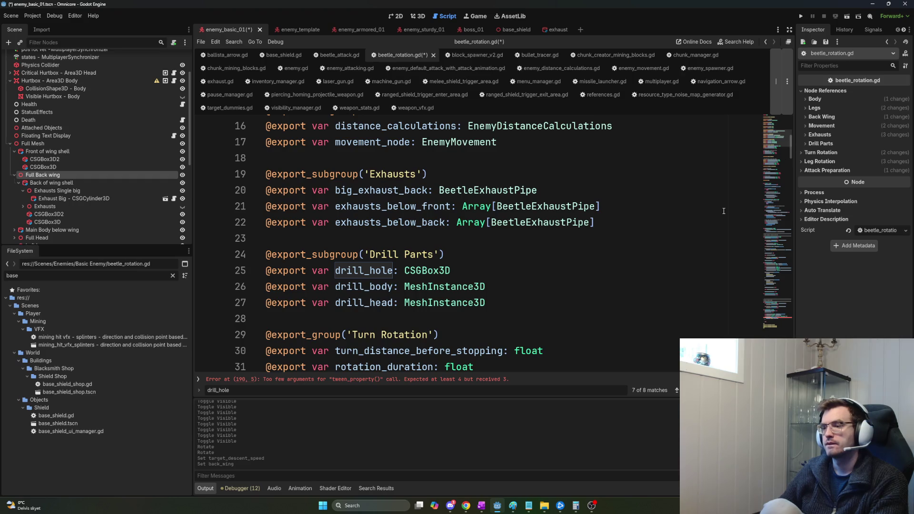
# Add a '# Drill parts' comment below the preparing-attack flags.
pyautogui.scroll(-5, 723, 209)
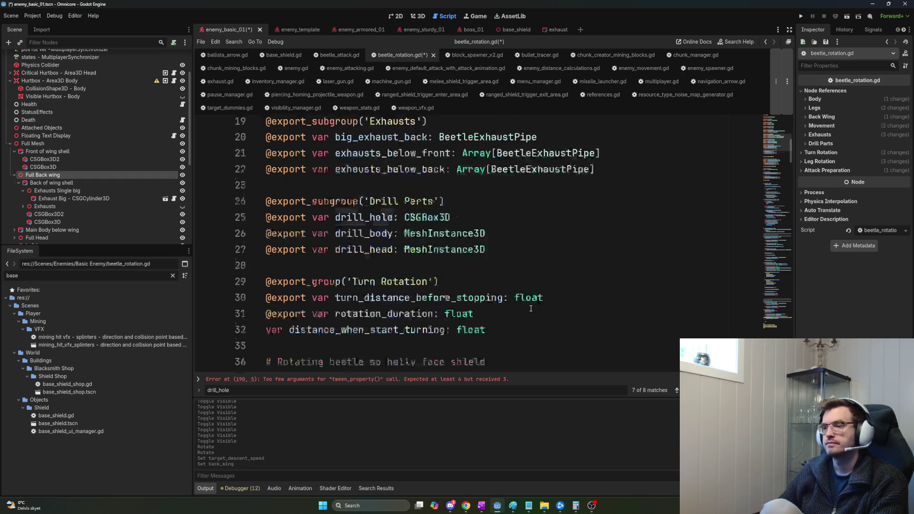
pyautogui.scroll(-7, 533, 296)
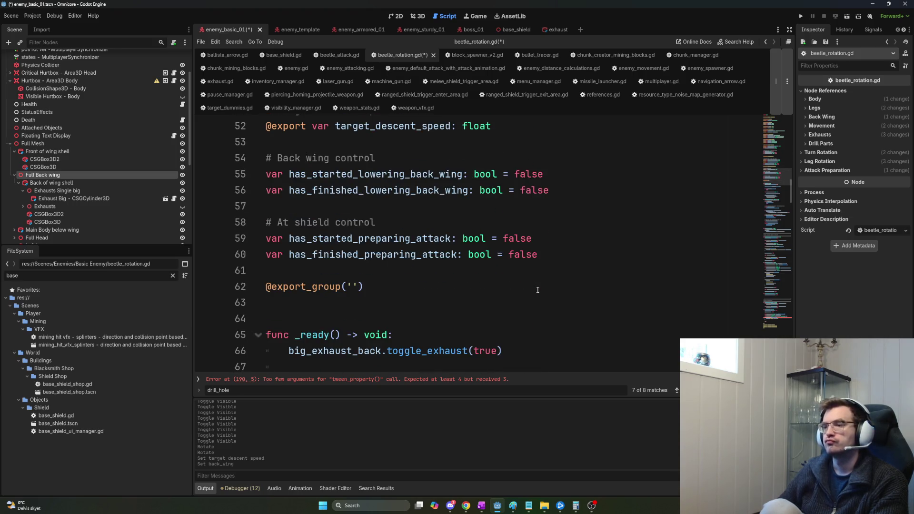
pyautogui.scroll(1, 537, 290)
pyautogui.click(526, 172)
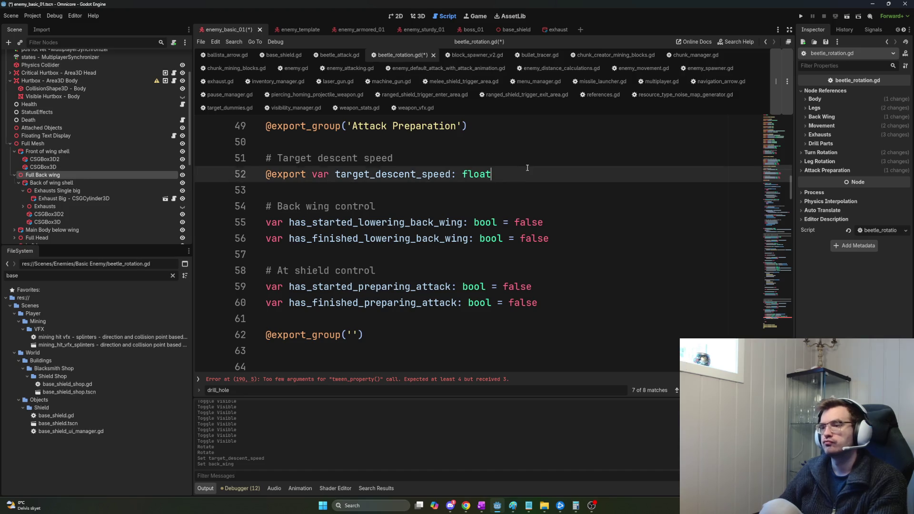
pyautogui.press('Return')
pyautogui.press('Return')
pyautogui.write('# T')
pyautogui.press('BackSpace')
pyautogui.write('Drill')
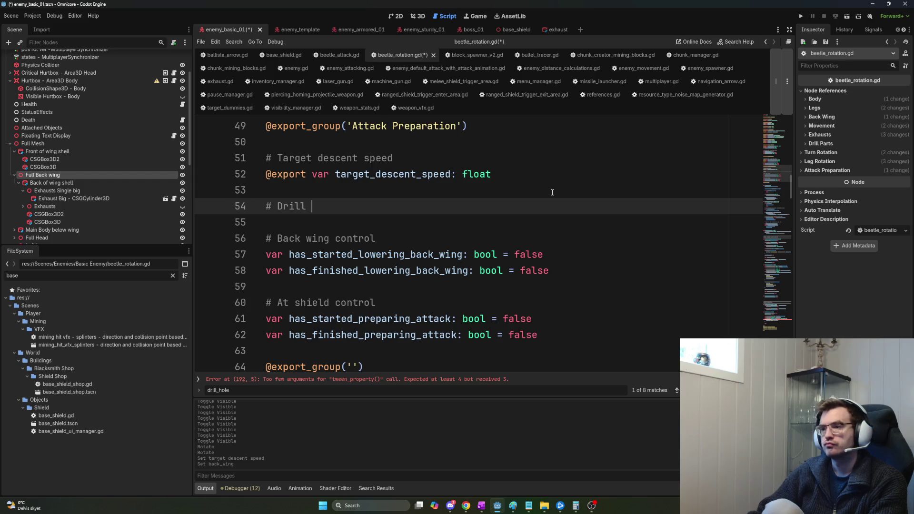
pyautogui.press('BackSpace')
pyautogui.press('BackSpace')
pyautogui.press('BackSpace')
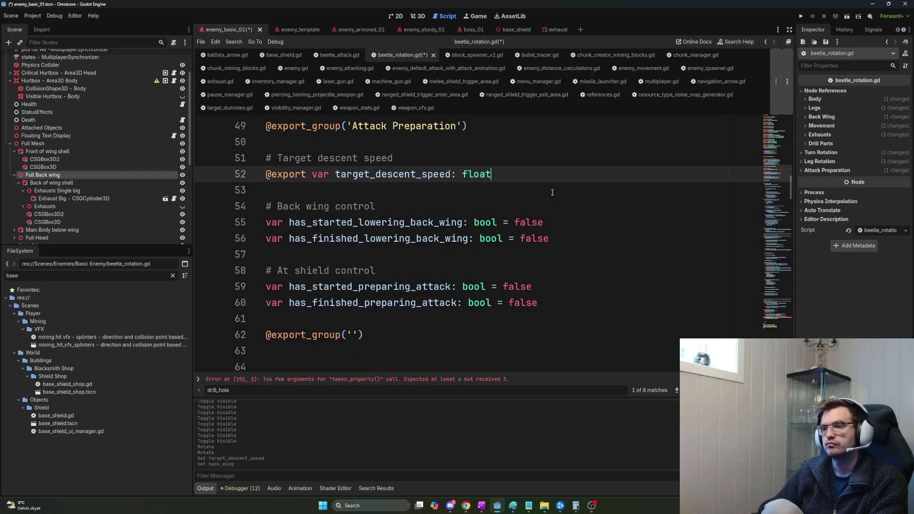
pyautogui.click(592, 299)
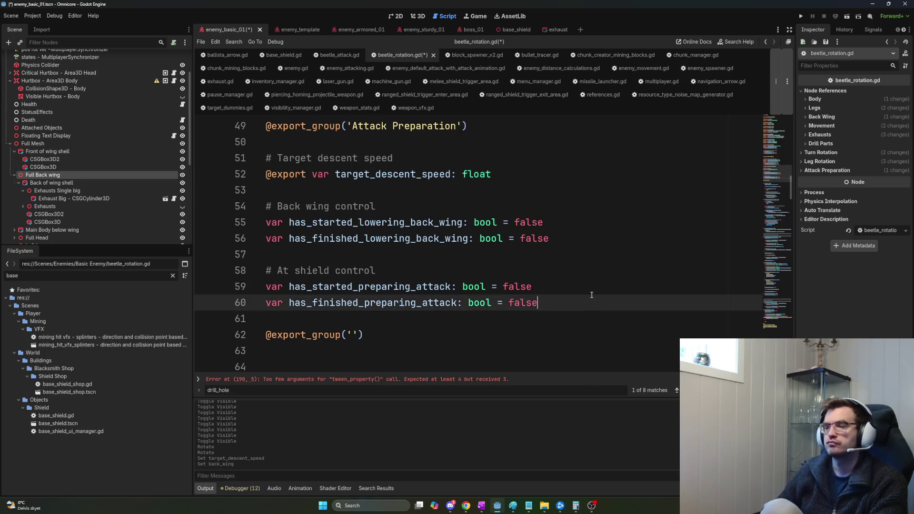
pyautogui.press('Return')
pyautogui.press('Return')
pyautogui.write('# DDrill')
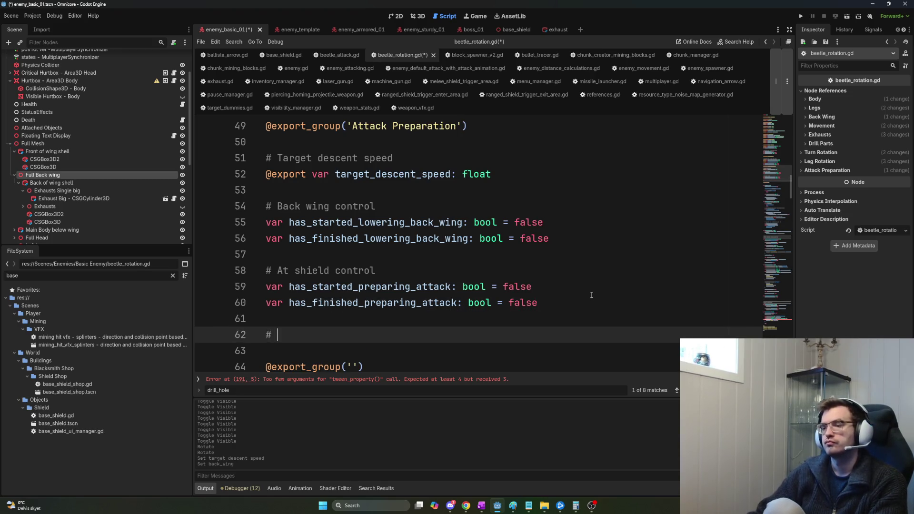
pyautogui.press('BackSpace')
pyautogui.press('BackSpace')
pyautogui.press('BackSpace')
pyautogui.write('rill parts')
pyautogui.press('Return')
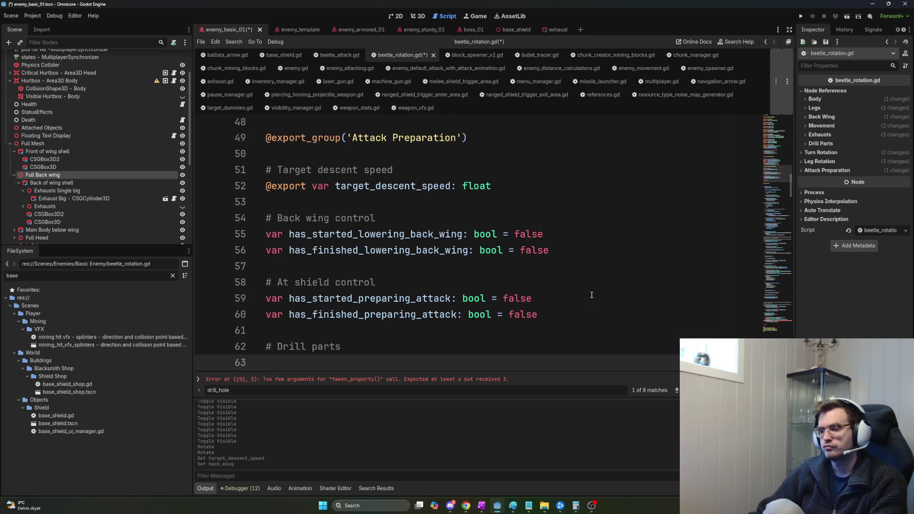
pyautogui.write('var ')
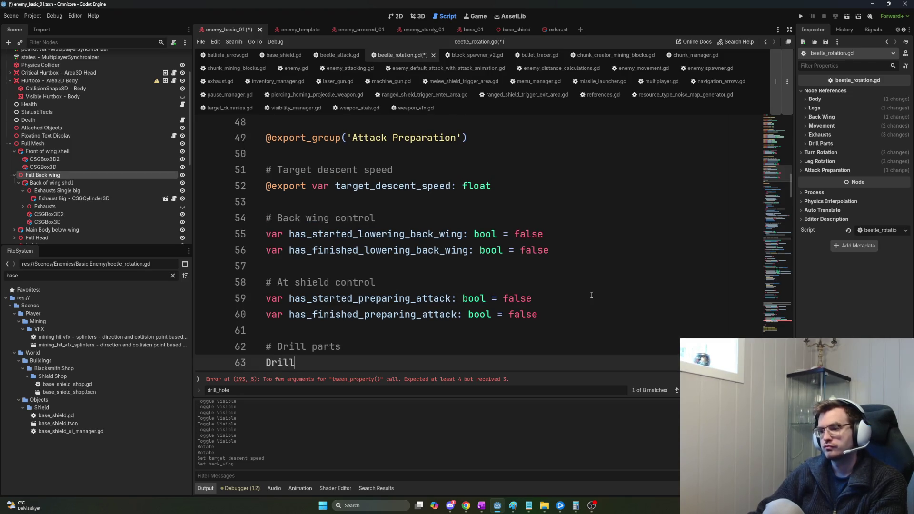
pyautogui.write('drill_hole')
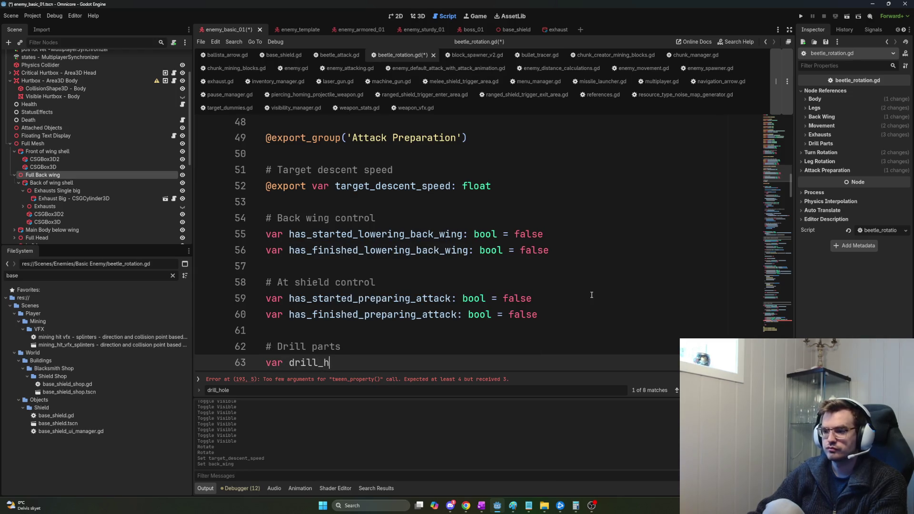
pyautogui.write('_opening_')
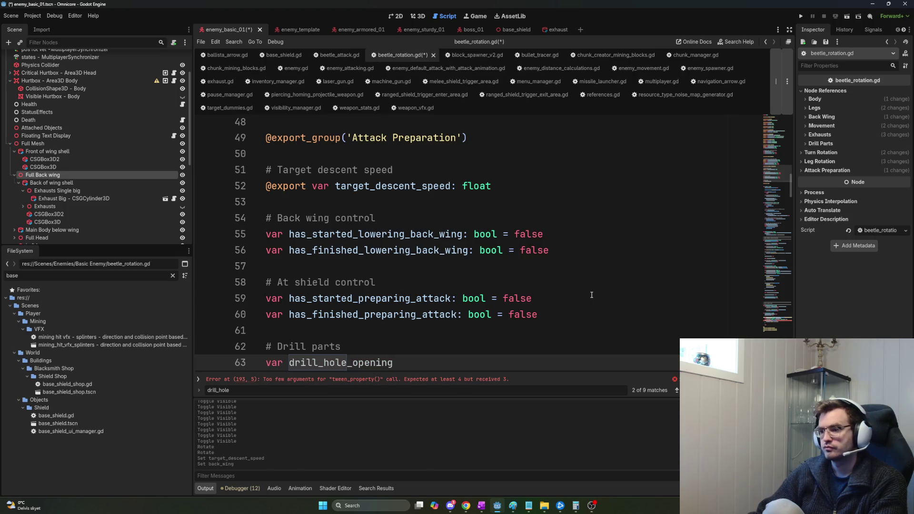
pyautogui.write('time: ')
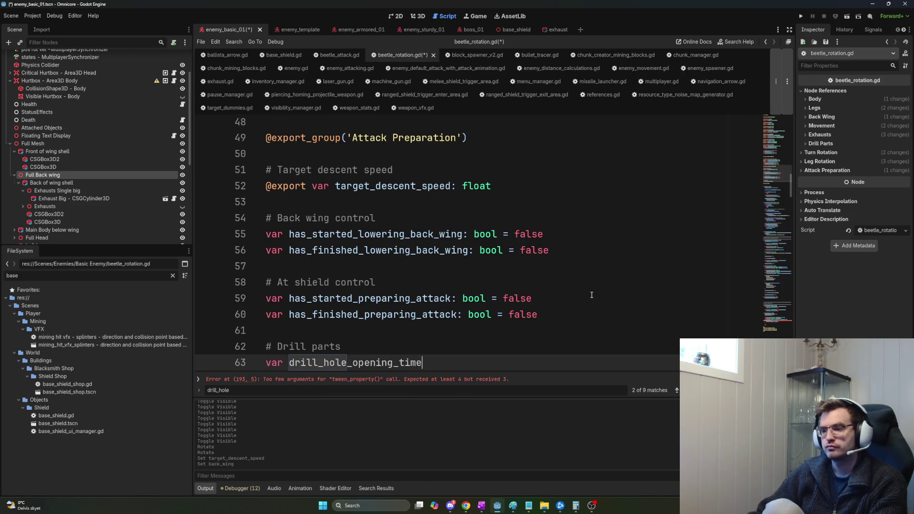
pyautogui.write('flaot')
pyautogui.press('Escape')
pyautogui.press('Home')
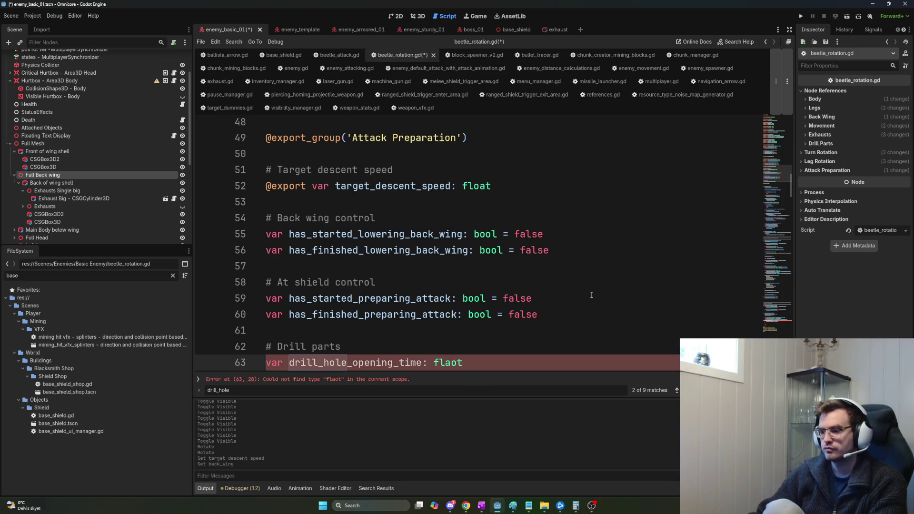
pyautogui.write('@export')
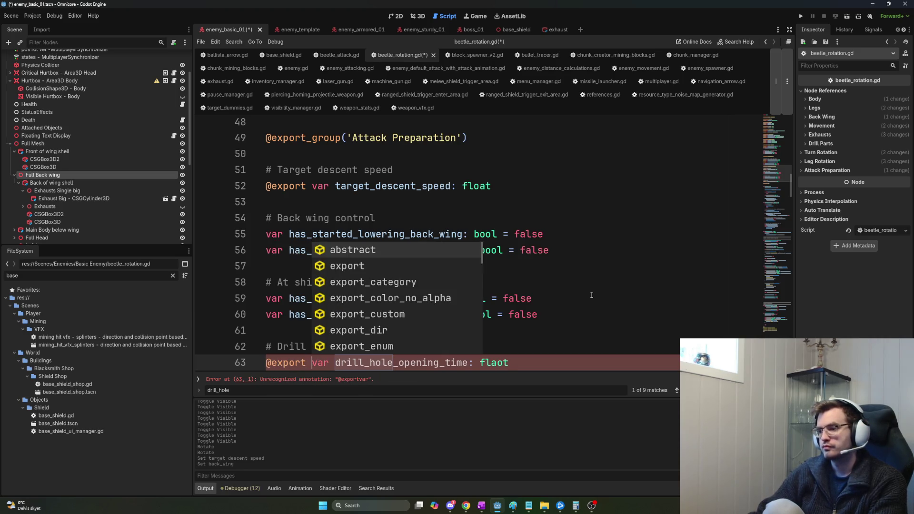
pyautogui.press('End')
pyautogui.press('BackSpace')
pyautogui.press('BackSpace')
pyautogui.press('BackSpace')
pyautogui.write('oat')
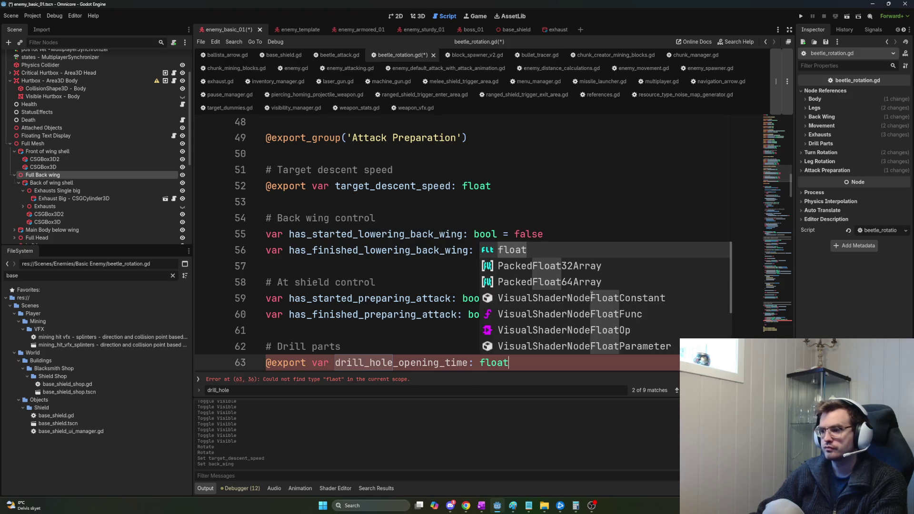
pyautogui.scroll(-2, 469, 286)
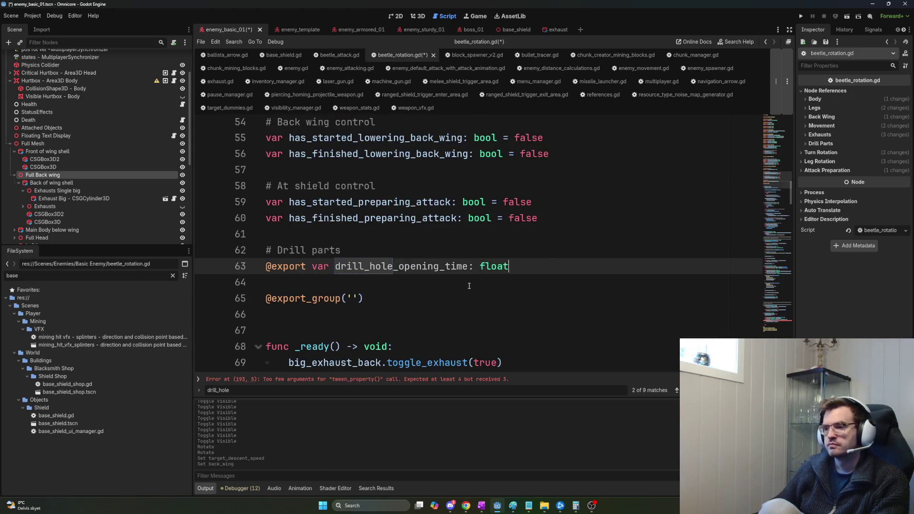
pyautogui.hotkey('ctrl', 's')
pyautogui.press('Return')
pyautogui.write('@export var drill_')
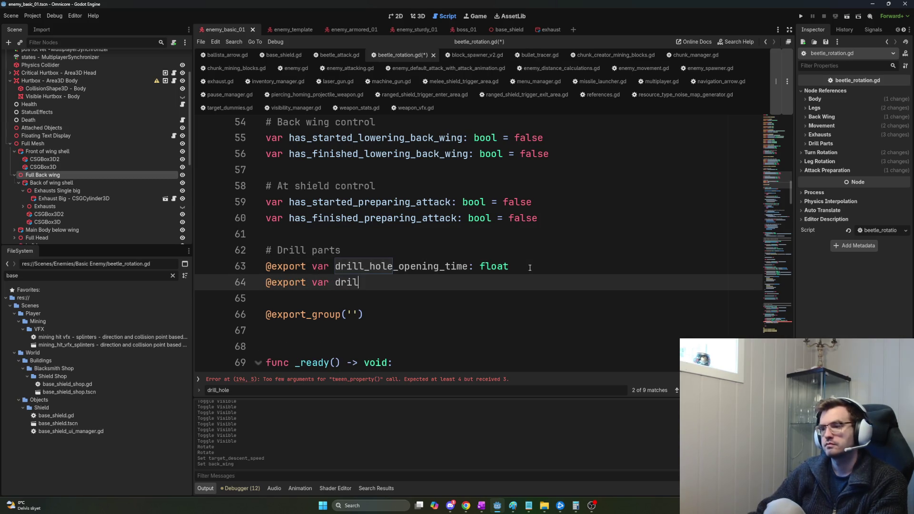
pyautogui.write('descent')
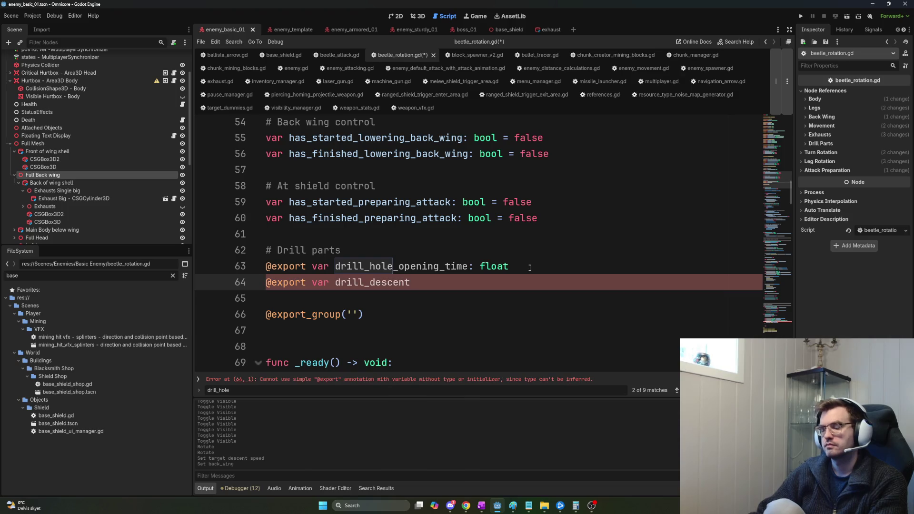
pyautogui.write('_time: f')
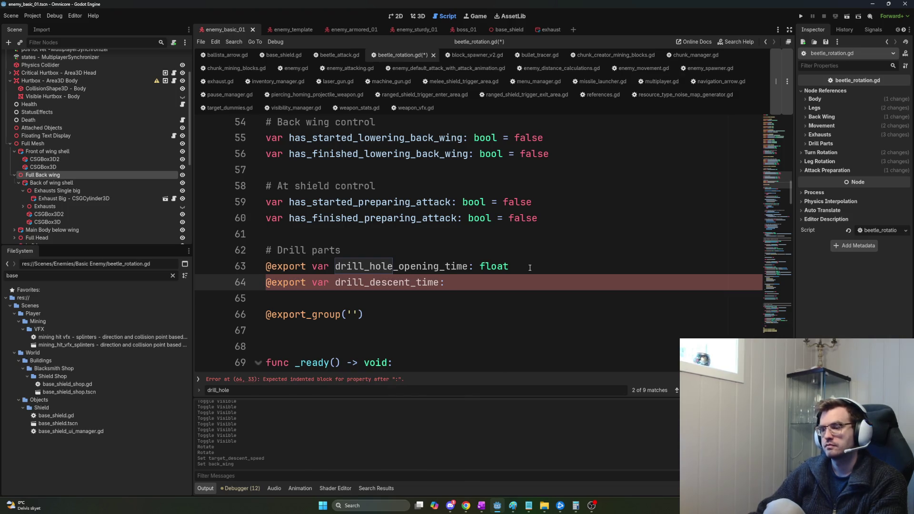
pyautogui.write('loat')
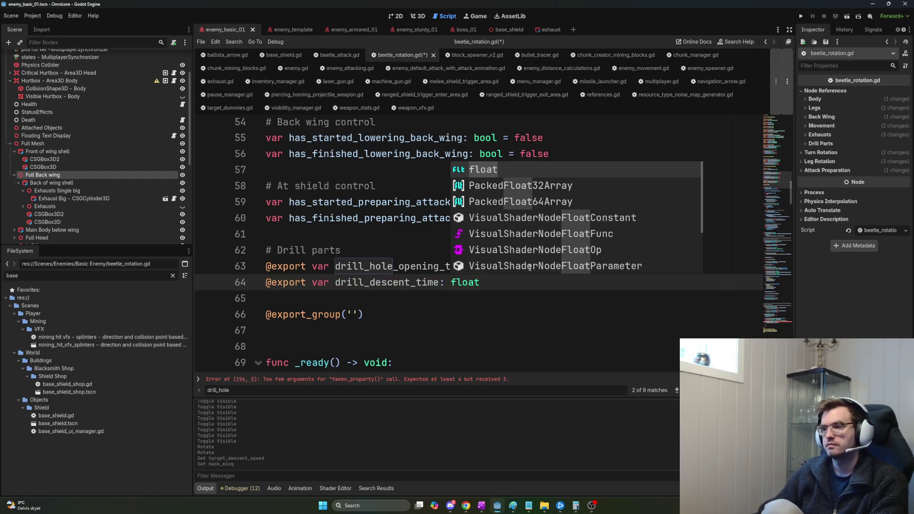
pyautogui.click(443, 284)
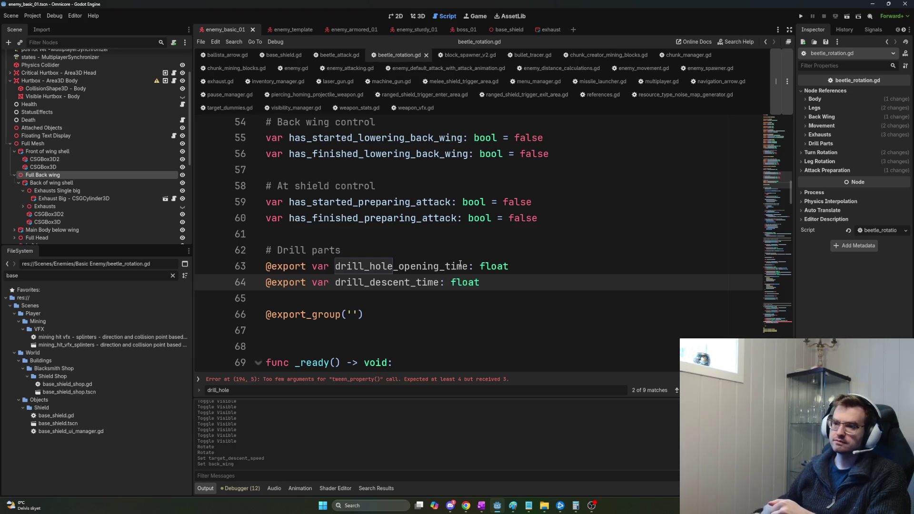
# Scroll down beetle_rotation.gd to review the functions, including start_lowering_back_wing().
pyautogui.moveTo(790, 193); pyautogui.dragTo(787, 260)
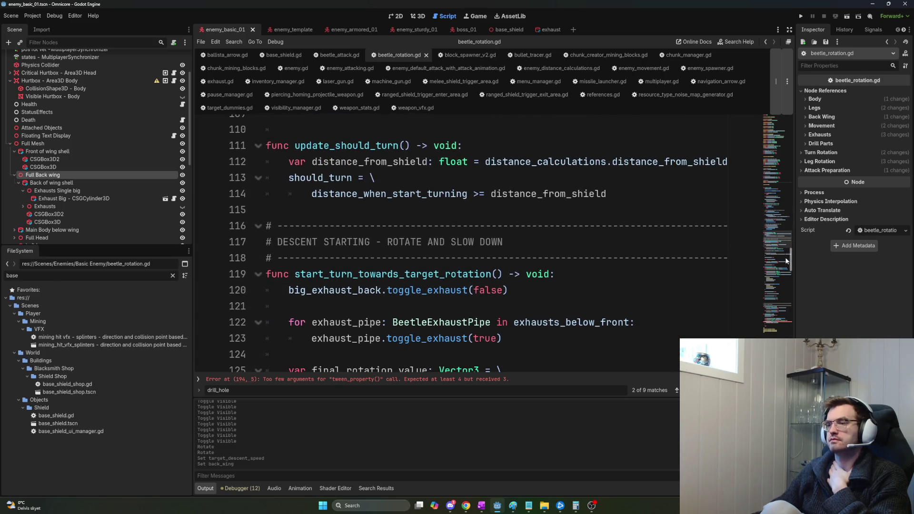
pyautogui.moveTo(786, 259); pyautogui.dragTo(781, 336)
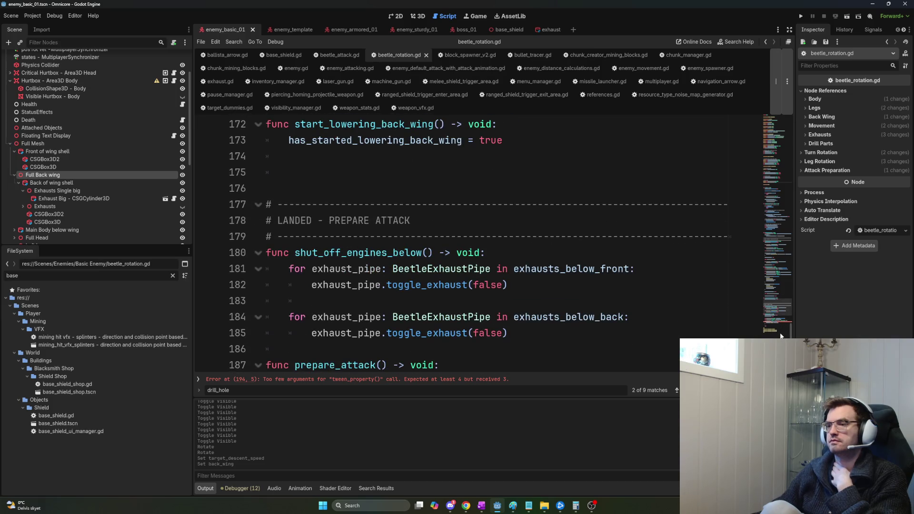
pyautogui.click(346, 189)
# Delete the extra blank lines above the LANDED - PREPARE ATTACK header.
pyautogui.press('BackSpace')
pyautogui.press('BackSpace')
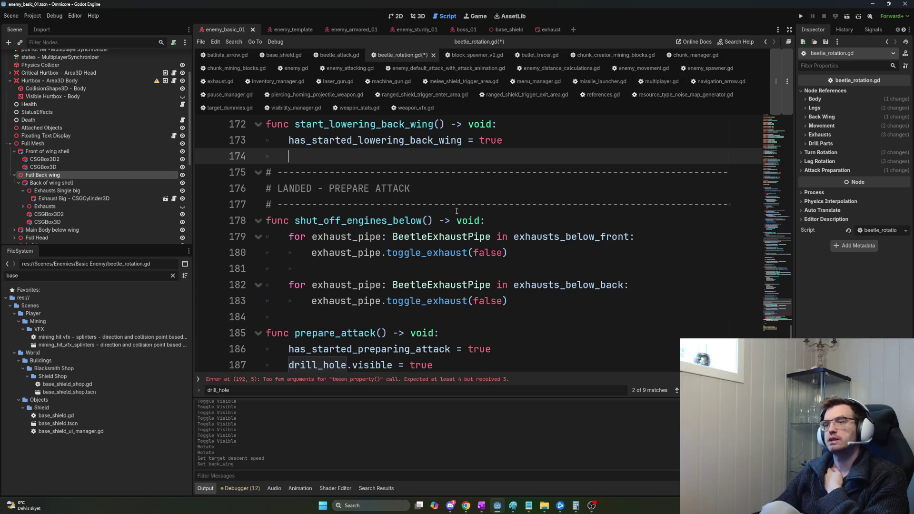
pyautogui.scroll(3, 684, 255)
pyautogui.moveTo(790, 325)
pyautogui.mouseDown()
pyautogui.moveTo(790, 126)
pyautogui.moveTo(796, 180)
pyautogui.mouseUp()
pyautogui.moveTo(796, 181); pyautogui.dragTo(795, 216)
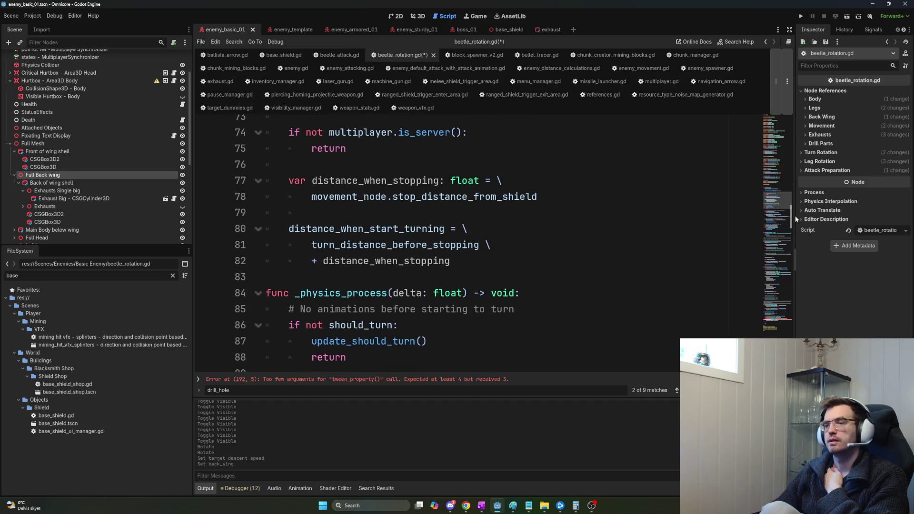
pyautogui.moveTo(796, 216)
pyautogui.mouseDown()
pyautogui.moveTo(805, 153)
pyautogui.moveTo(812, 244)
pyautogui.moveTo(802, 327)
pyautogui.mouseUp()
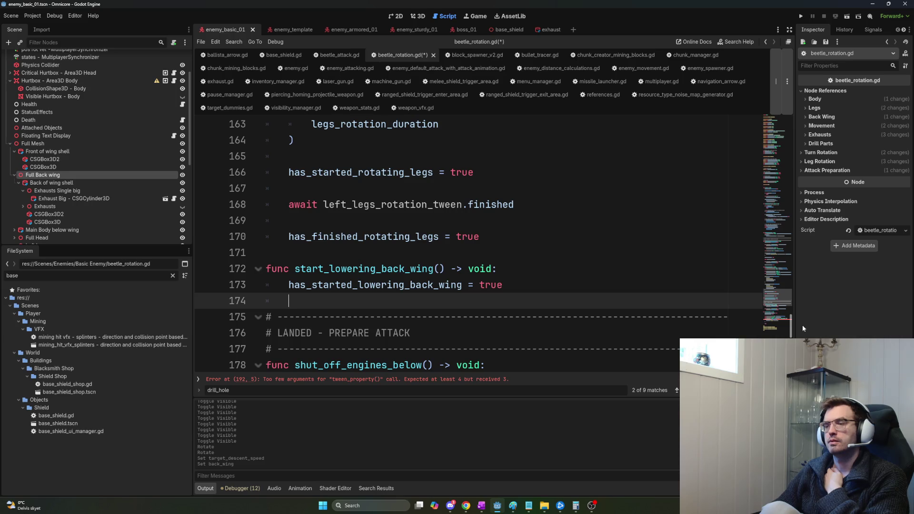
pyautogui.moveTo(803, 329); pyautogui.dragTo(801, 336)
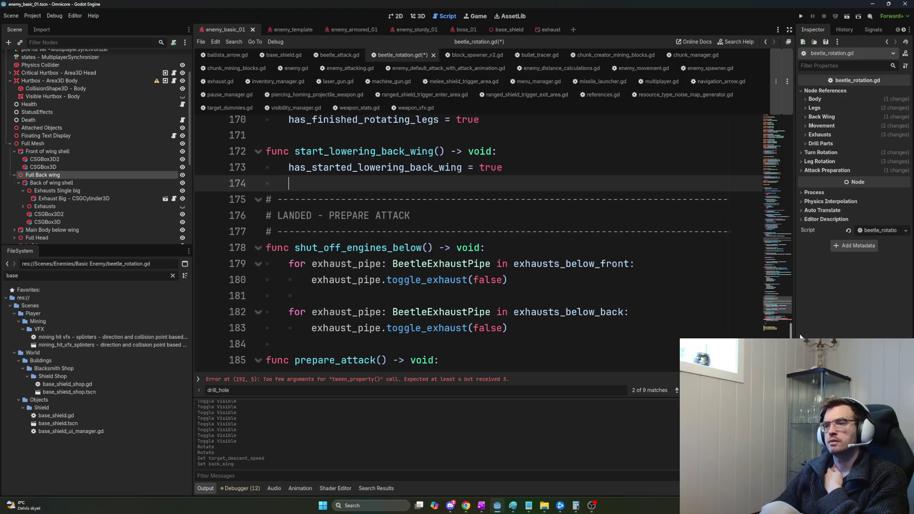
pyautogui.scroll(-6, 686, 259)
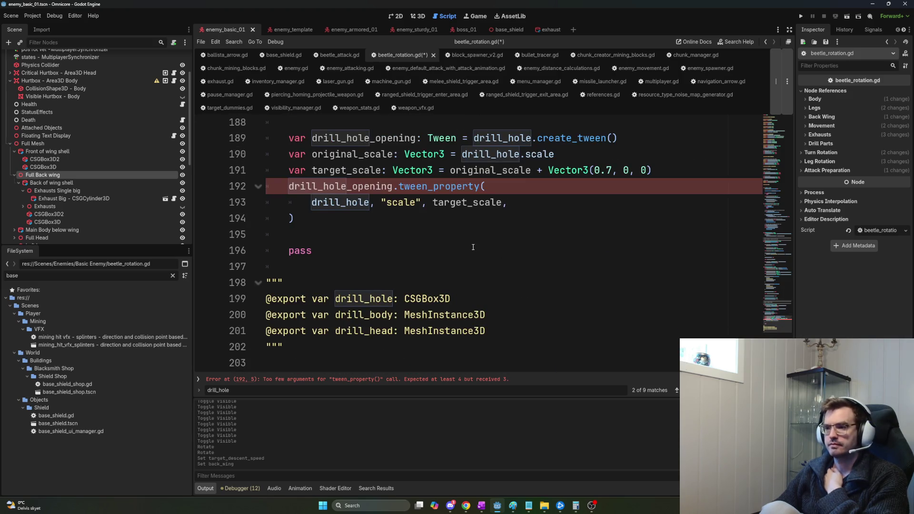
# Use drill_hole_opening_time as the scale tween's duration argument.
pyautogui.click(513, 209)
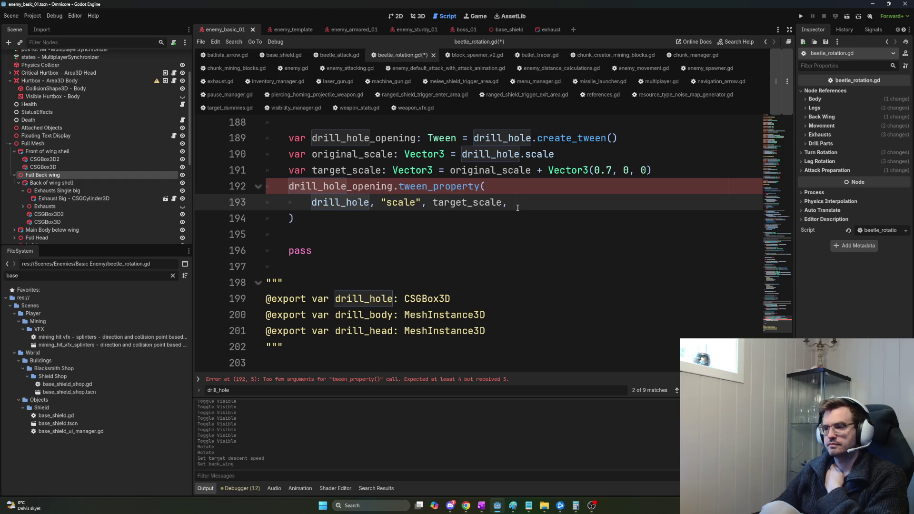
pyautogui.write('drill')
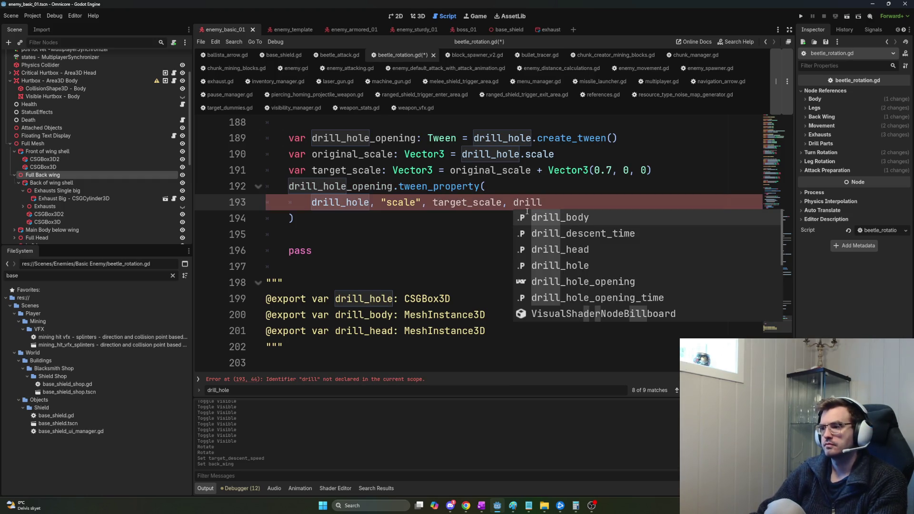
pyautogui.press('Down')
pyautogui.press('Down')
pyautogui.press('Down')
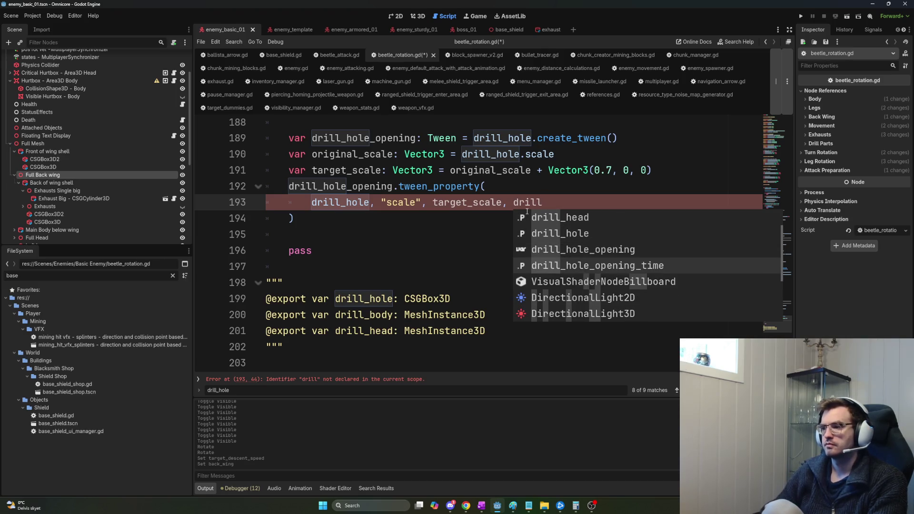
pyautogui.press('Return')
pyautogui.press('Down')
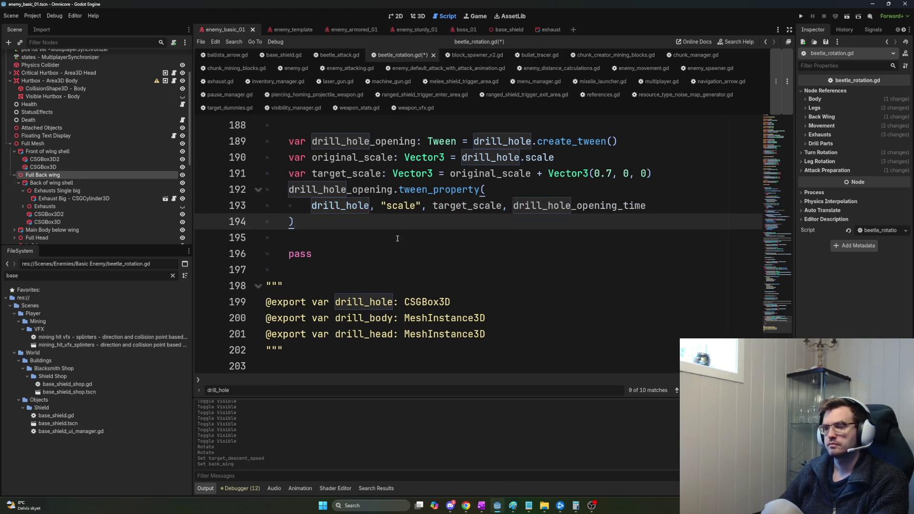
pyautogui.click(360, 239)
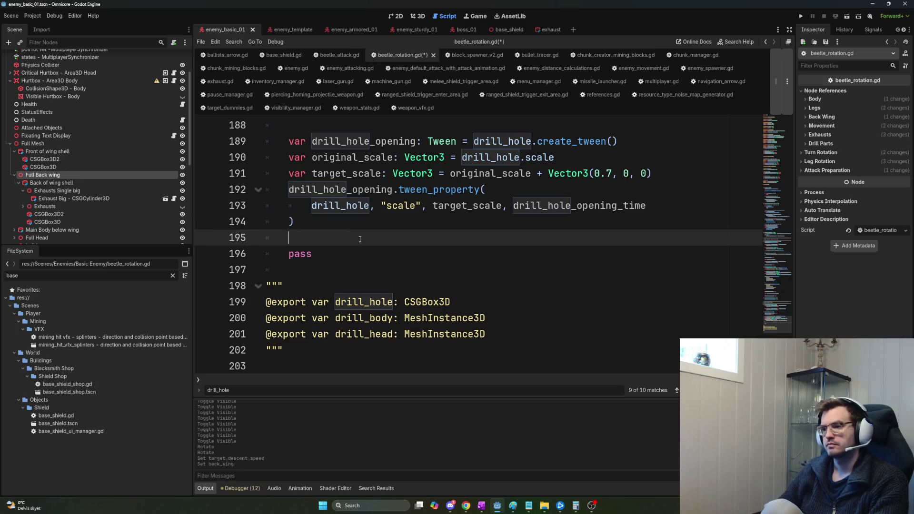
# Replace the pass placeholder with await drill_hole_opening.finished, then start a var drill_descent line.
pyautogui.scroll(3, 367, 242)
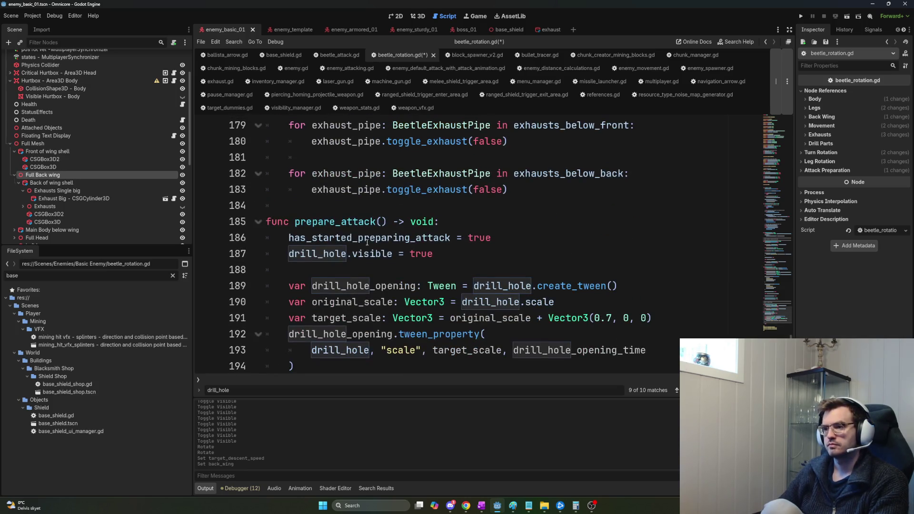
pyautogui.scroll(-1, 367, 242)
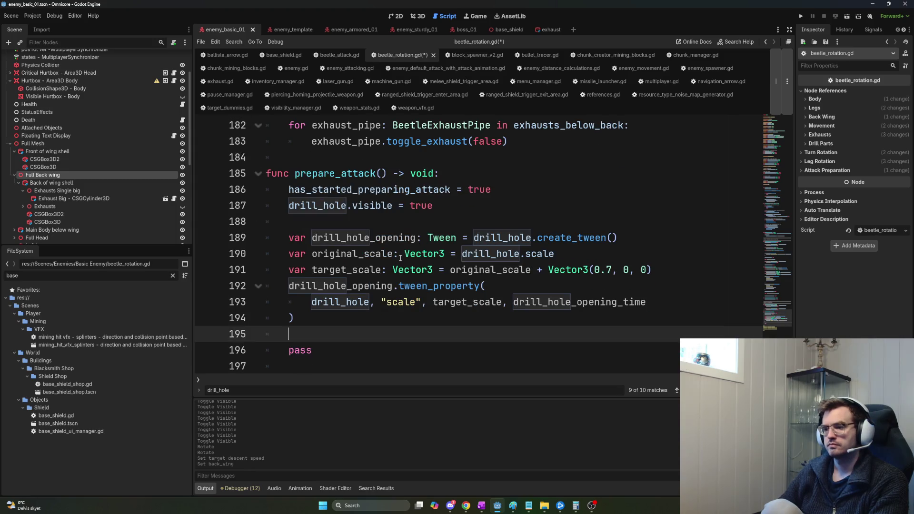
pyautogui.press('Down')
pyautogui.press('Up')
pyautogui.press('Down')
pyautogui.press('BackSpace')
pyautogui.press('BackSpace')
pyautogui.press('BackSpace')
pyautogui.write('await')
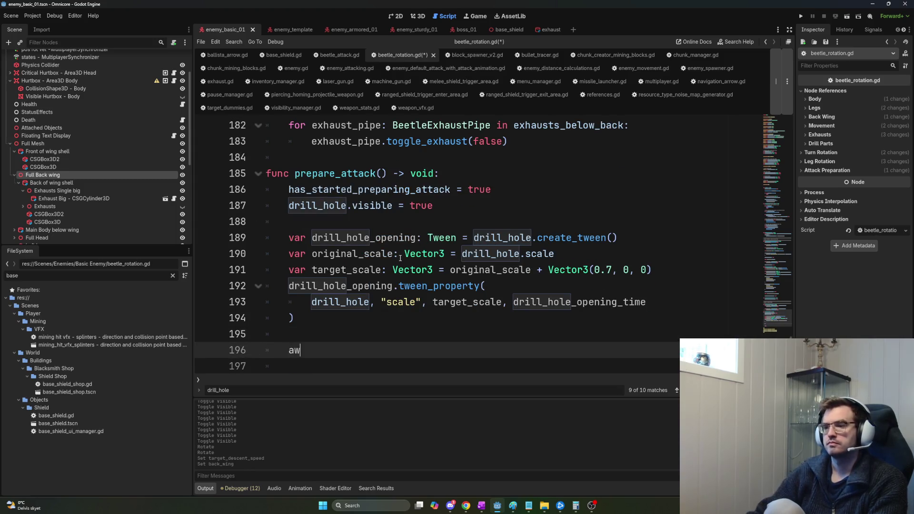
pyautogui.write(' drill')
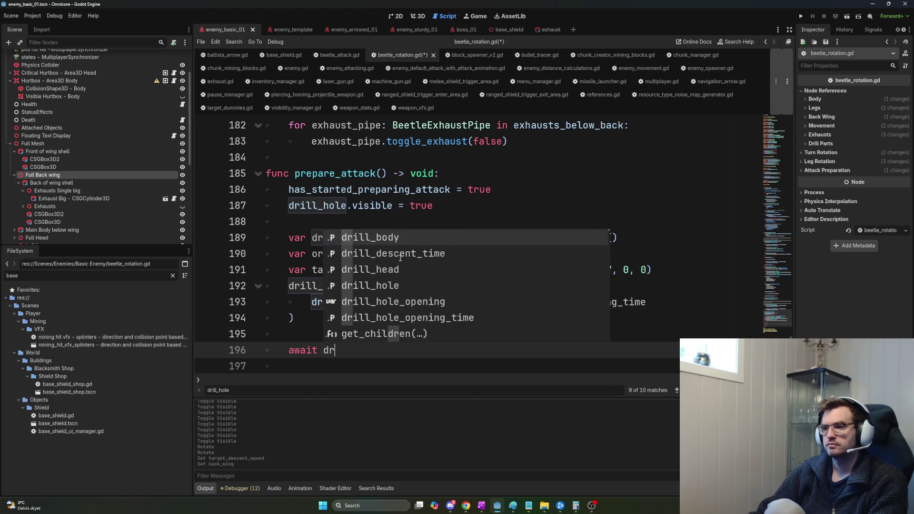
pyautogui.press('Down')
pyautogui.press('Down')
pyautogui.press('Down')
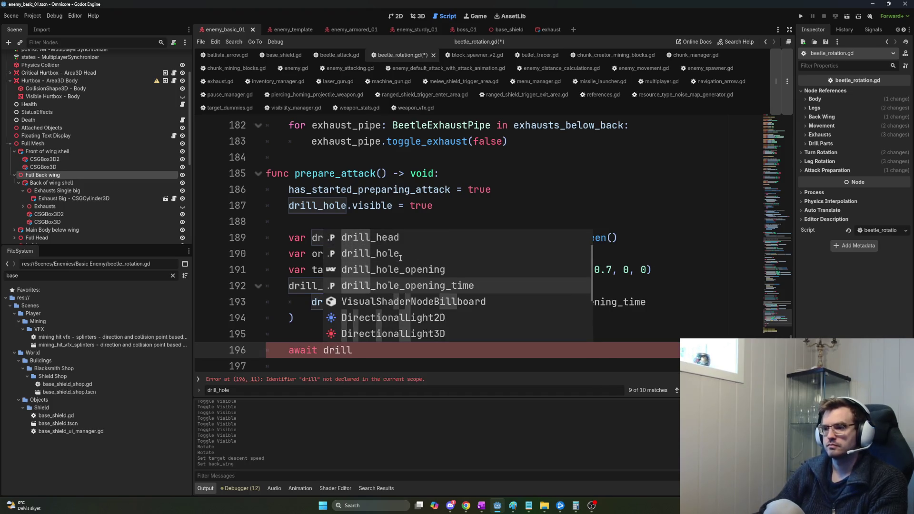
pyautogui.press('Return')
pyautogui.write('.finished')
pyautogui.press('Return')
pyautogui.press('Return')
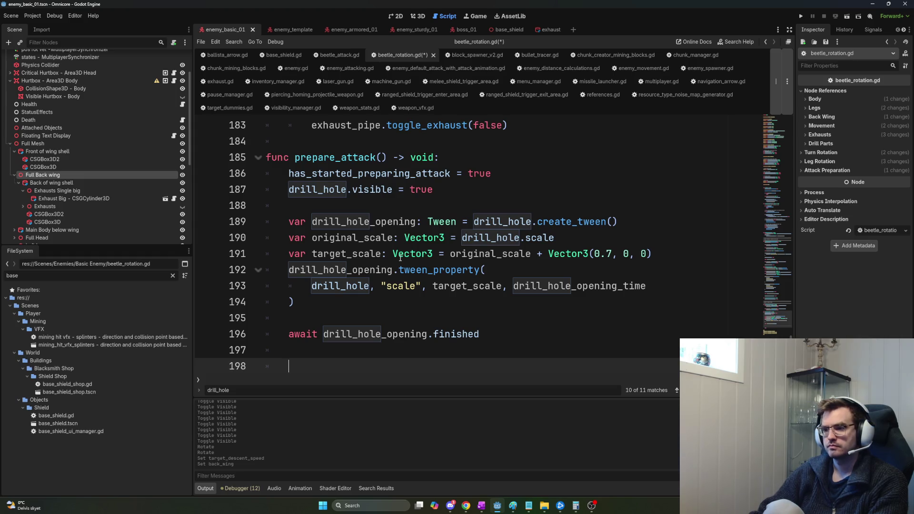
pyautogui.write('var')
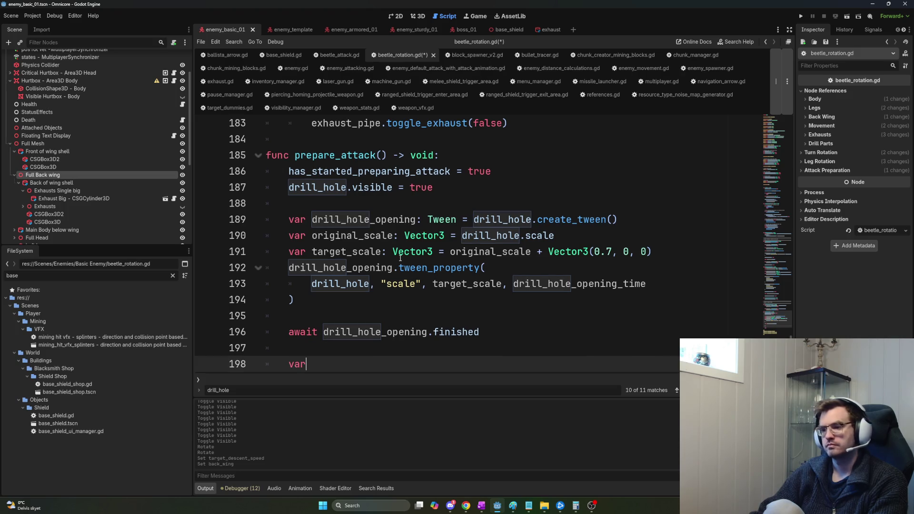
pyautogui.write(' drill_')
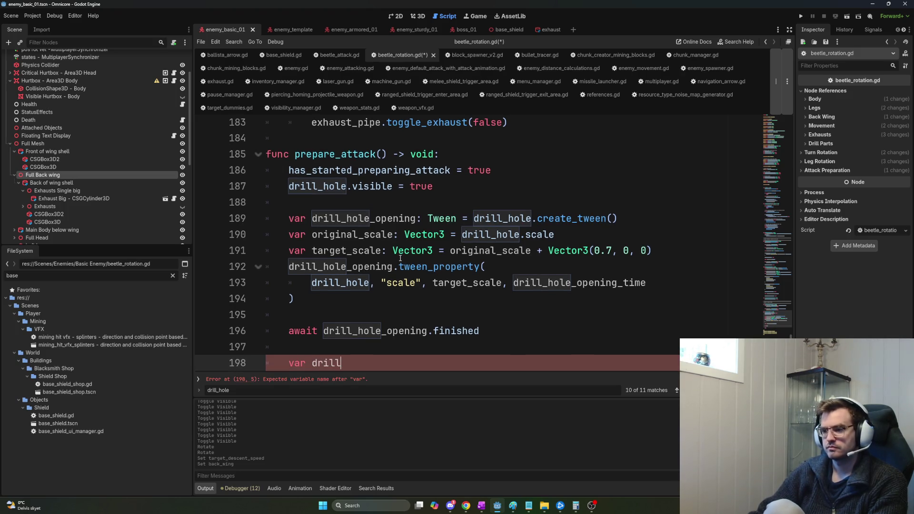
pyautogui.write('descent')
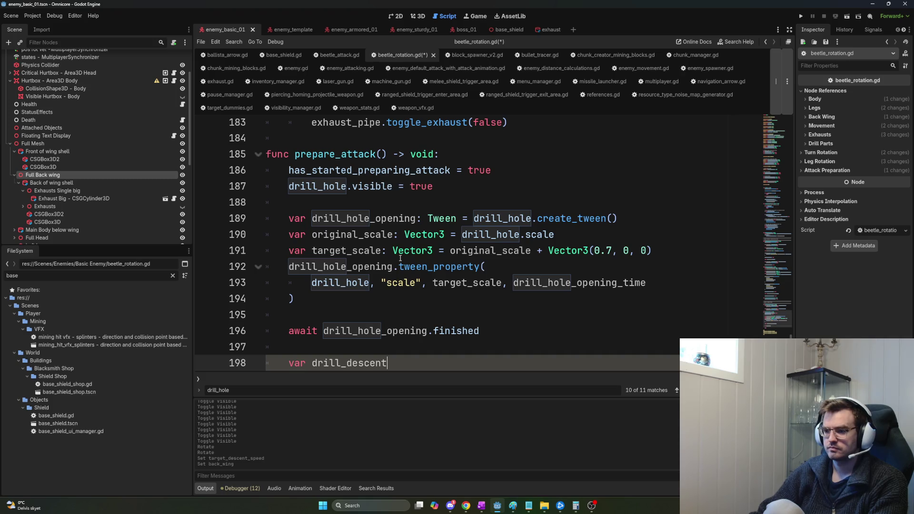
# Type the drill_descent_scaling: Tween = declaration and add a blank line above it.
pyautogui.write(': Tween =')
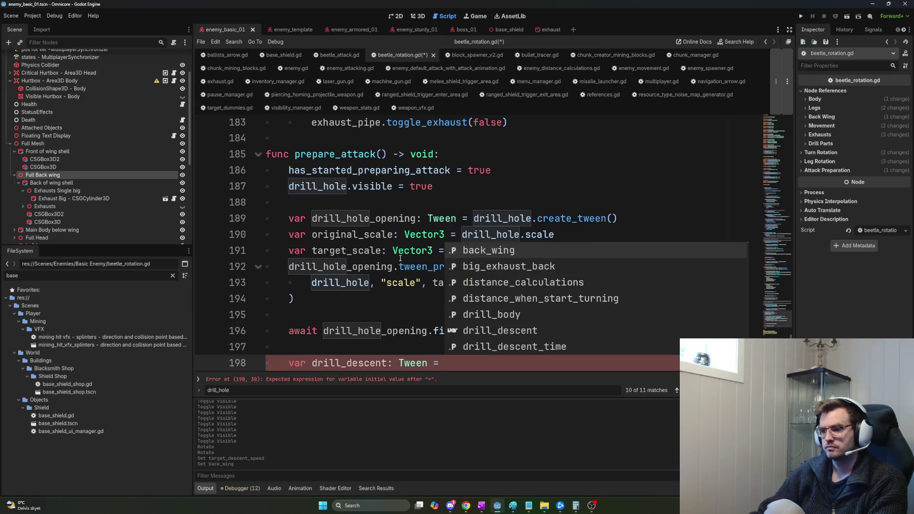
pyautogui.click(388, 363)
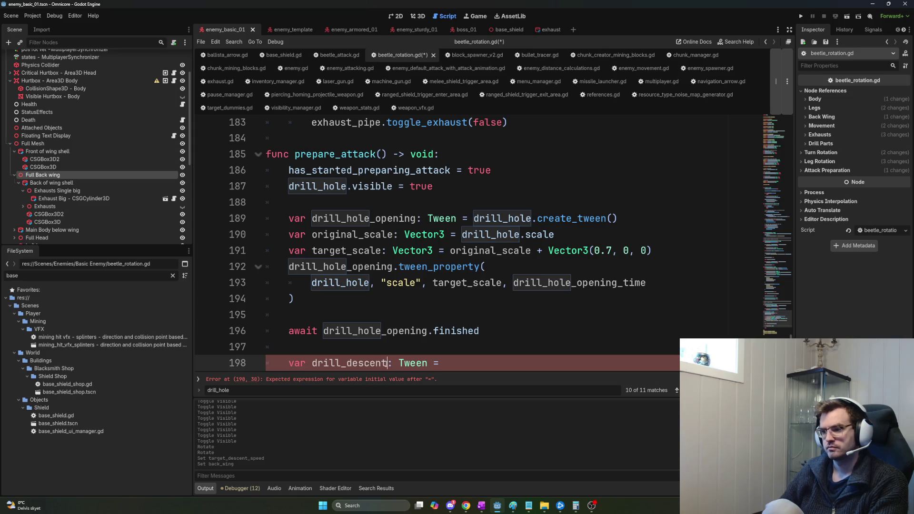
pyautogui.write('__')
pyautogui.press('BackSpace')
pyautogui.write('scaling')
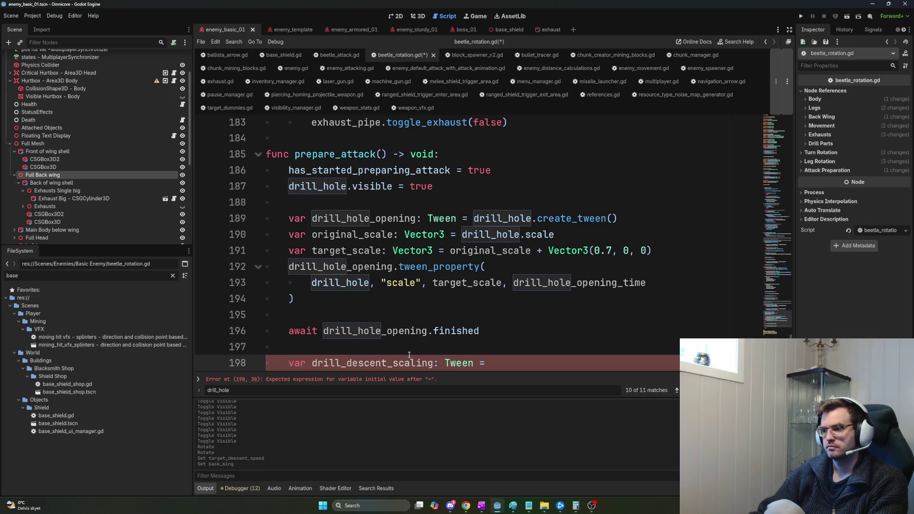
pyautogui.click(506, 339)
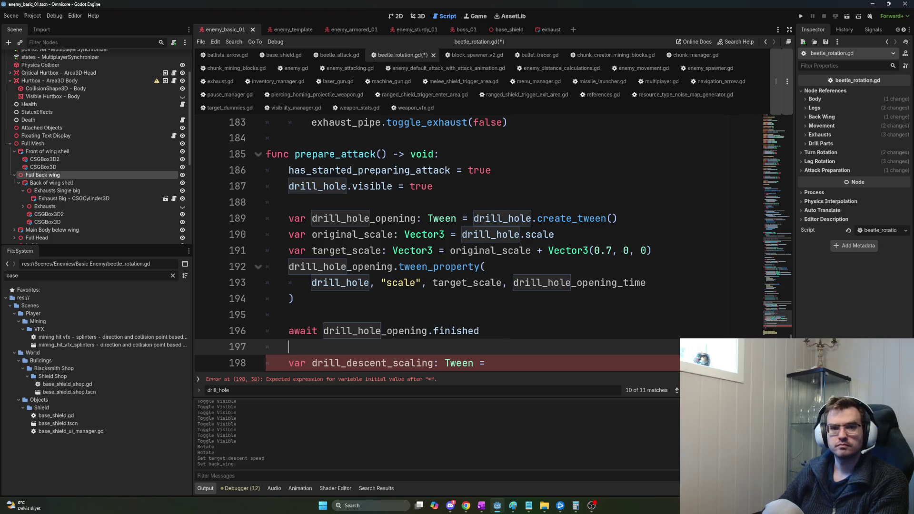
pyautogui.hotkey('alt', 'Tab')
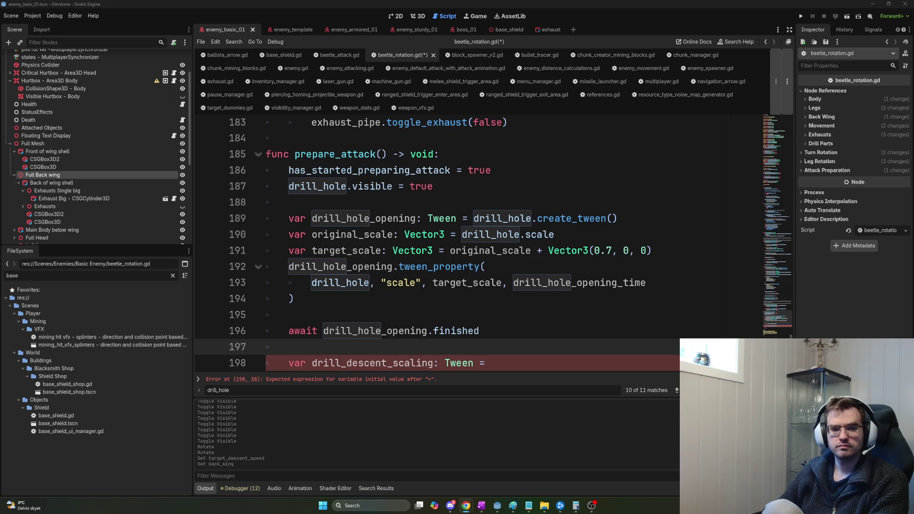
pyautogui.click(473, 347)
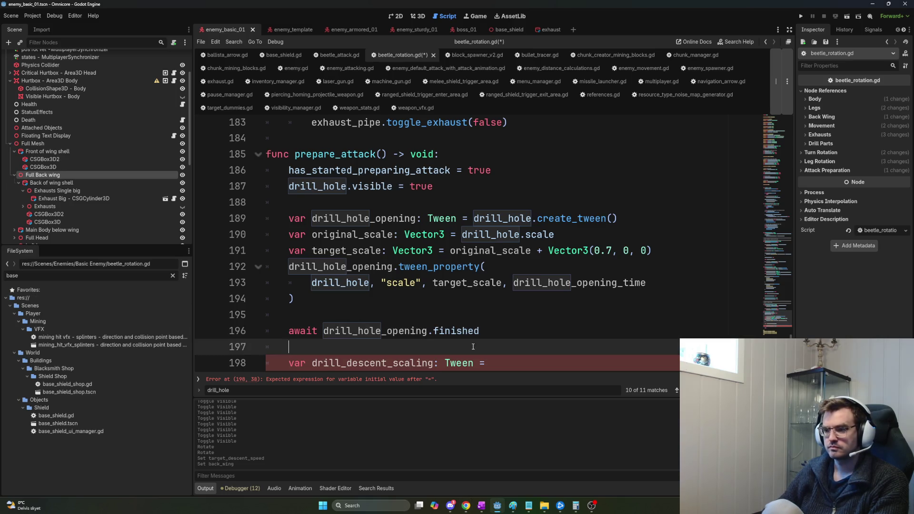
pyautogui.press('Return')
pyautogui.press('Up')
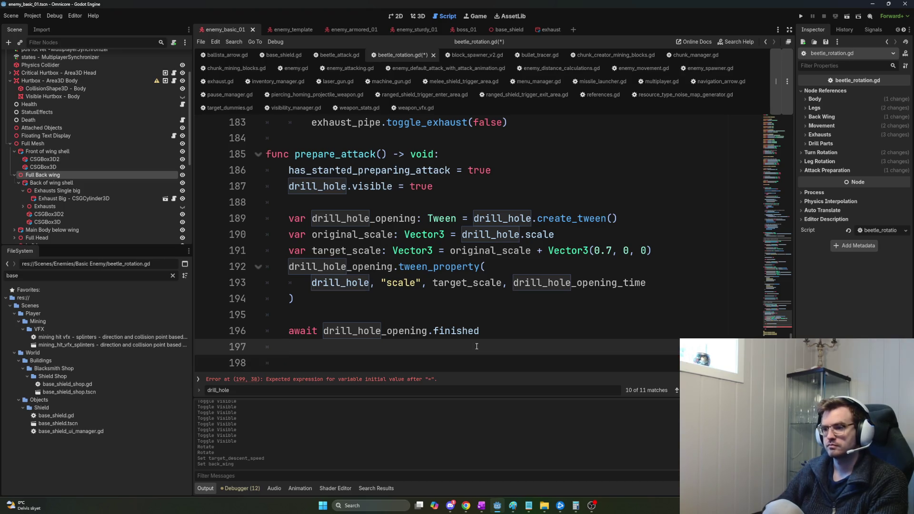
# Add the comments '# Descend drill' and '# Open drill hole' above their code blocks.
pyautogui.press('Down')
pyautogui.write('# ')
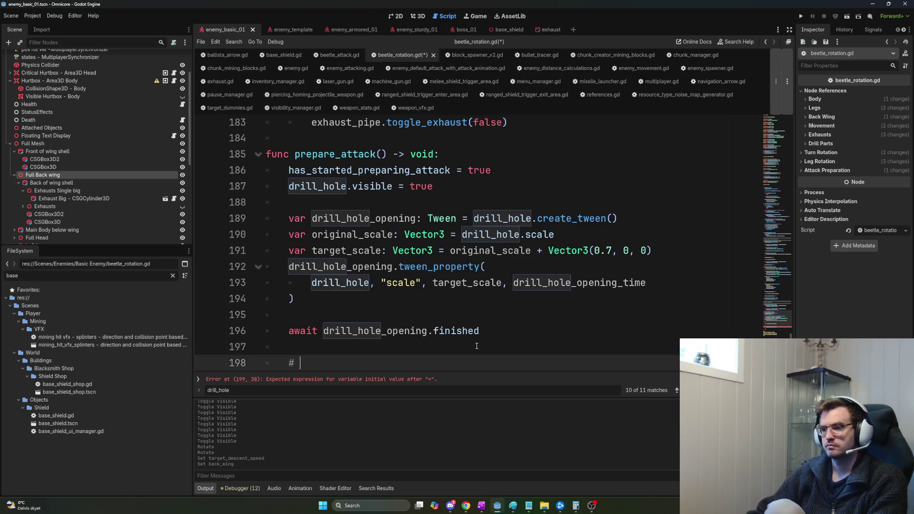
pyautogui.write('Descend drill')
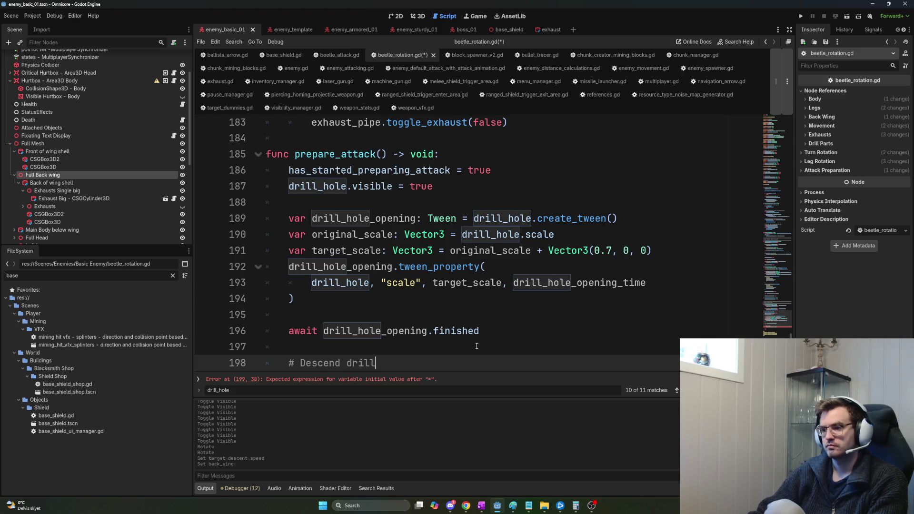
pyautogui.click(359, 199)
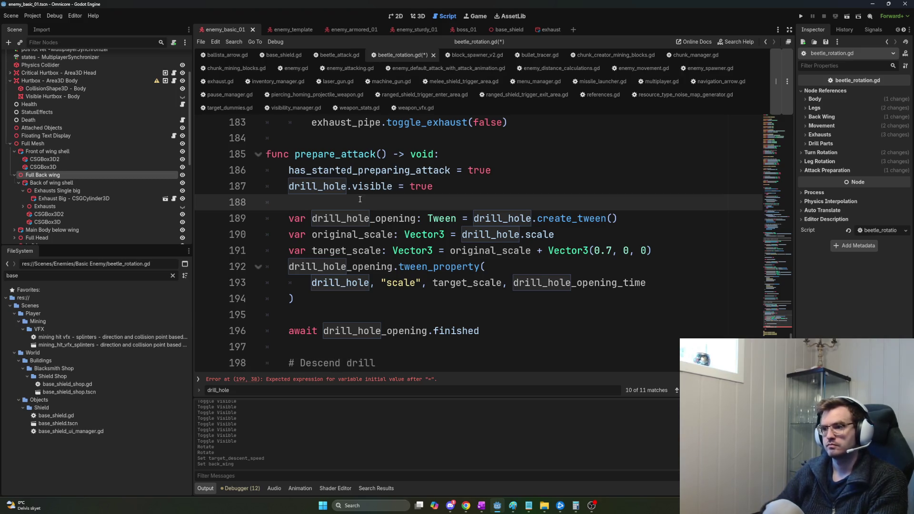
pyautogui.press('Return')
pyautogui.write('# Oepn')
pyautogui.press('BackSpace')
pyautogui.press('BackSpace')
pyautogui.press('BackSpace')
pyautogui.write('pen drill hole')
# Insert a new line 200 above drill_descent_scaling and begin a 'var drill_' declaration.
pyautogui.scroll(-2, 359, 199)
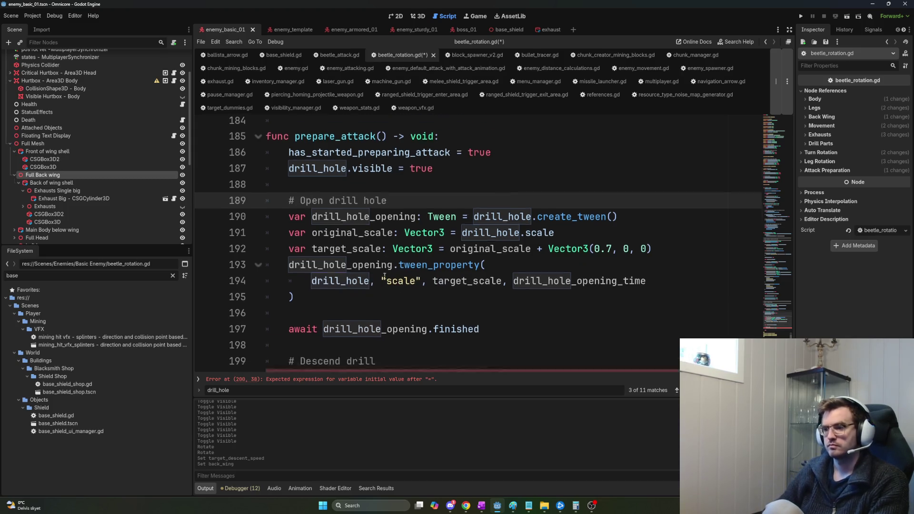
pyautogui.click(331, 309)
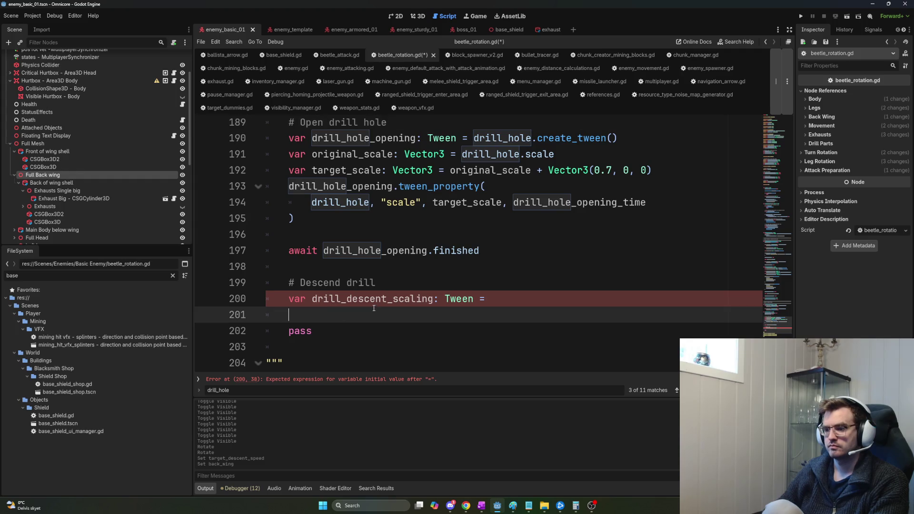
pyautogui.press('Up')
pyautogui.press('Home')
pyautogui.press('Return')
pyautogui.press('Return')
pyautogui.press('Up')
pyautogui.press('Up')
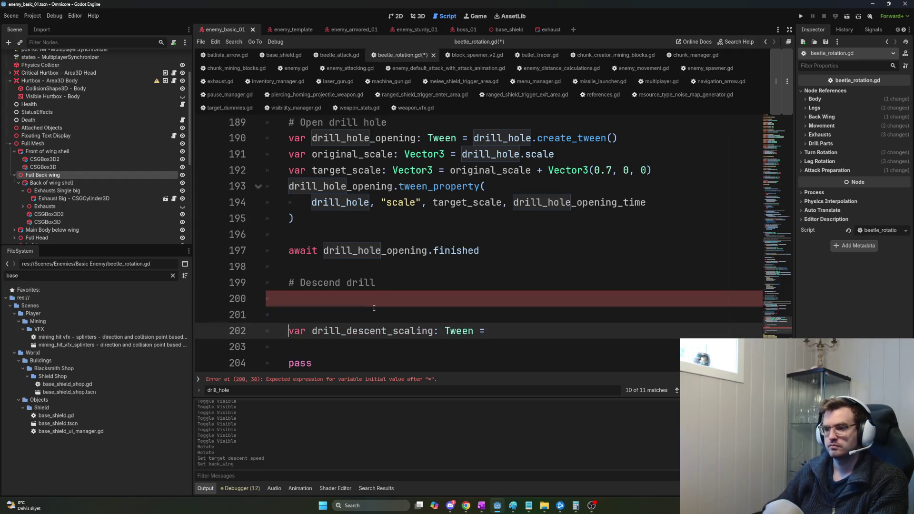
pyautogui.write('var drill_')
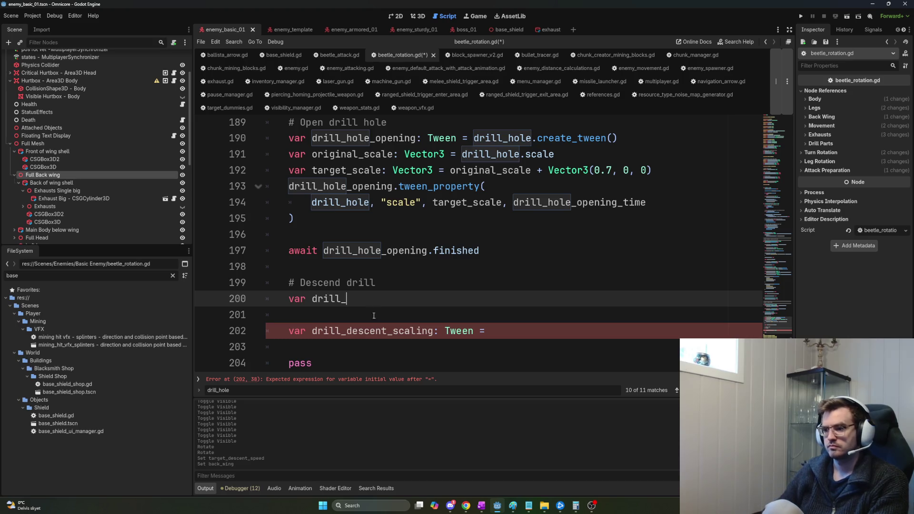
# Complete the drill_descent_scaling line with drill_body.create_tween().
pyautogui.click(329, 339)
pyautogui.click(509, 334)
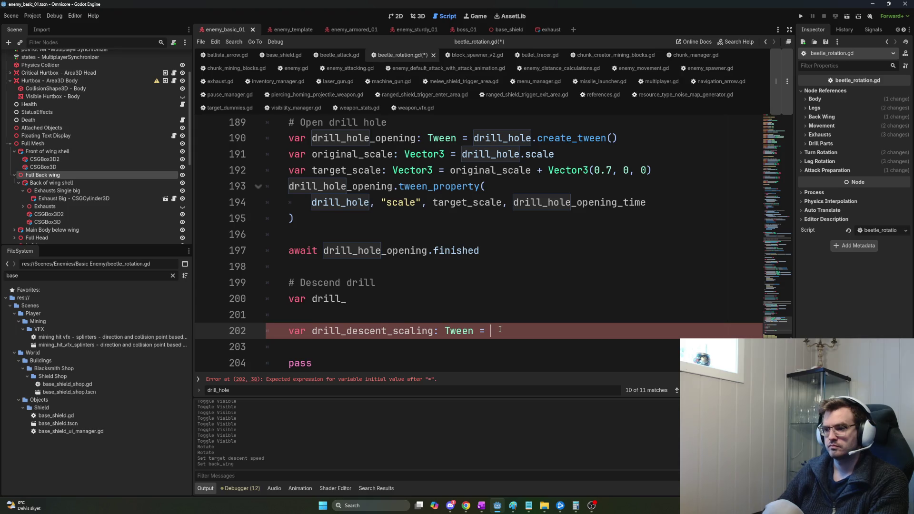
pyautogui.write('drill')
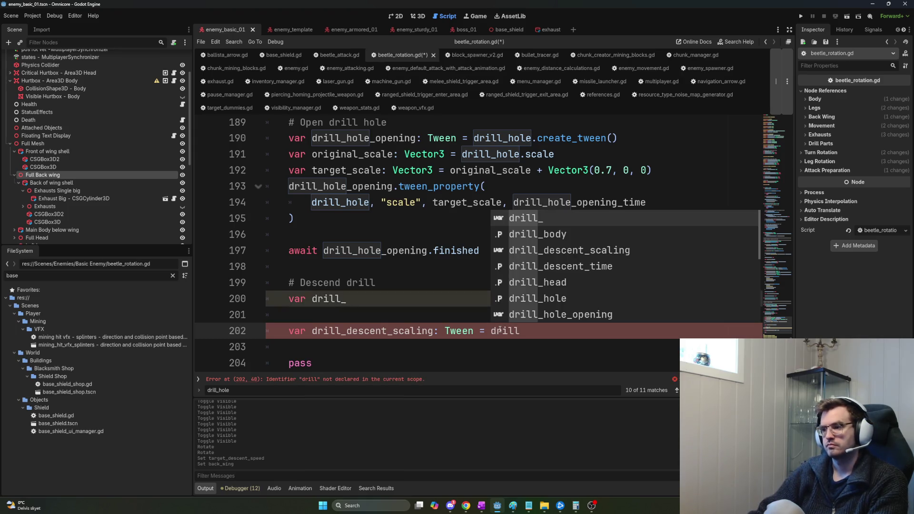
pyautogui.press('Down')
pyautogui.press('Return')
pyautogui.write('.create_tween')
pyautogui.press('Return')
pyautogui.click(395, 297)
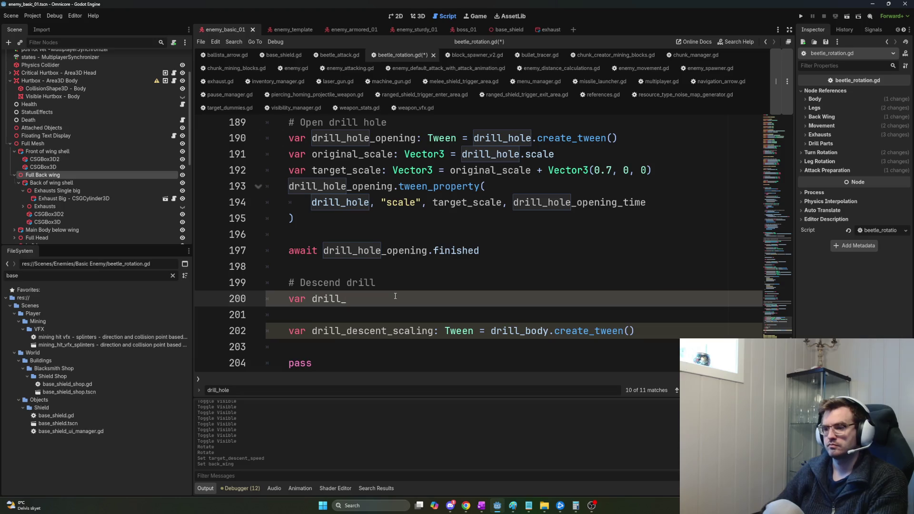
# Turn line 200 into drill_head.set_disable_scale(true).
pyautogui.write('head')
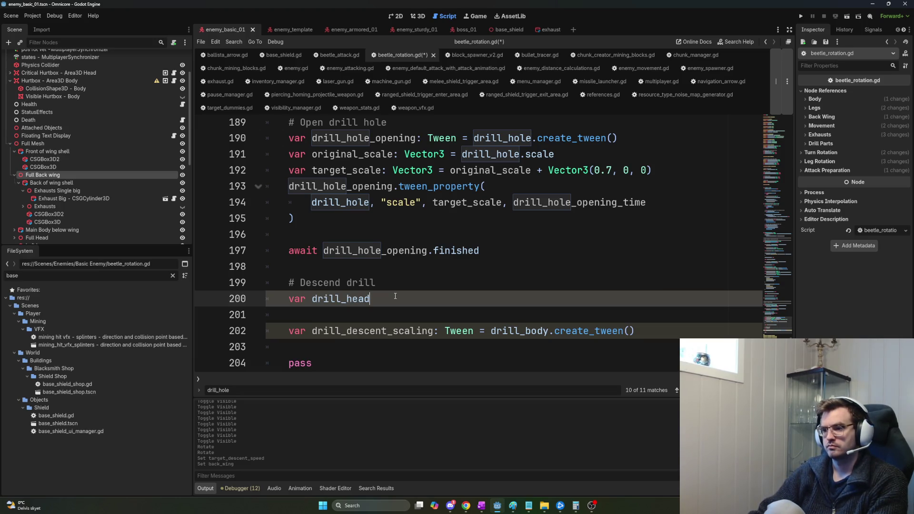
pyautogui.press('BackSpace')
pyautogui.press('BackSpace')
pyautogui.press('BackSpace')
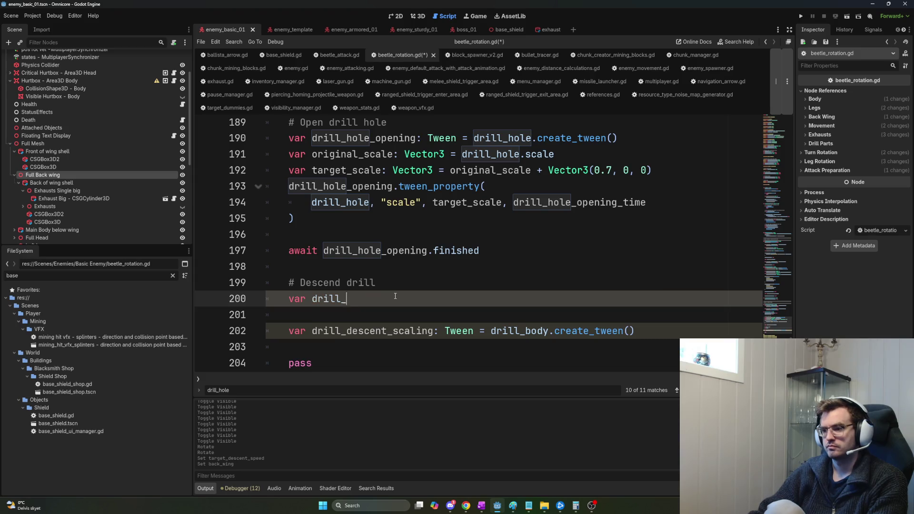
pyautogui.write('drill_head')
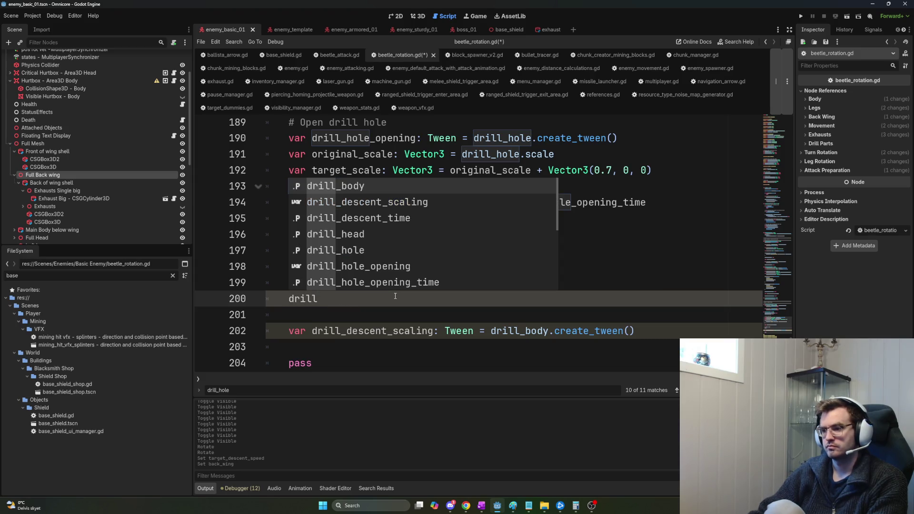
pyautogui.press('BackSpace')
pyautogui.press('BackSpace')
pyautogui.press('BackSpace')
pyautogui.write('head.')
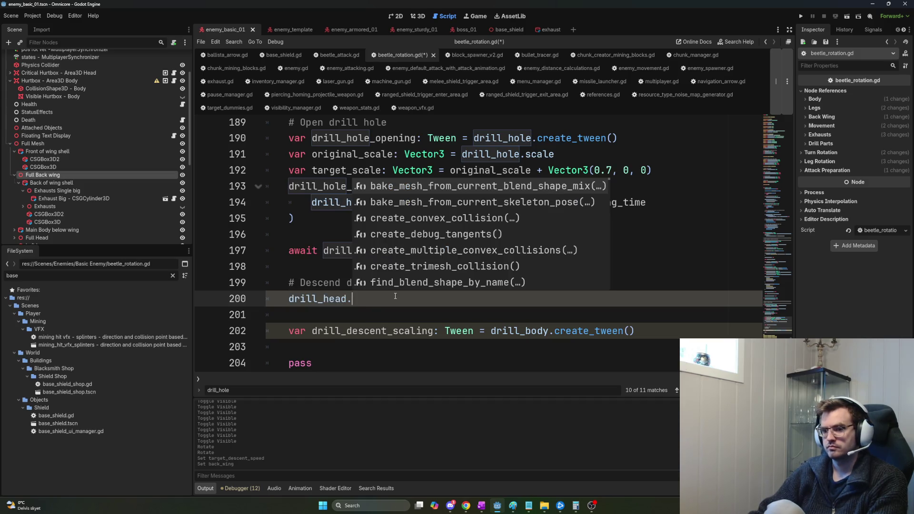
pyautogui.write('set_disable')
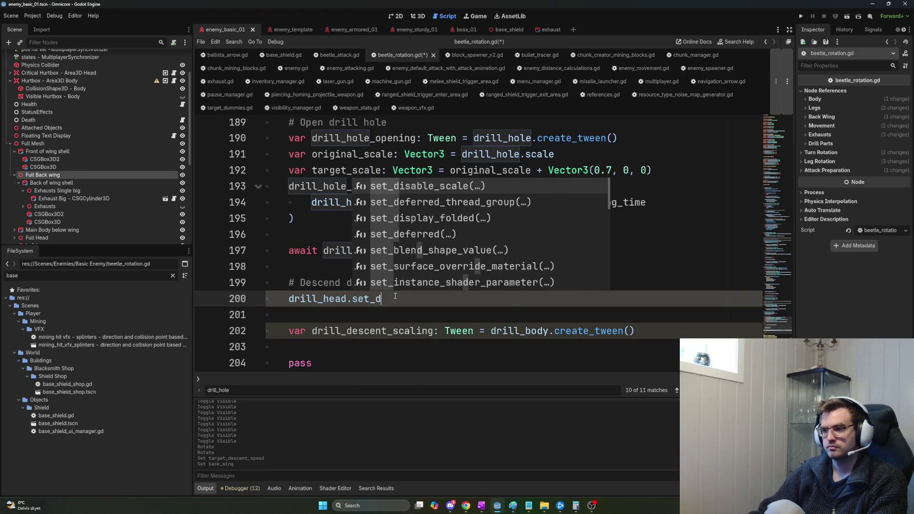
pyautogui.press('Return')
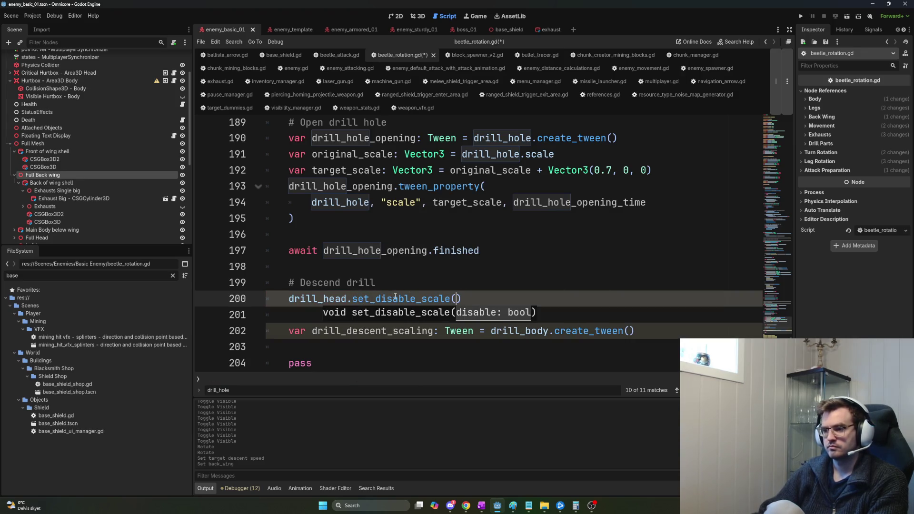
pyautogui.write('true')
pyautogui.press('Escape')
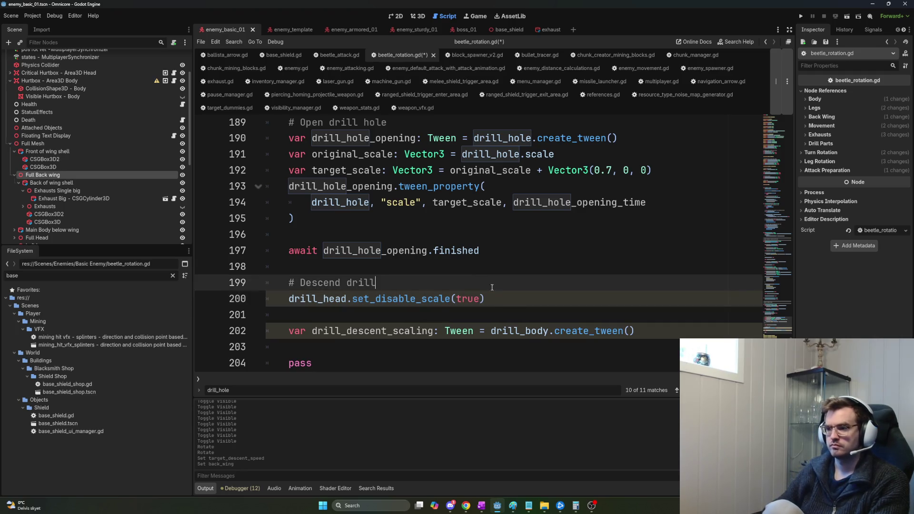
# Place the comment '# Drill head is child of drill_body but shouldn't be scaled' on its own line above the call.
pyautogui.press('Up')
pyautogui.click(483, 315)
pyautogui.press('Up')
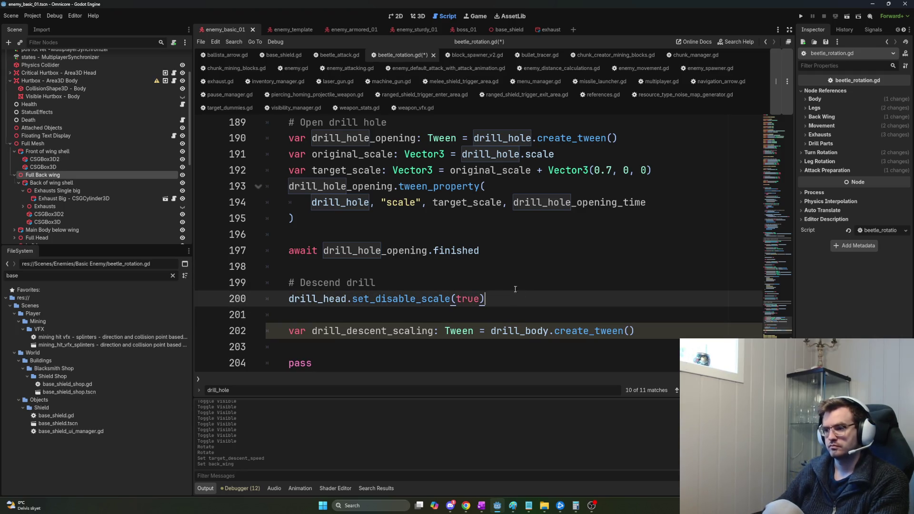
pyautogui.write('# ')
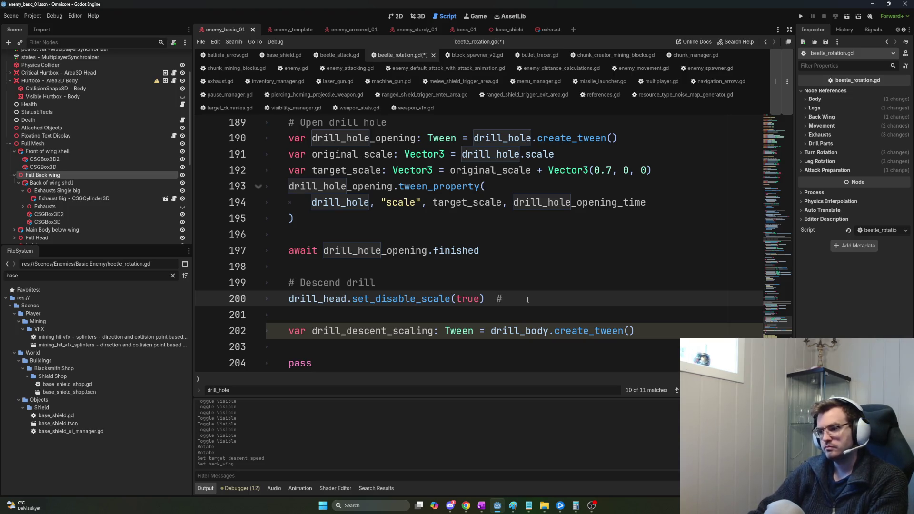
pyautogui.write('Drill head is chi')
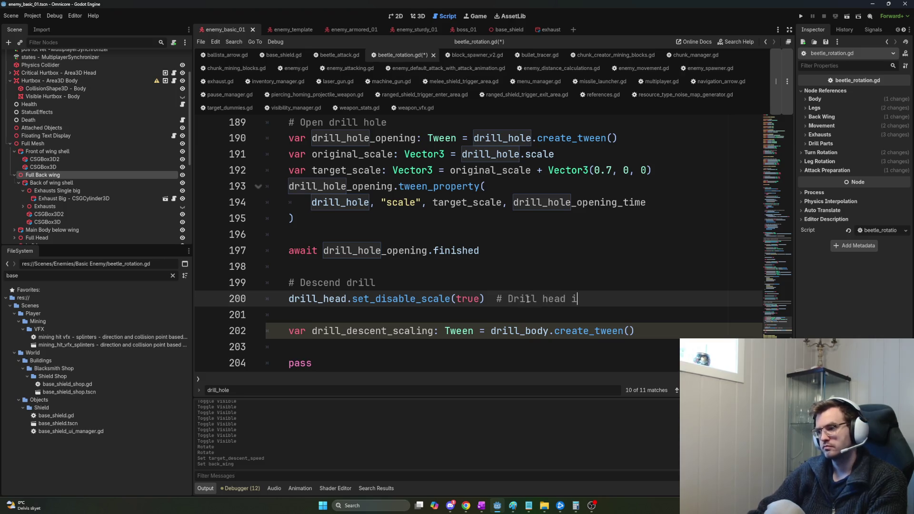
pyautogui.write("ld of drill_body but shouldn't")
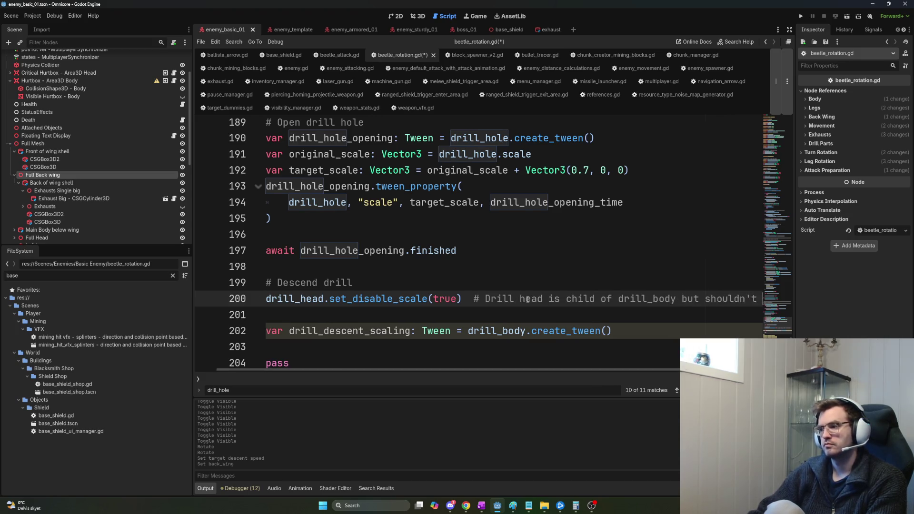
pyautogui.write(' be scaled')
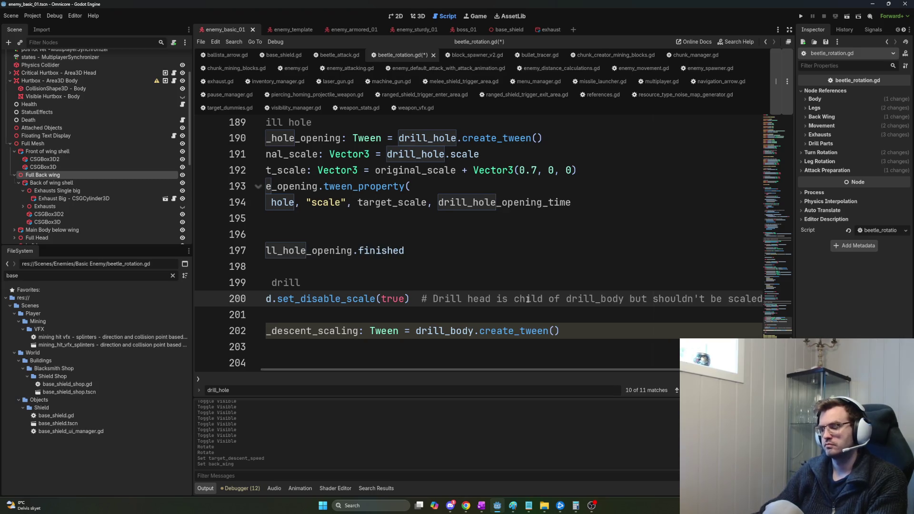
pyautogui.hotkey('ctrl', 'shift', 'Left')
pyautogui.hotkey('ctrl', 'shift', 'Left')
pyautogui.hotkey('ctrl', 'shift', 'Left')
pyautogui.hotkey('ctrl', 'shift', 'Left')
pyautogui.hotkey('ctrl', 'shift', 'Left')
pyautogui.hotkey('shift', 'Right')
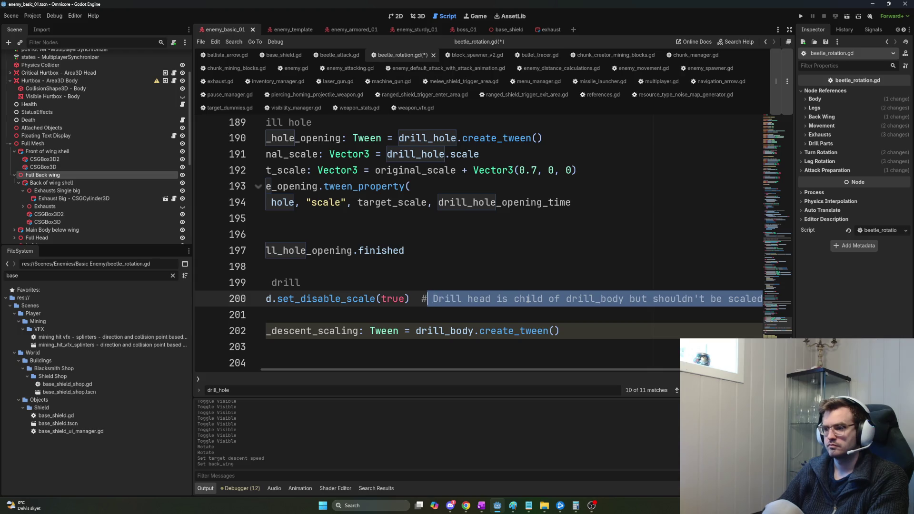
pyautogui.hotkey('ctrl', 'x')
pyautogui.press('BackSpace')
pyautogui.press('BackSpace')
pyautogui.press('BackSpace')
pyautogui.press('Home')
pyautogui.press('Return')
pyautogui.press('Up')
pyautogui.write('#')
pyautogui.hotkey('ctrl', 'v')
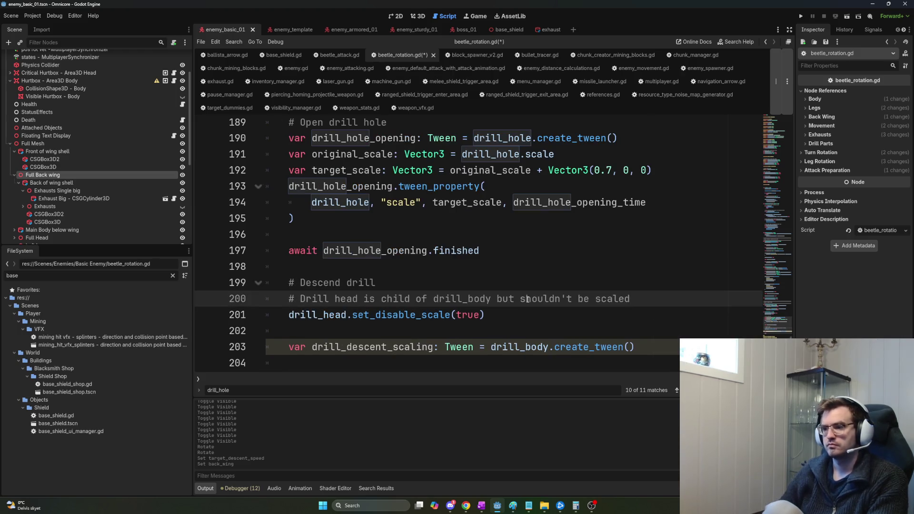
# Collapse the Descend drill section and type 'var drill_descent_position: Tween = drill.body.create_tween()' below the scaling tween.
pyautogui.click(258, 283)
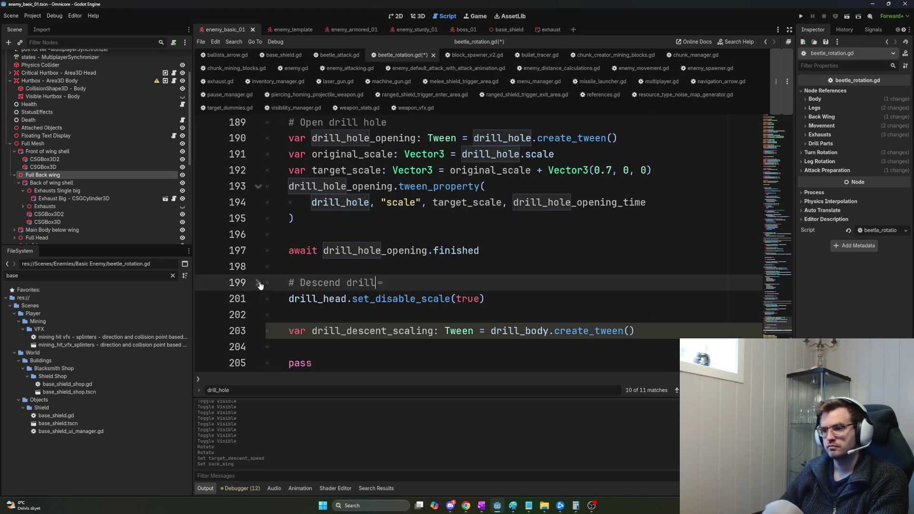
pyautogui.click(489, 318)
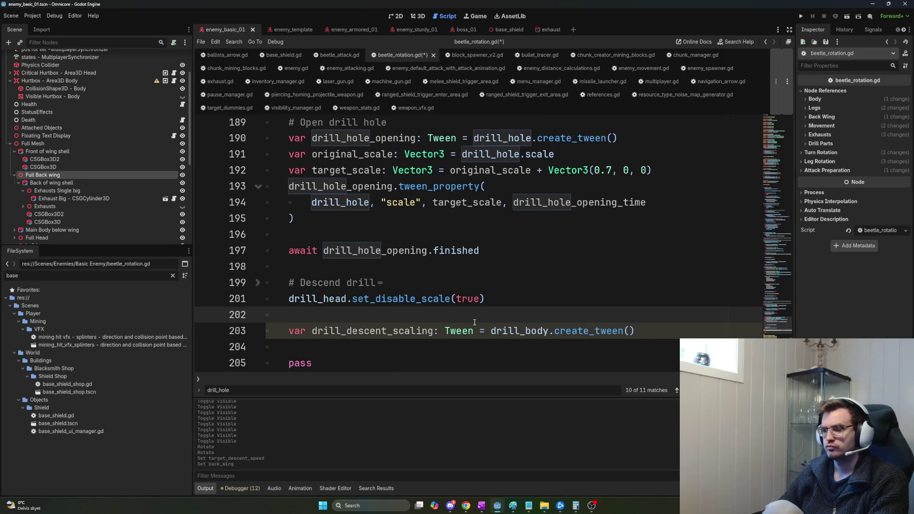
pyautogui.scroll(-1, 386, 304)
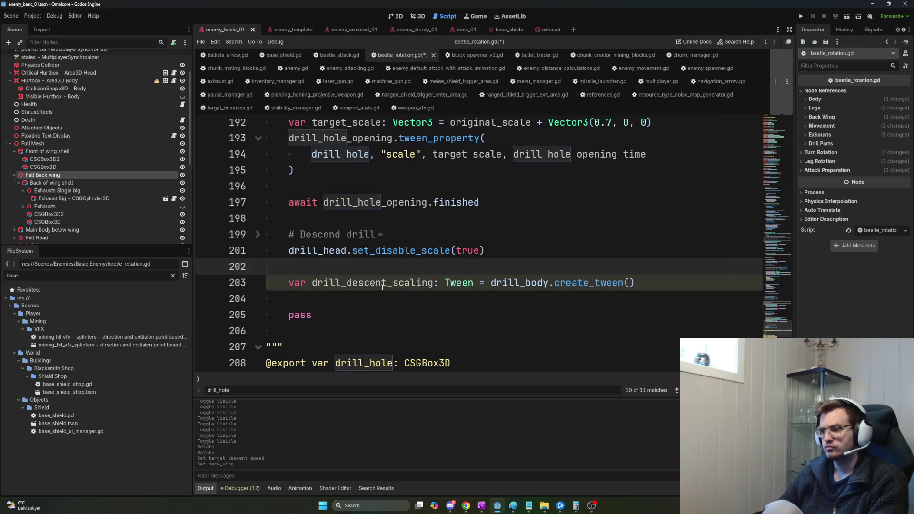
pyautogui.click(381, 285)
pyautogui.click(376, 297)
pyautogui.write('var drill')
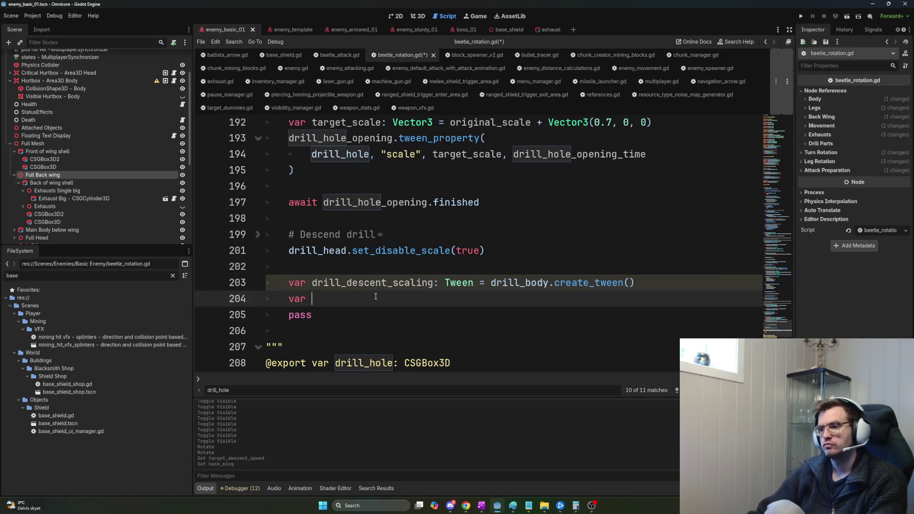
pyautogui.write('_descent_')
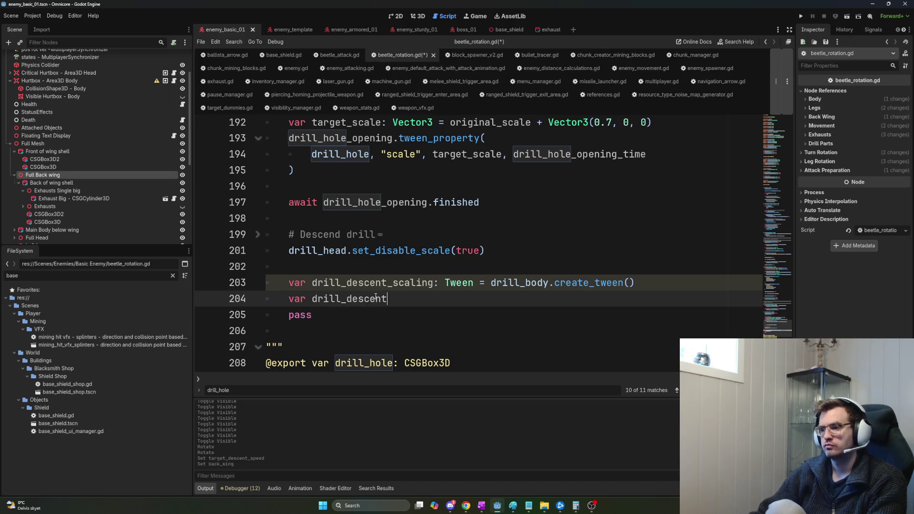
pyautogui.write('position: Tween = drill.body.')
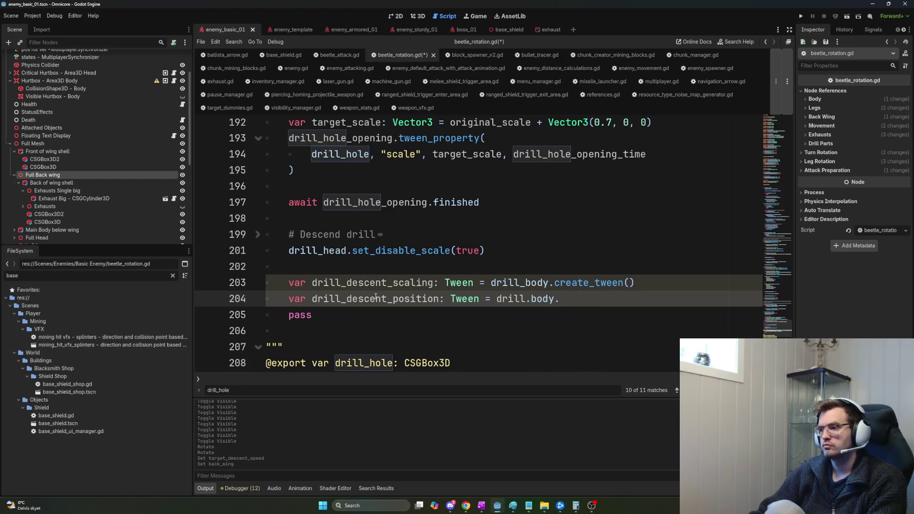
pyautogui.write('create_tween()')
# Finish the drill_descent_position line, add blank lines above it, and insert drill_descent_scaling there.
pyautogui.press('Return')
pyautogui.press('Return')
pyautogui.press('Up')
pyautogui.press('Up')
pyautogui.press('Return')
pyautogui.press('Return')
pyautogui.press('Up')
pyautogui.press('Up')
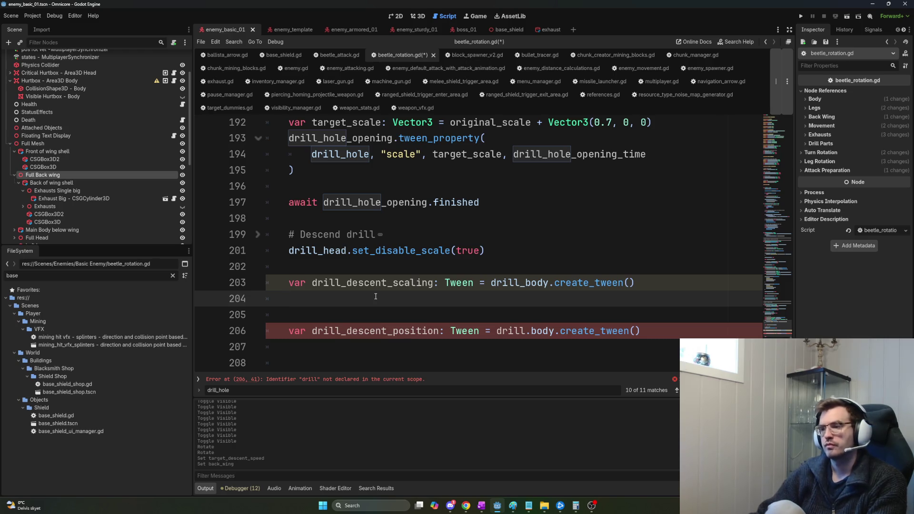
pyautogui.write('drill')
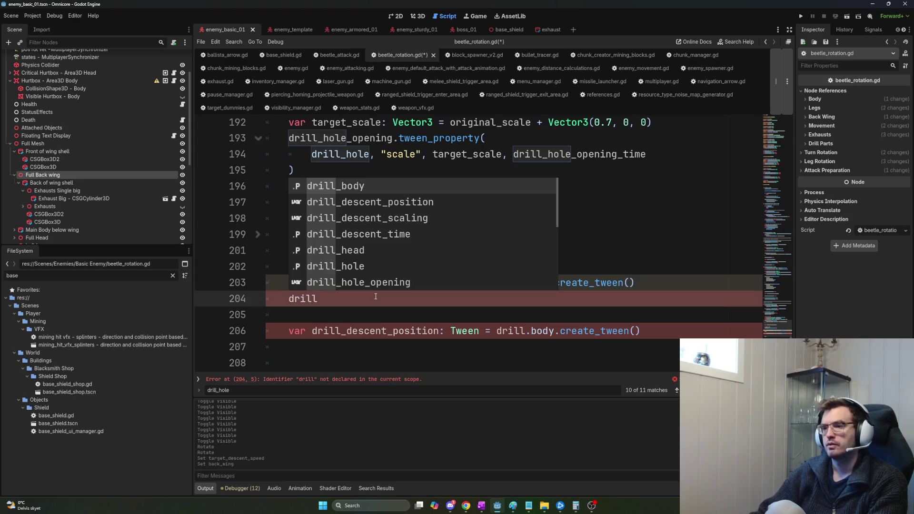
pyautogui.press('Down')
pyautogui.press('Down')
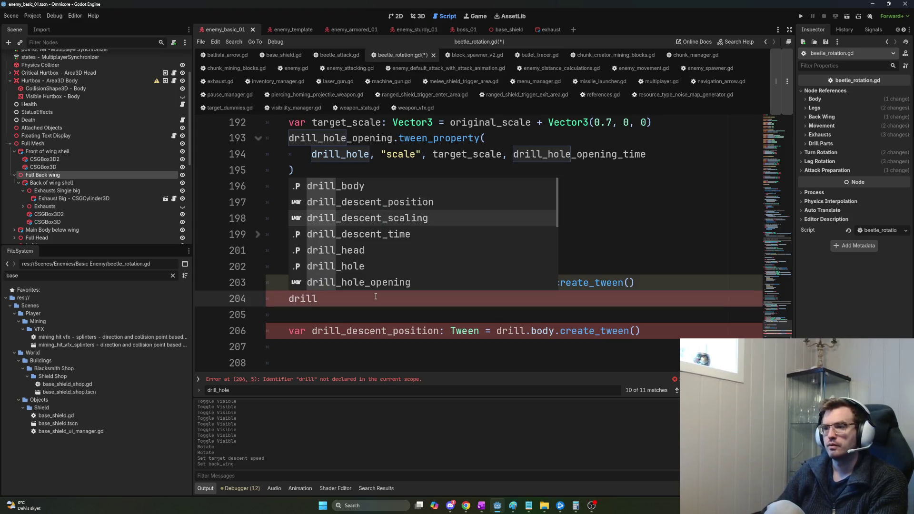
pyautogui.press('Return')
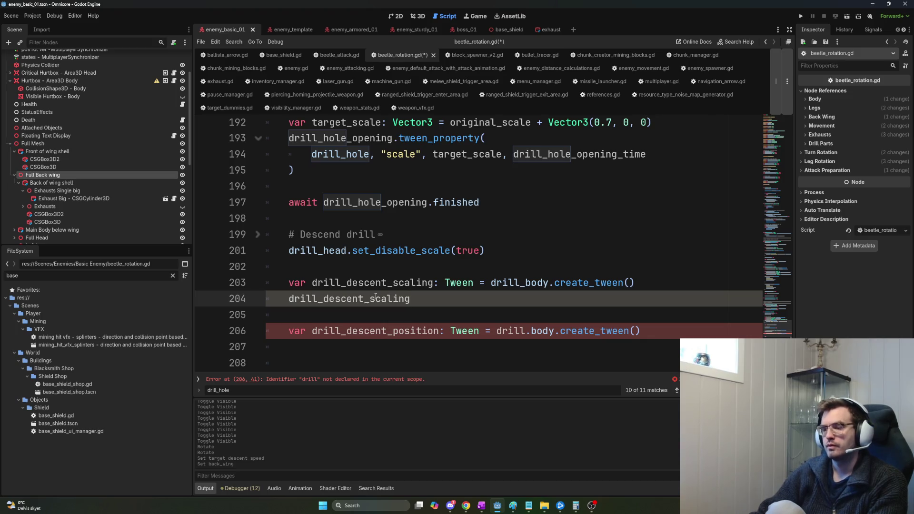
# Write drill_descent_scaling.tween_property(drill_body, "scale" ...) using autocomplete.
pyautogui.write('.propert')
pyautogui.press('Down')
pyautogui.press('Down')
pyautogui.press('Return')
pyautogui.press('Return')
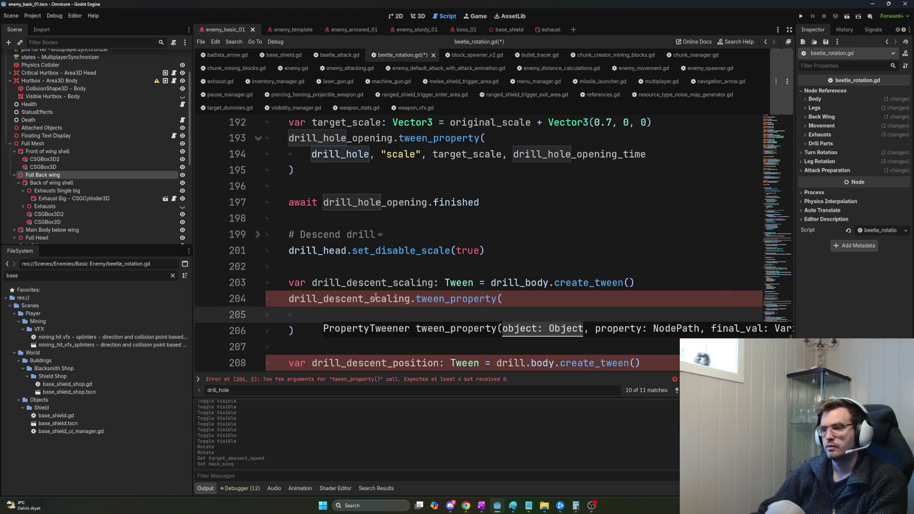
pyautogui.write('drill_body')
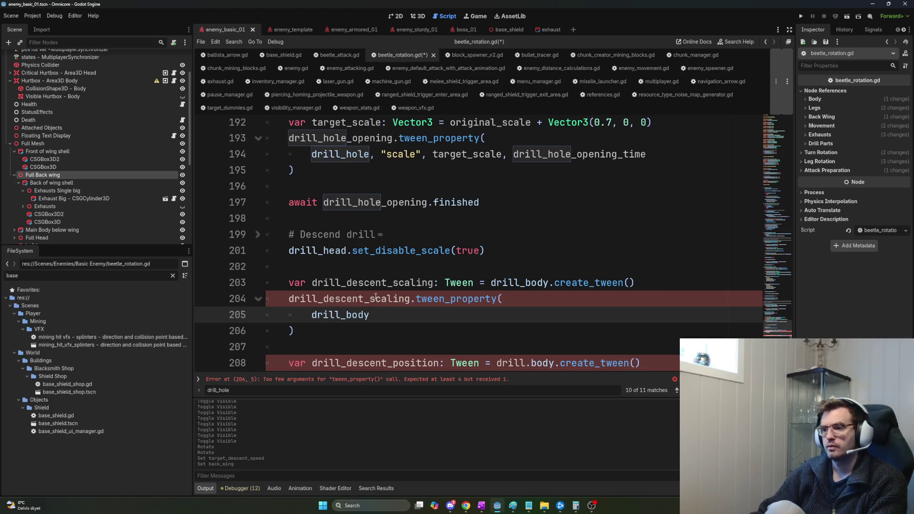
pyautogui.write(', ')
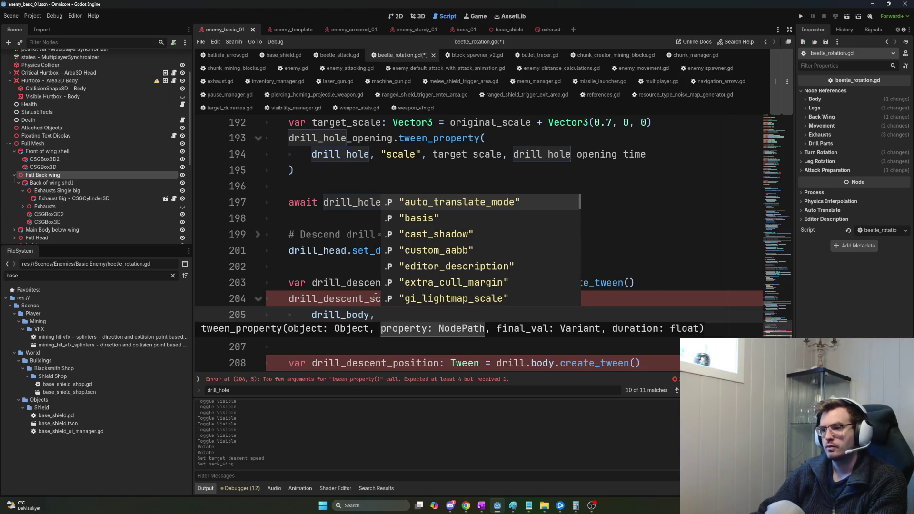
pyautogui.write('"scal')
pyautogui.press('Return')
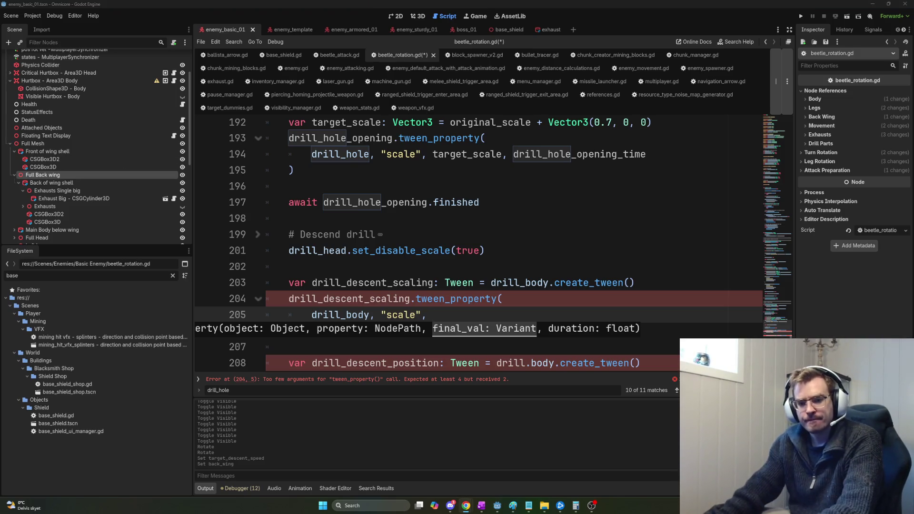
pyautogui.click(513, 316)
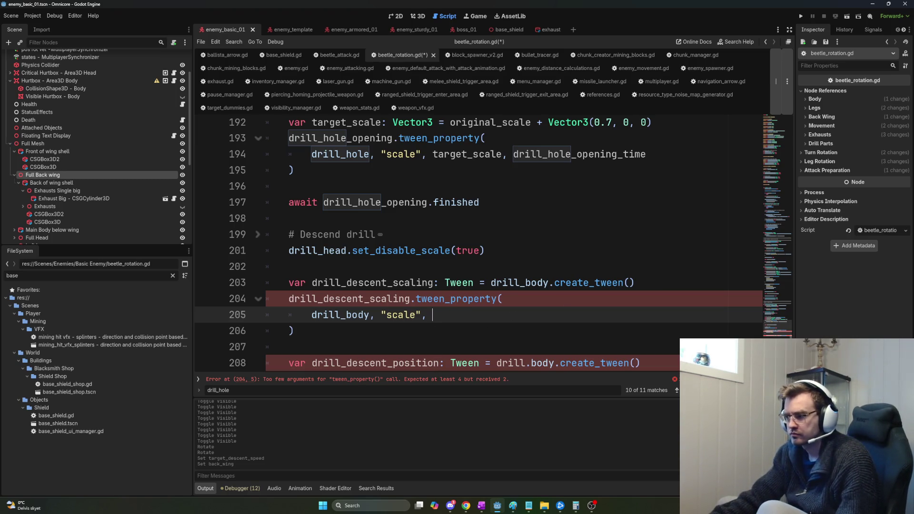
# Filter the scene tree by 'drill' and select Drill Body to inspect its cylinder Height.
pyautogui.click(89, 41)
pyautogui.write('drill')
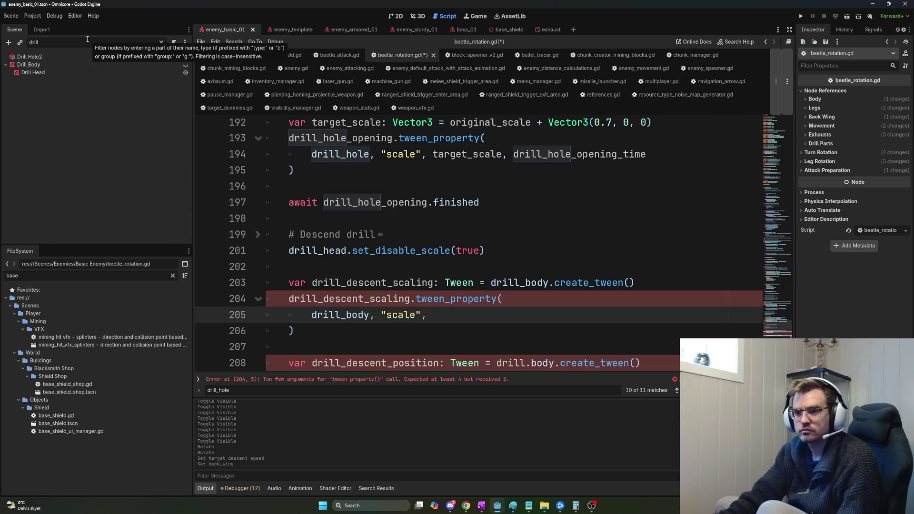
pyautogui.click(56, 64)
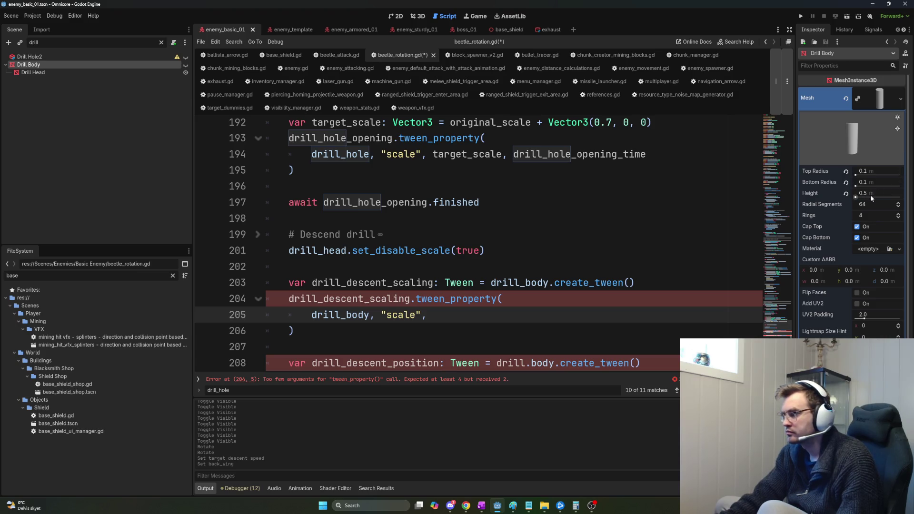
pyautogui.scroll(-5, 900, 282)
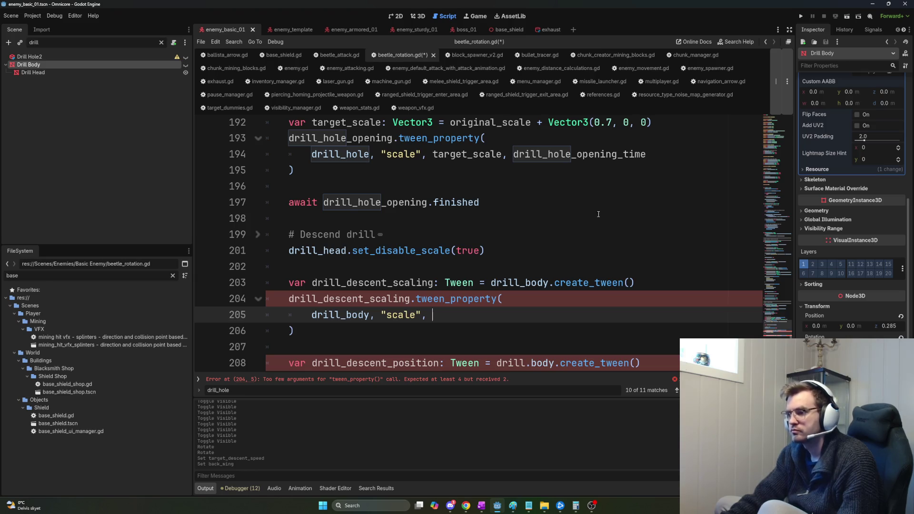
pyautogui.scroll(5, 828, 239)
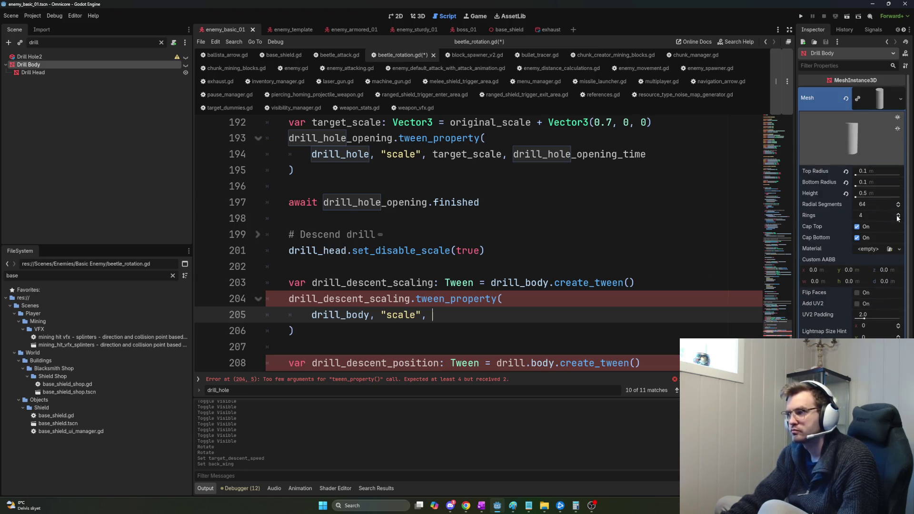
pyautogui.click(878, 194)
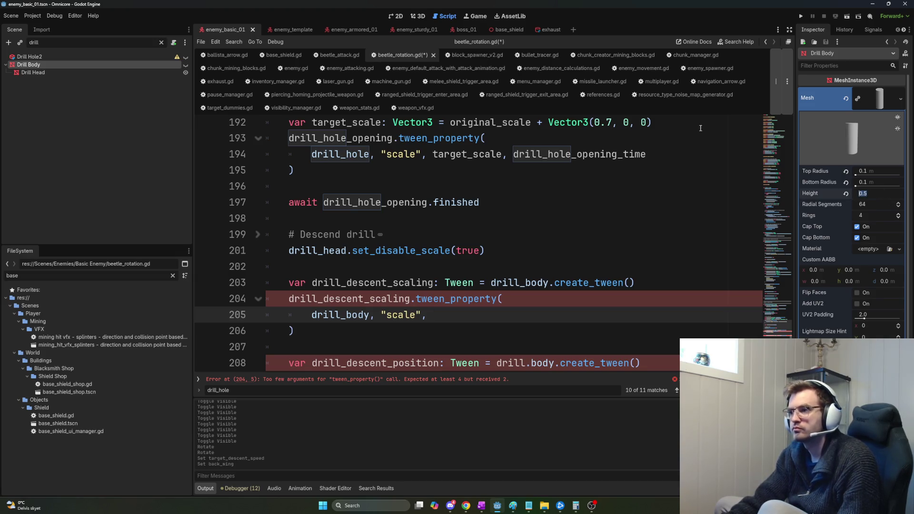
# Show the 3D scene, zoom in on the drill body, then switch to ChatGPT.
pyautogui.click(418, 16)
pyautogui.scroll(-10, 545, 188)
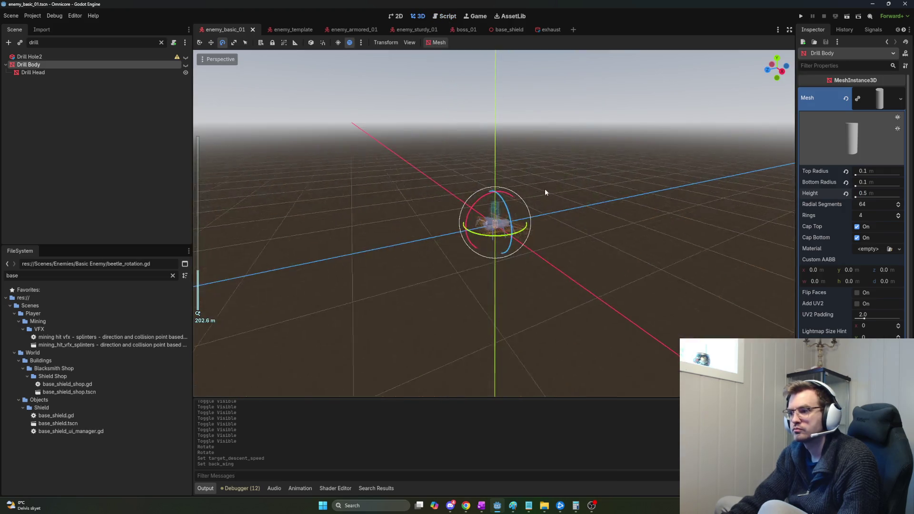
pyautogui.scroll(10, 546, 191)
pyautogui.scroll(10, 548, 191)
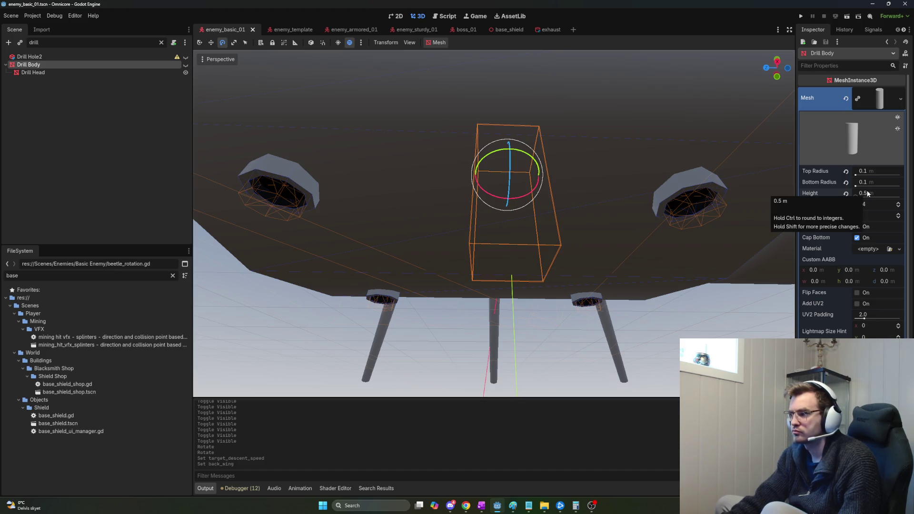
pyautogui.hotkey('alt', 'Tab')
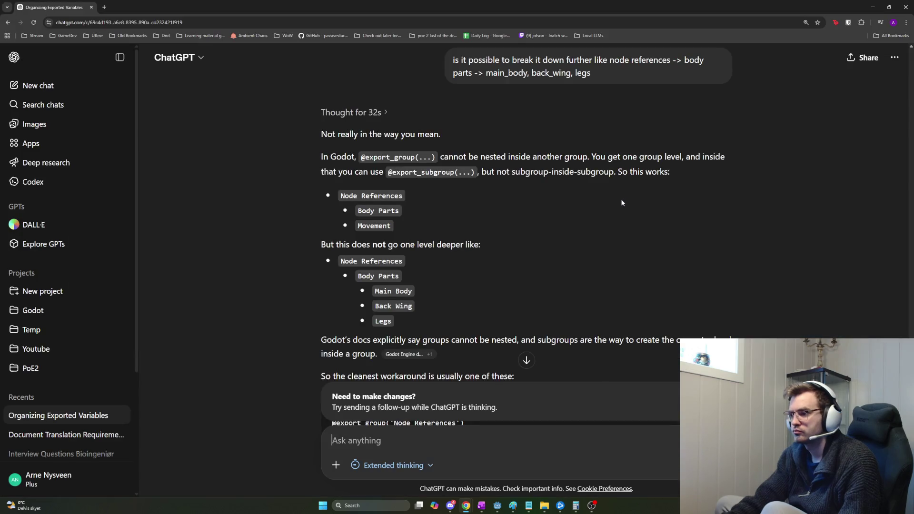
pyautogui.scroll(-3, 568, 255)
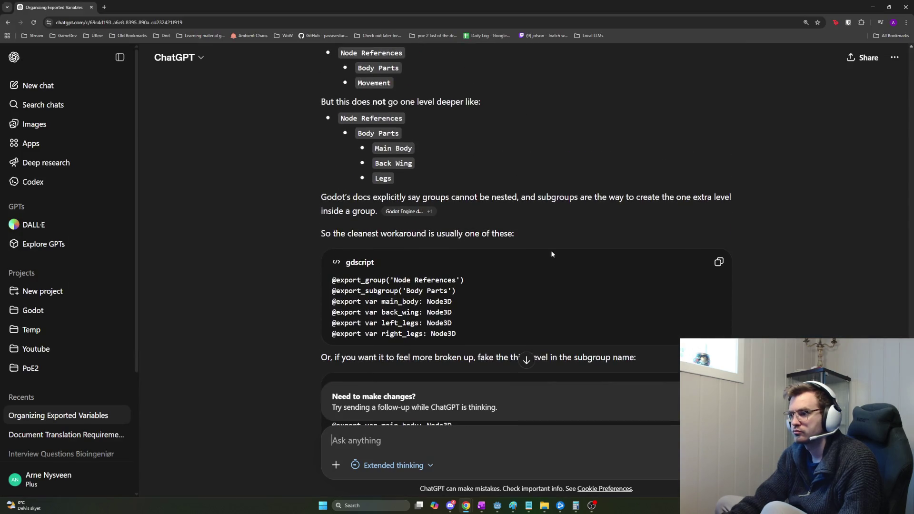
pyautogui.moveTo(458, 291)
pyautogui.mouseDown()
pyautogui.moveTo(332, 290)
pyautogui.moveTo(500, 326)
pyautogui.mouseUp()
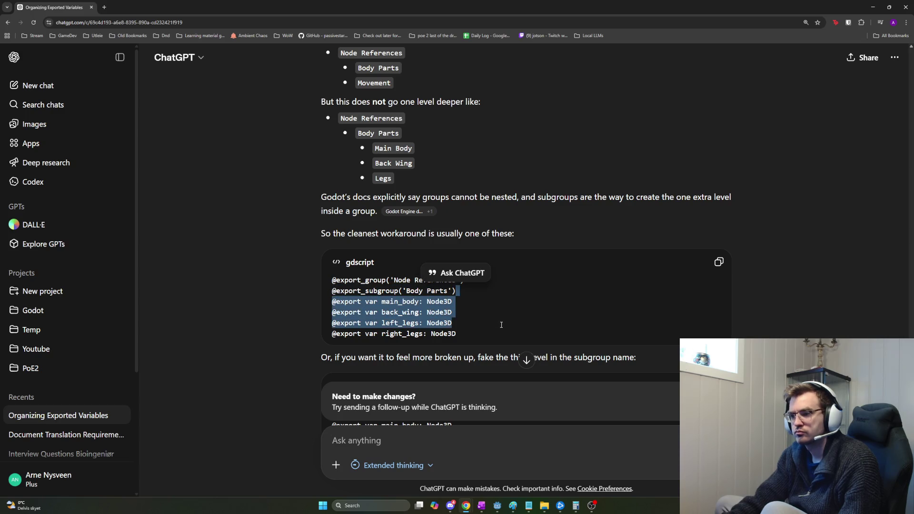
pyautogui.scroll(-1, 502, 325)
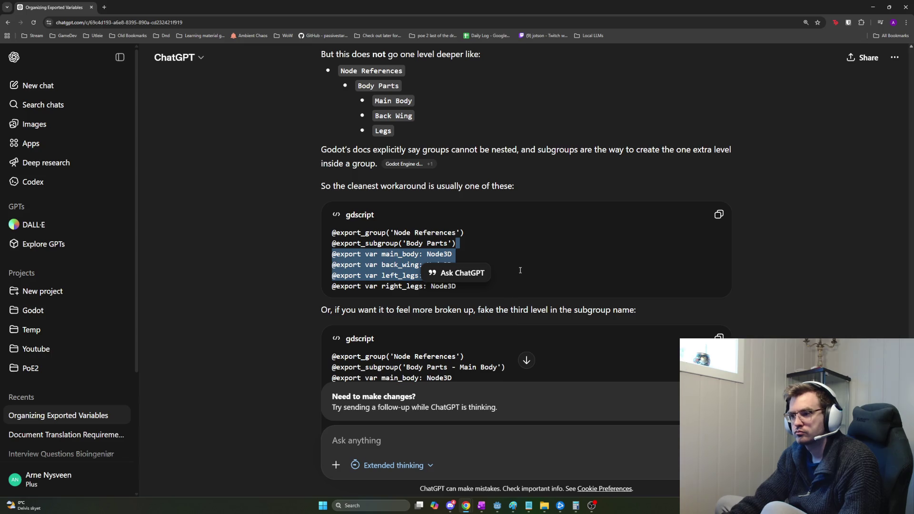
pyautogui.scroll(-4, 522, 270)
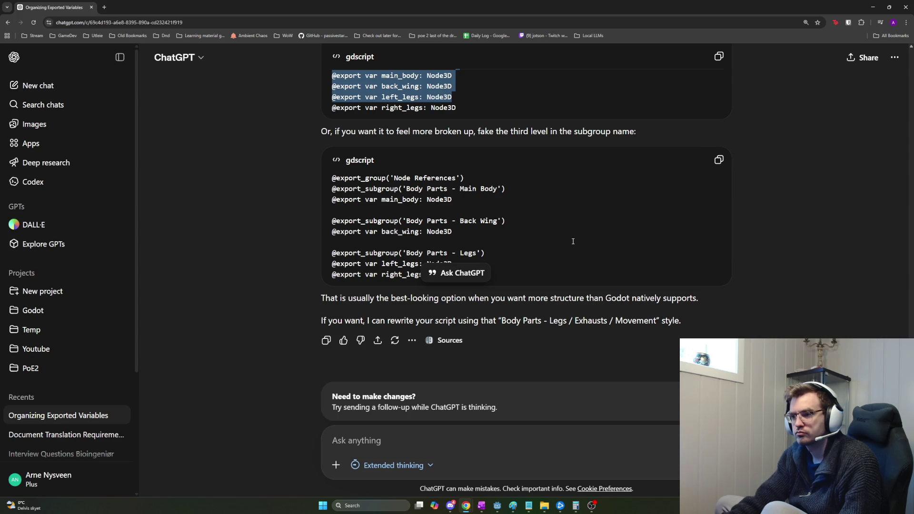
pyautogui.scroll(3, 573, 241)
pyautogui.hotkey('alt', 'Tab')
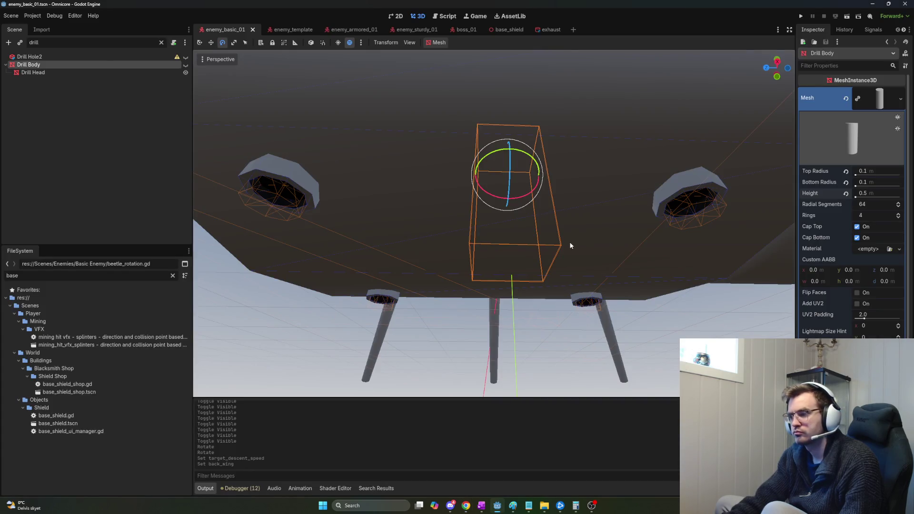
# Select Drill Body, switch to the Move tool with W, and stretch the cylinder taller downward.
pyautogui.click(106, 75)
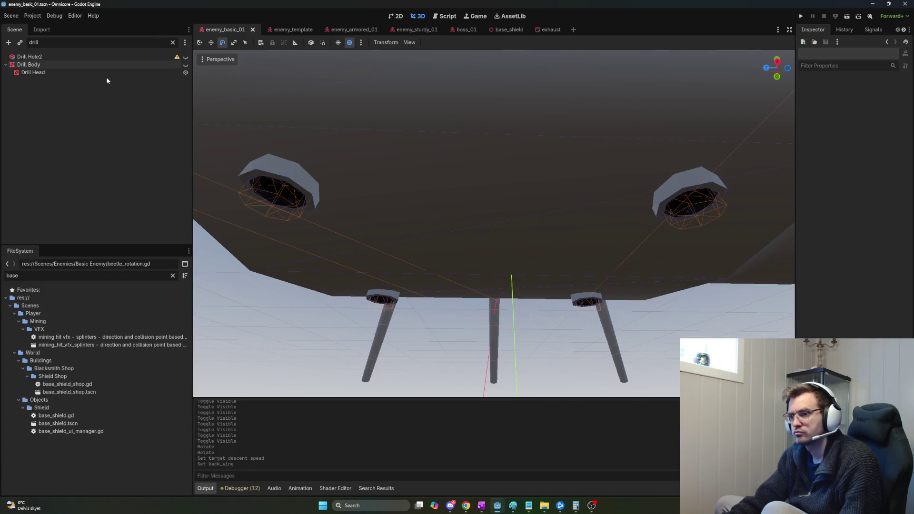
pyautogui.click(107, 67)
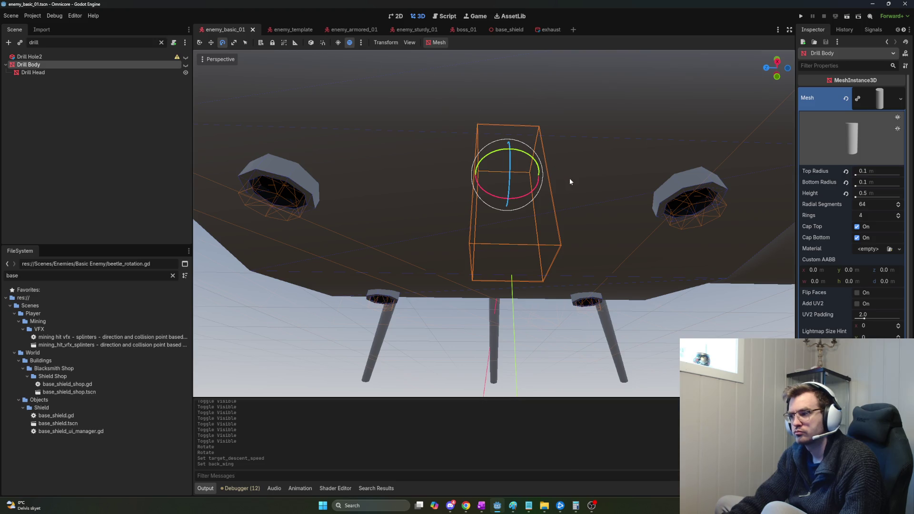
pyautogui.press('w')
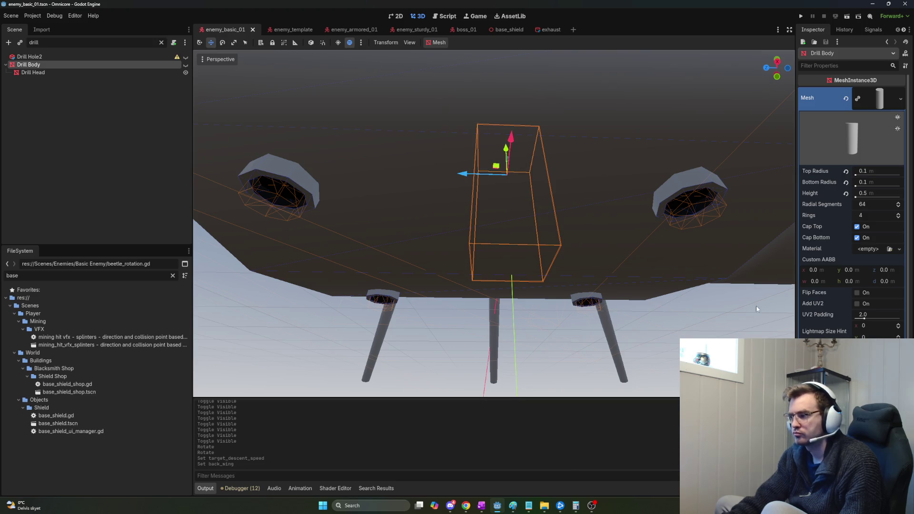
pyautogui.click(868, 194)
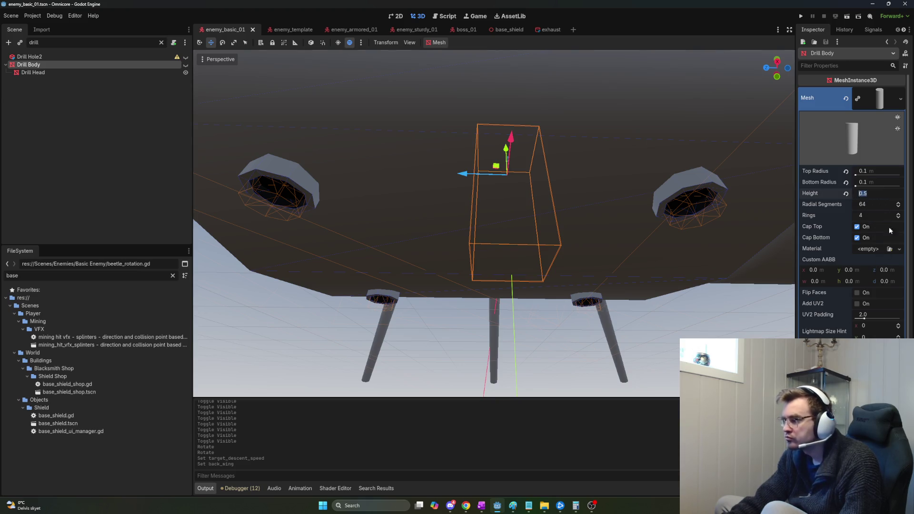
pyautogui.scroll(-5, 852, 205)
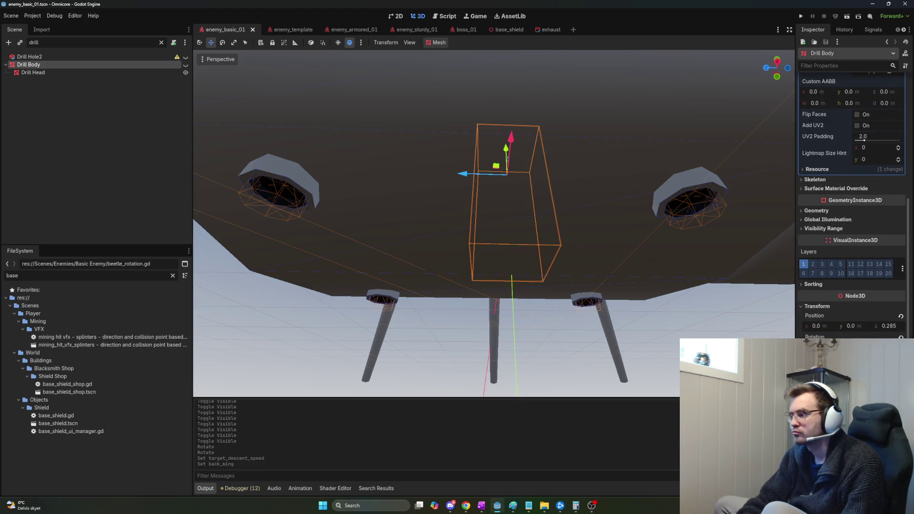
pyautogui.press('Return')
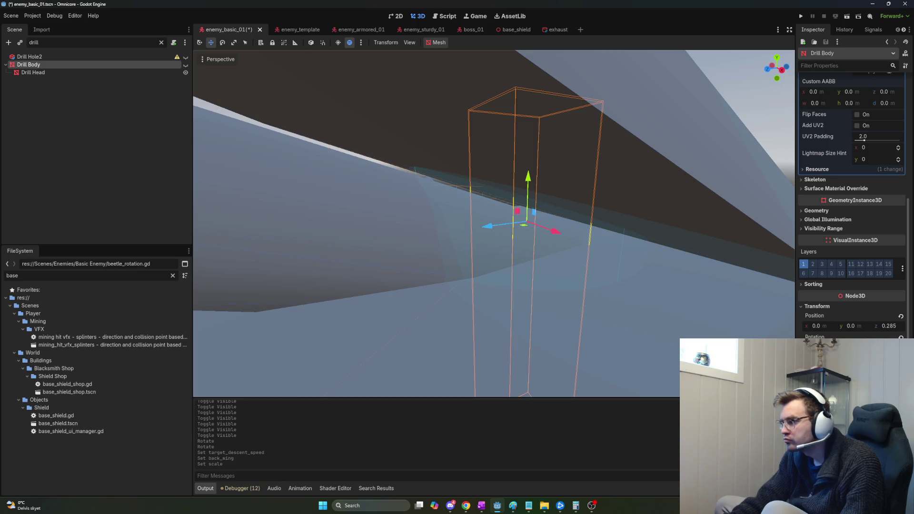
pyautogui.click(855, 326)
# Try a Drill Body Y position of -1 m and a negated Z position, undoing each.
pyautogui.write('-1')
pyautogui.press('Return')
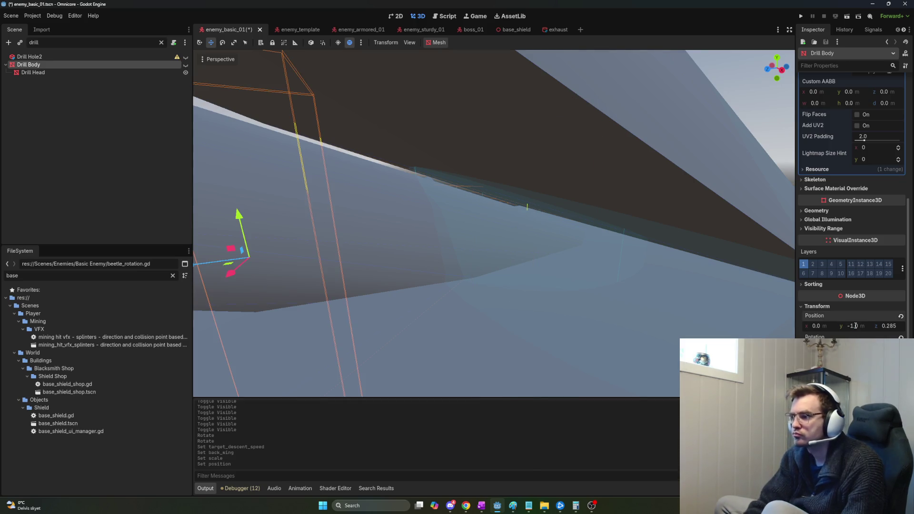
pyautogui.hotkey('ctrl', 'z')
pyautogui.click(887, 326)
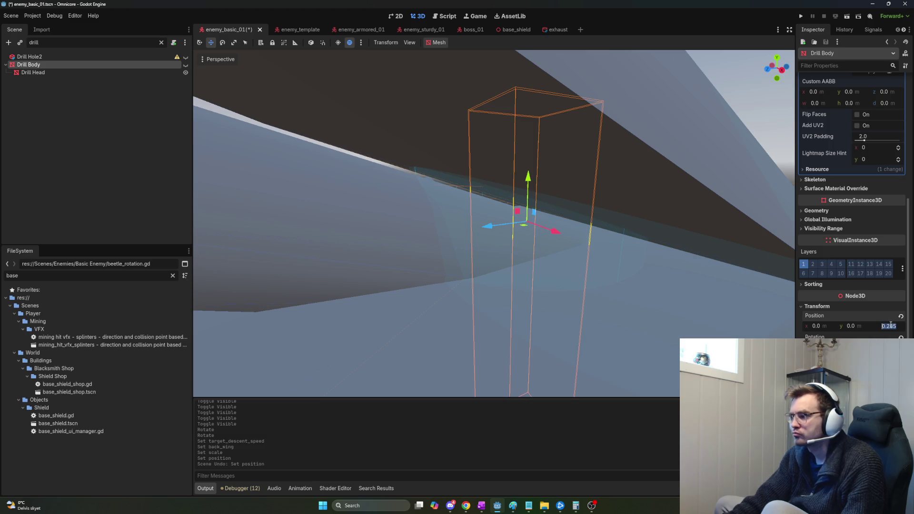
pyautogui.press('Home')
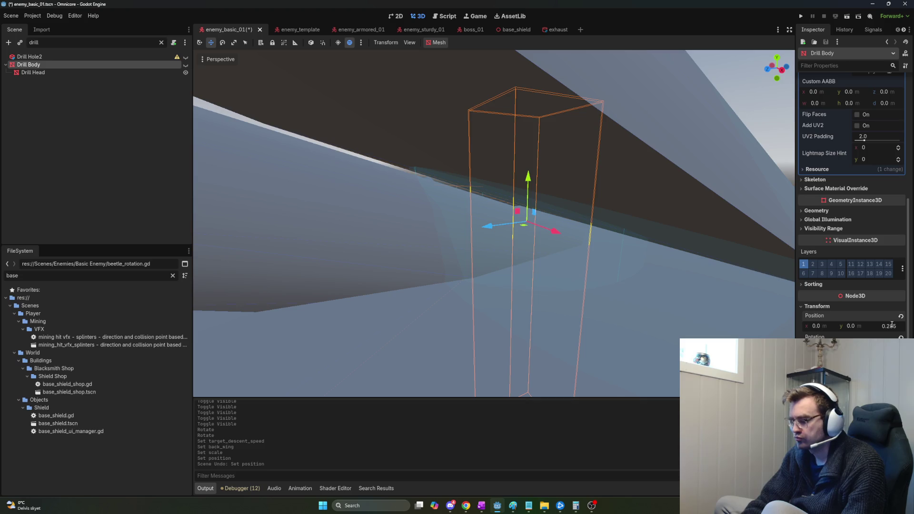
pyautogui.write('-')
pyautogui.press('Return')
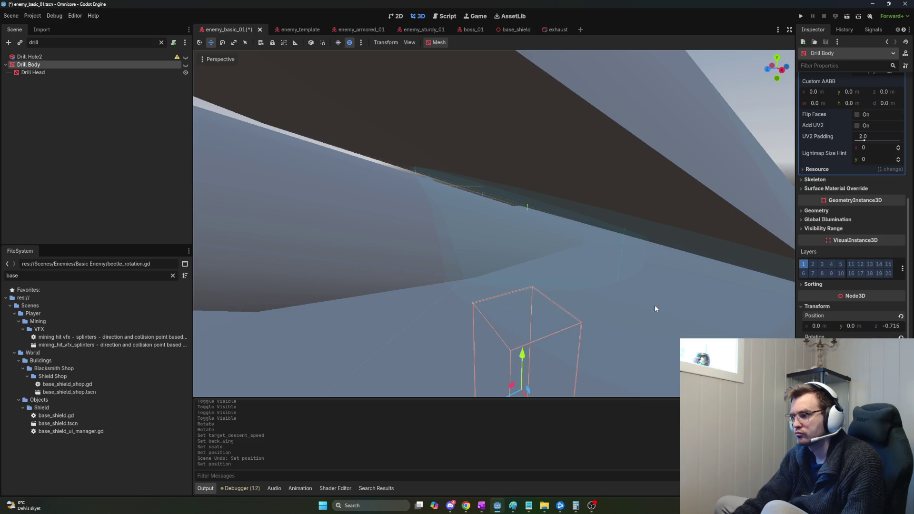
pyautogui.hotkey('ctrl', 'z')
pyautogui.hotkey('ctrl', 'z')
# Redo the drill stretch, retry a negated Z position, then undo back to the original size.
pyautogui.moveTo(644, 300); pyautogui.dragTo(644, 301)
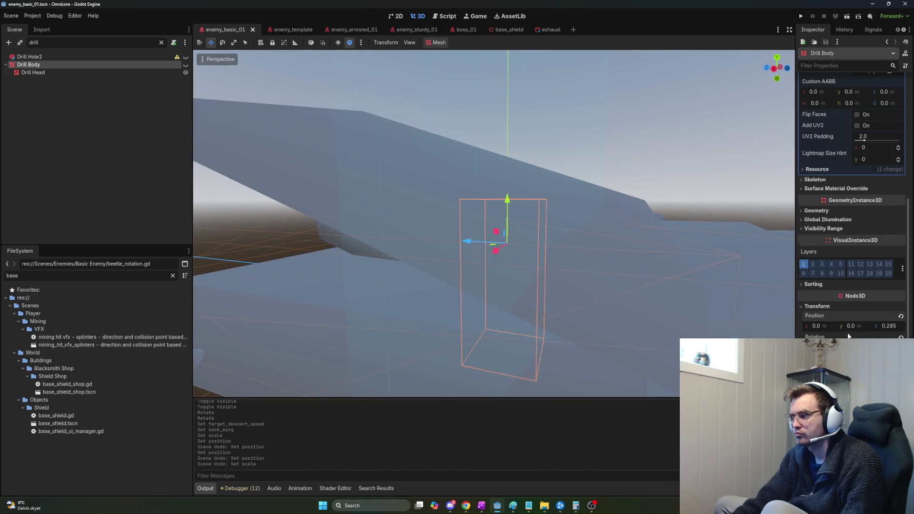
pyautogui.hotkey('ctrl', 'shift', 'z')
pyautogui.click(895, 326)
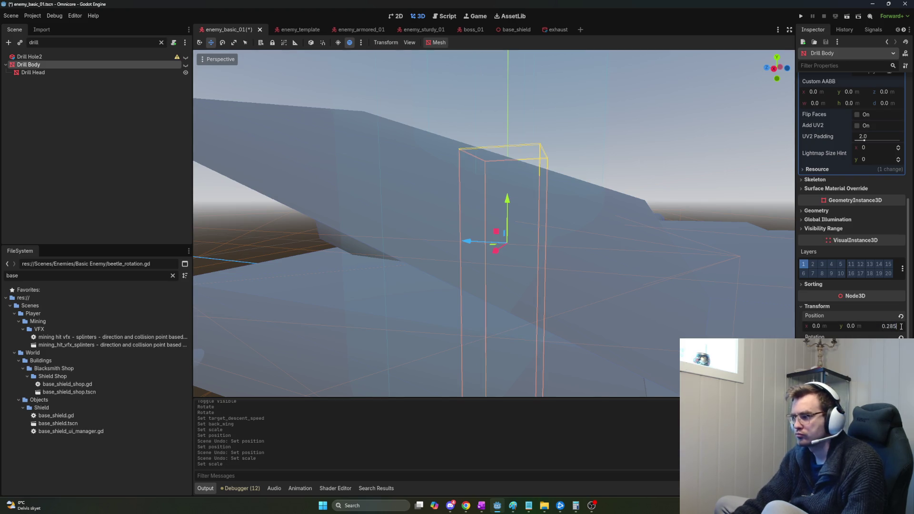
pyautogui.write('-')
pyautogui.press('Return')
pyautogui.hotkey('ctrl', 'z')
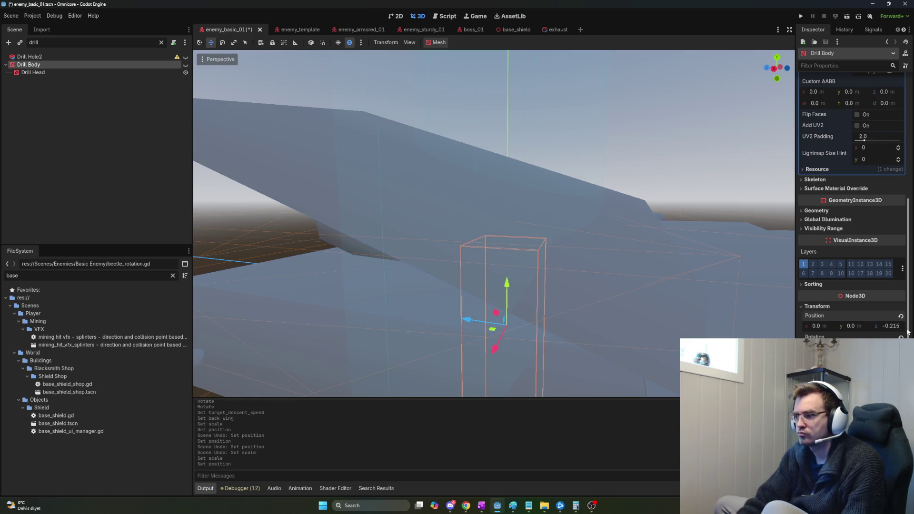
pyautogui.hotkey('ctrl', 'z')
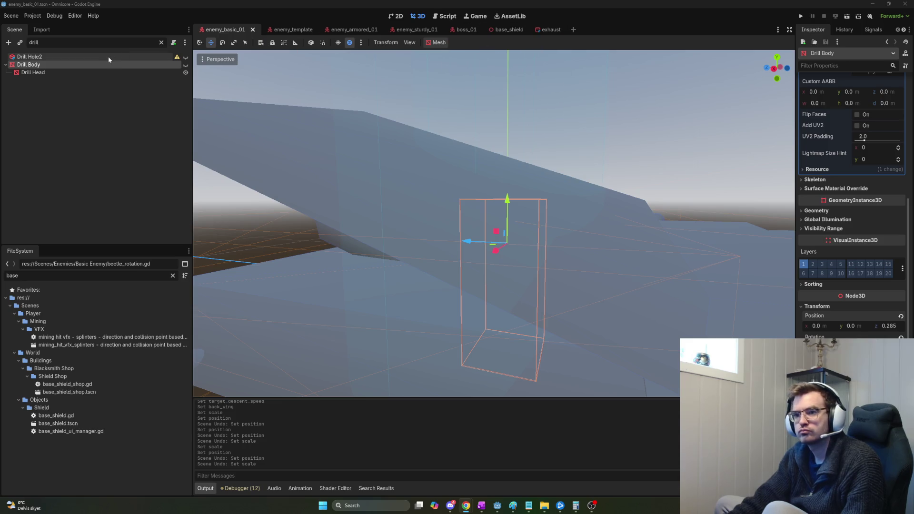
# Make Drill Body visible and clear the 'drill' filter from the scene tree.
pyautogui.click(186, 65)
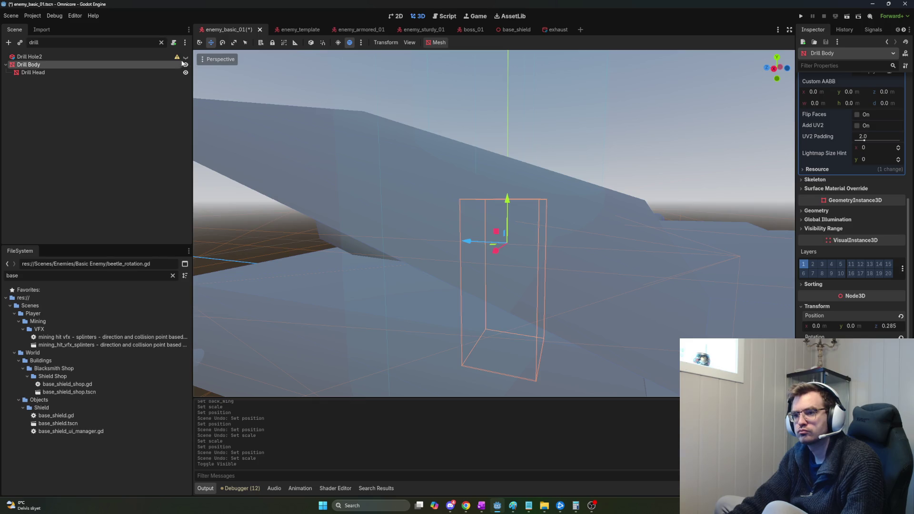
pyautogui.click(87, 43)
pyautogui.hotkey('ctrl', 'a')
pyautogui.press('BackSpace')
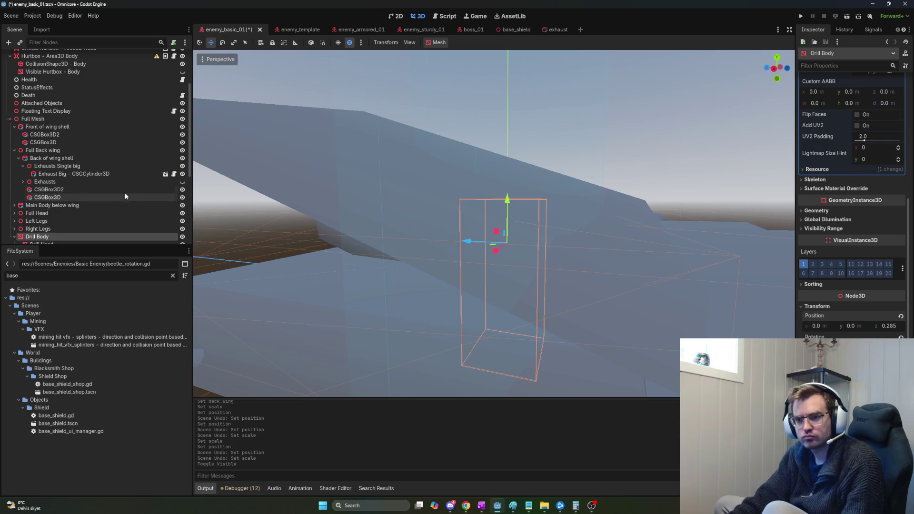
pyautogui.click(86, 151)
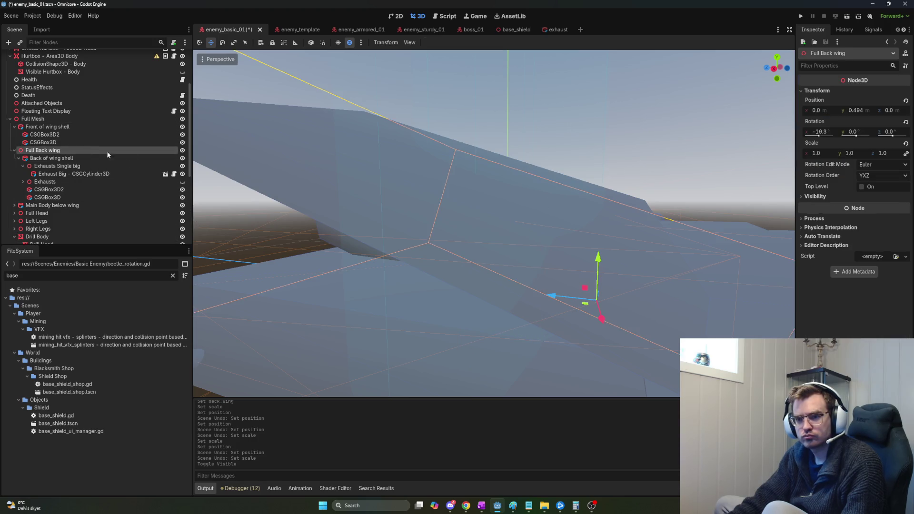
pyautogui.press('e')
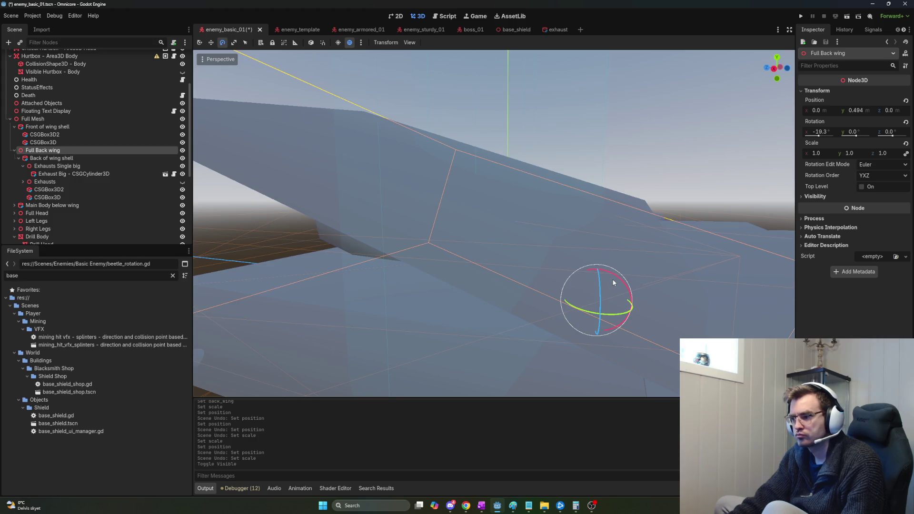
pyautogui.click(615, 282)
pyautogui.click(81, 125)
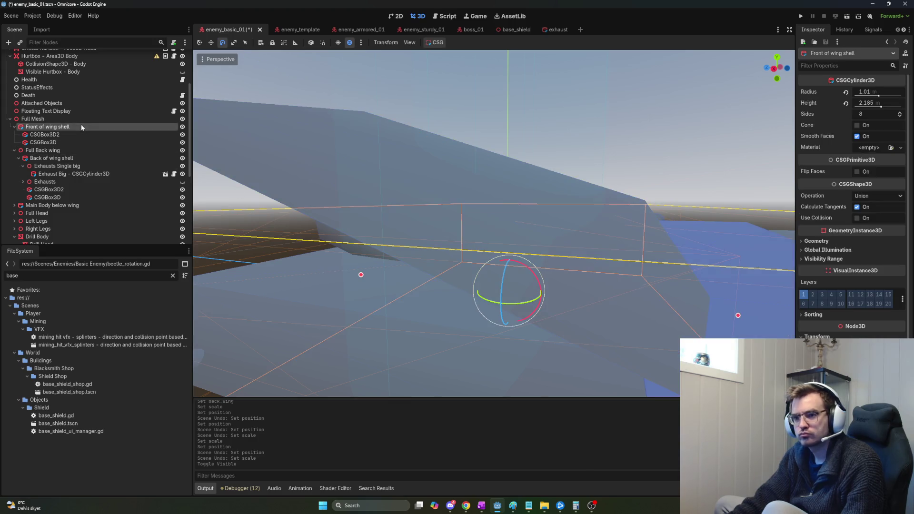
pyautogui.click(109, 119)
pyautogui.click(109, 150)
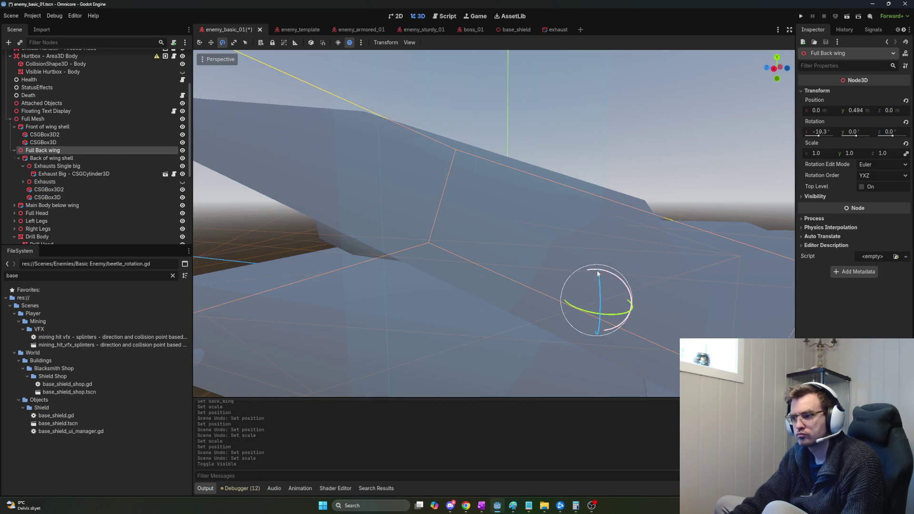
pyautogui.moveTo(611, 283); pyautogui.dragTo(602, 276)
pyautogui.hotkey('ctrl', 'z')
pyautogui.moveTo(441, 204)
pyautogui.mouseDown()
pyautogui.moveTo(404, 219)
pyautogui.moveTo(472, 215)
pyautogui.mouseUp()
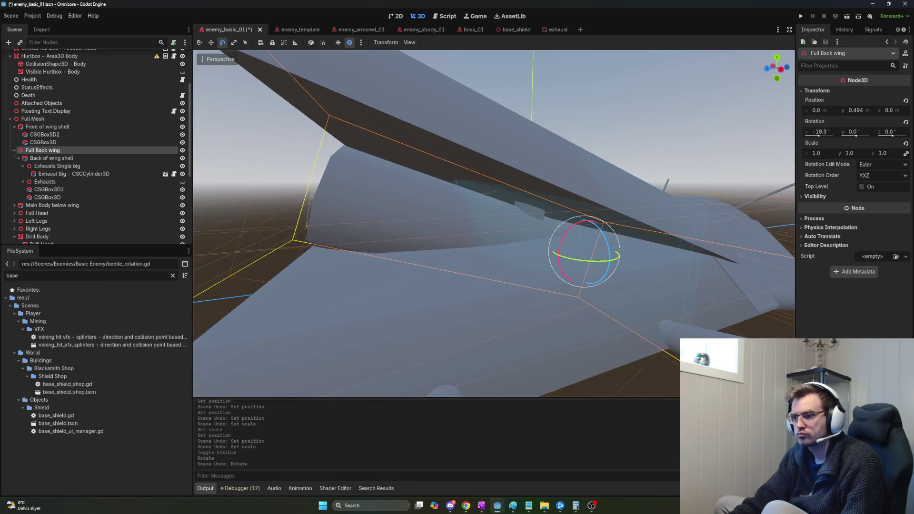
pyautogui.click(528, 212)
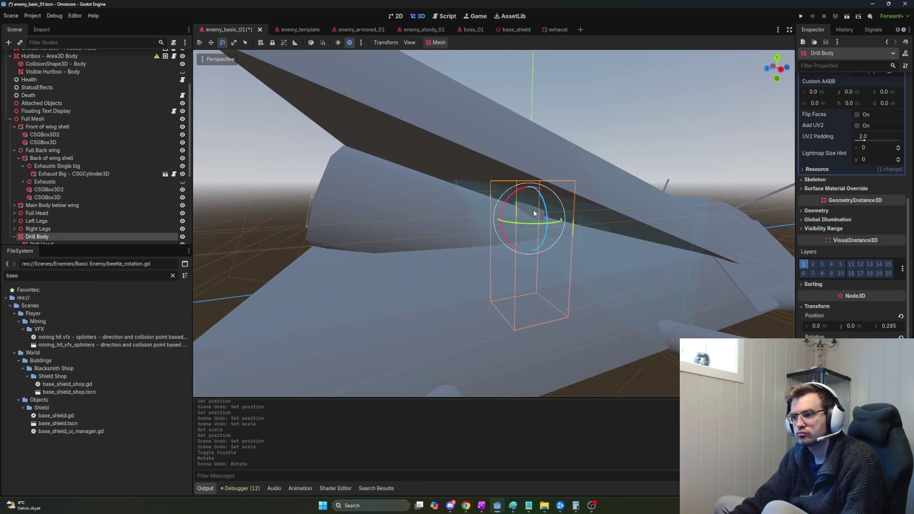
# Hide the Drill Head and toggle Drill Body's visibility to spot it under the beetle.
pyautogui.scroll(-3, 106, 227)
pyautogui.click(182, 198)
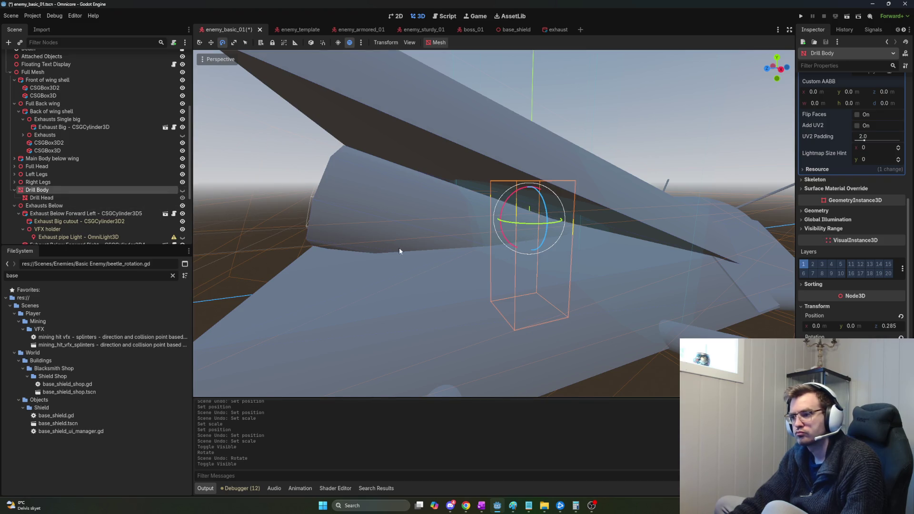
pyautogui.scroll(6, 399, 251)
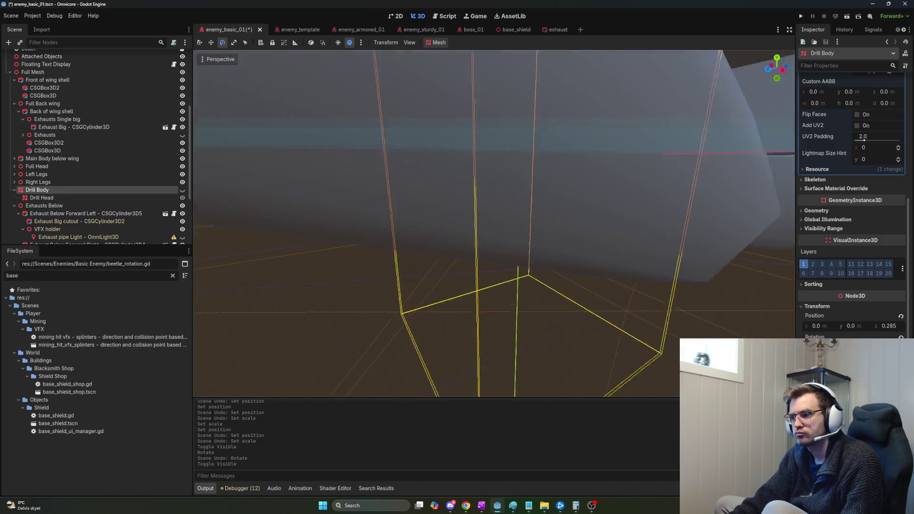
pyautogui.moveTo(399, 251); pyautogui.dragTo(393, 248)
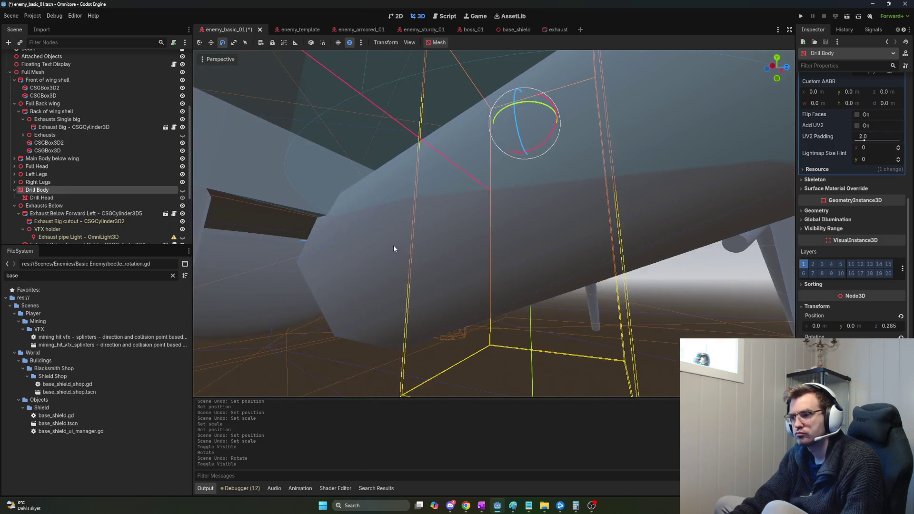
pyautogui.doubleClick(183, 191)
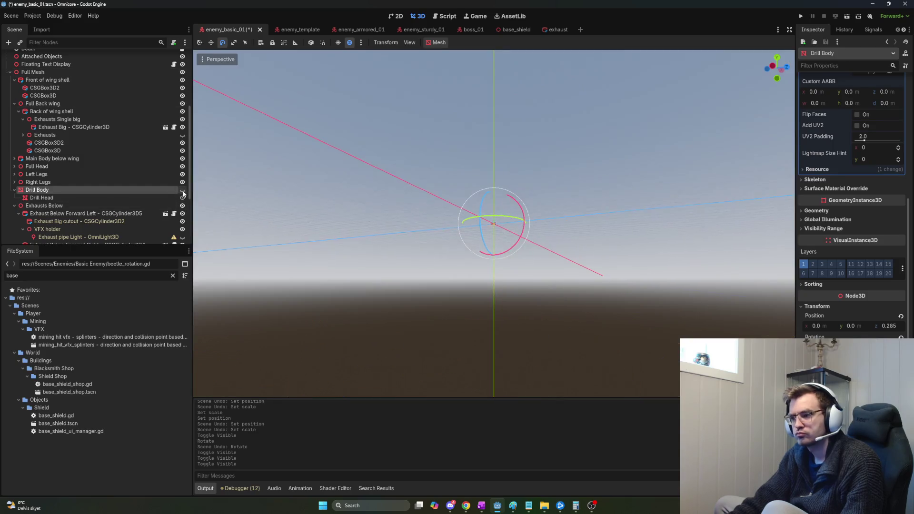
pyautogui.click(183, 192)
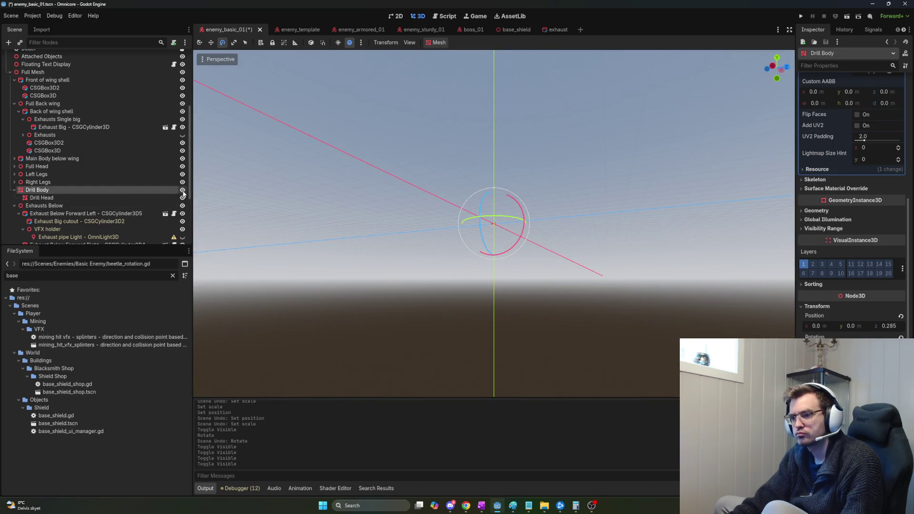
pyautogui.click(182, 192)
# Zoom and orbit around the drill body box, then return to beetle_rotation.gd.
pyautogui.moveTo(269, 209); pyautogui.dragTo(267, 204)
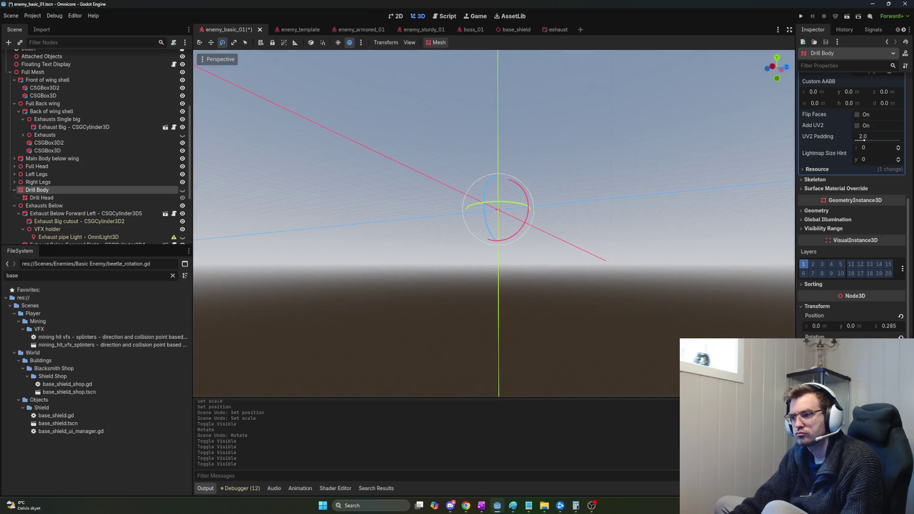
pyautogui.scroll(-2, 523, 226)
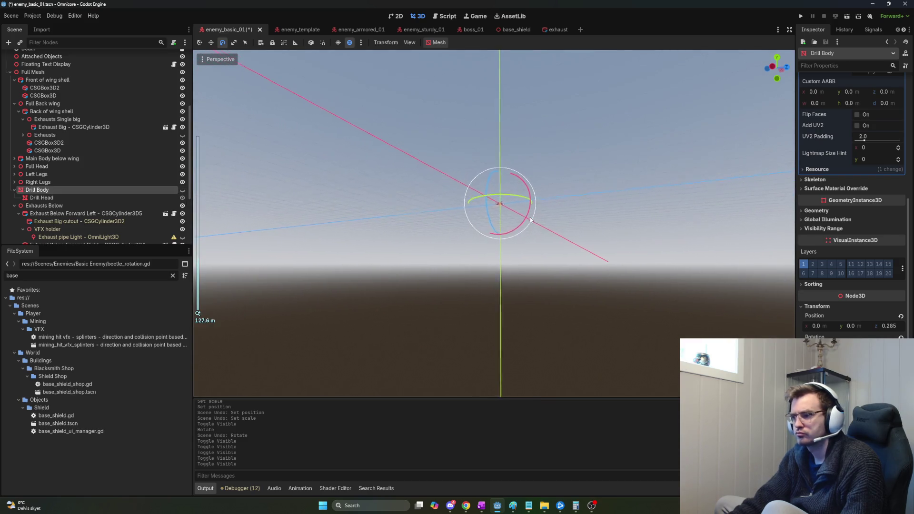
pyautogui.scroll(-10, 527, 218)
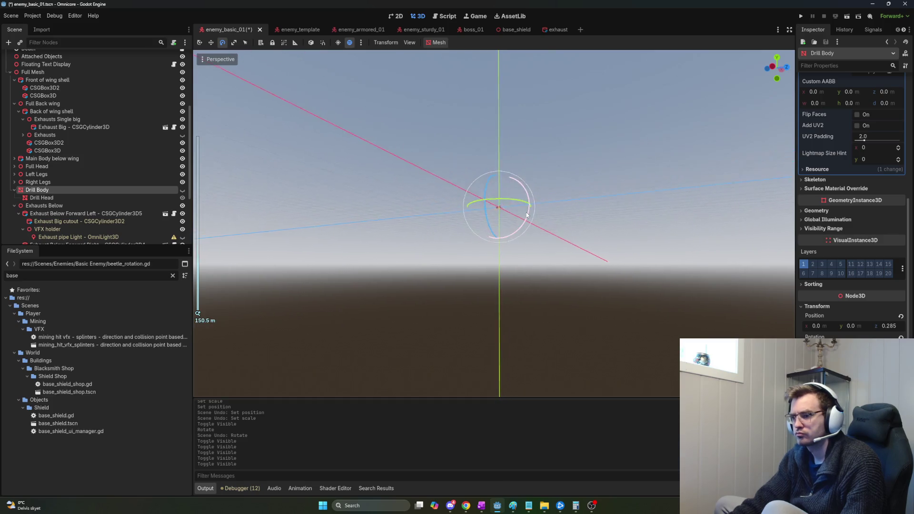
pyautogui.scroll(6, 527, 215)
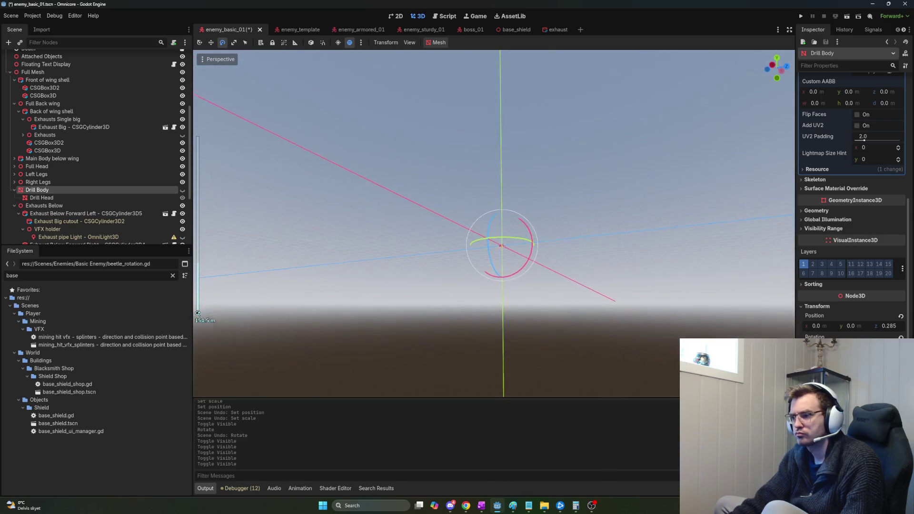
pyautogui.scroll(15, 524, 215)
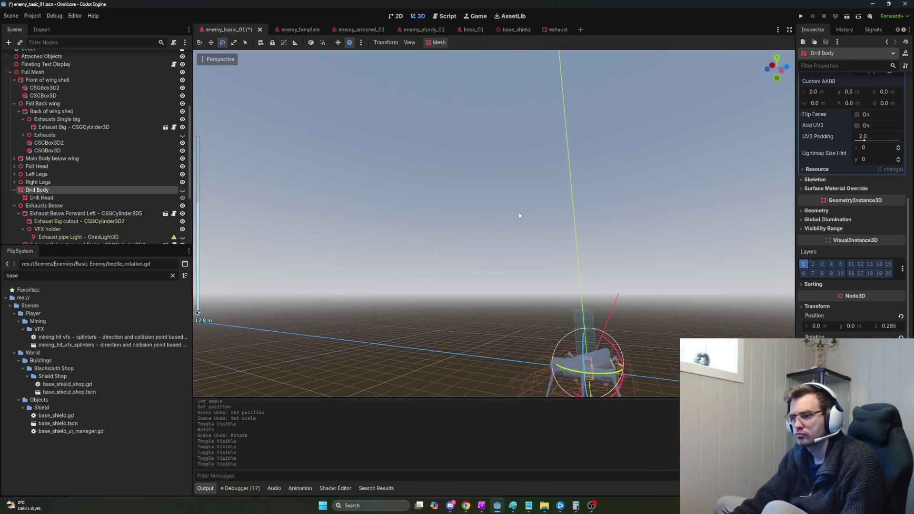
pyautogui.scroll(5, 521, 214)
pyautogui.scroll(3, 510, 212)
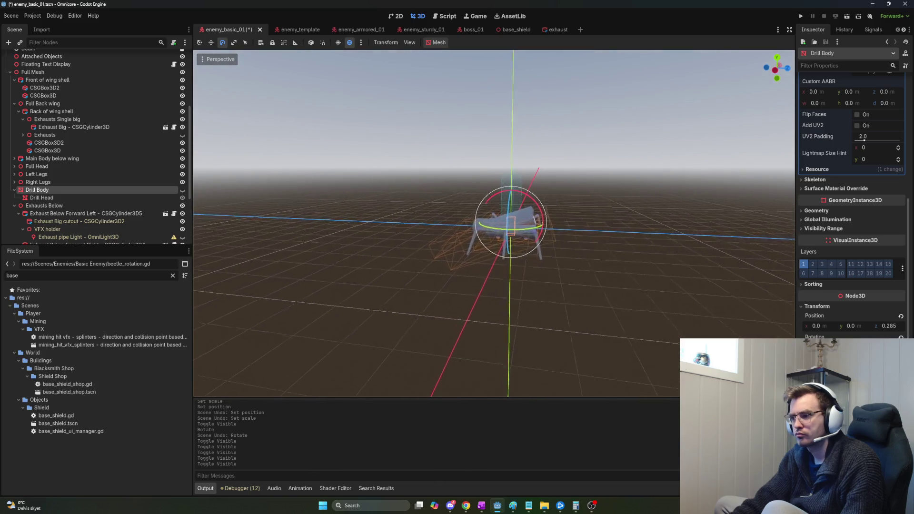
pyautogui.scroll(5, 495, 214)
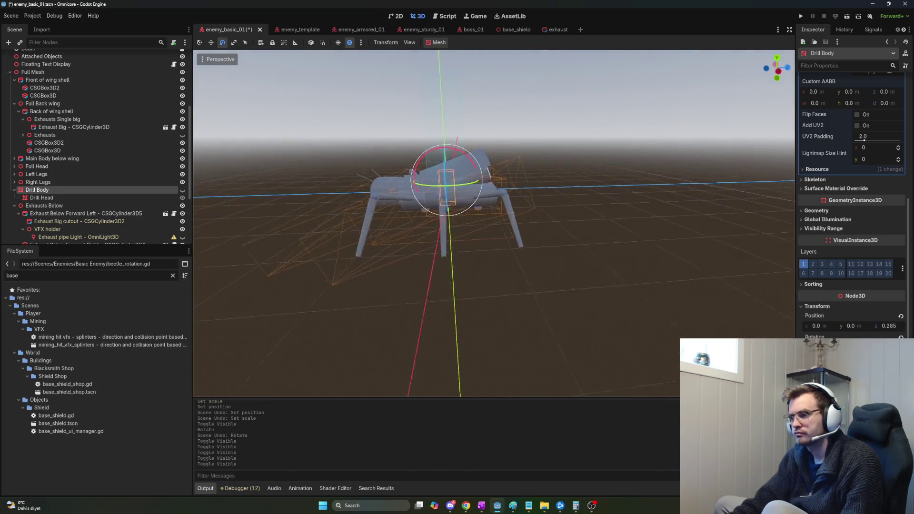
pyautogui.scroll(8, 495, 224)
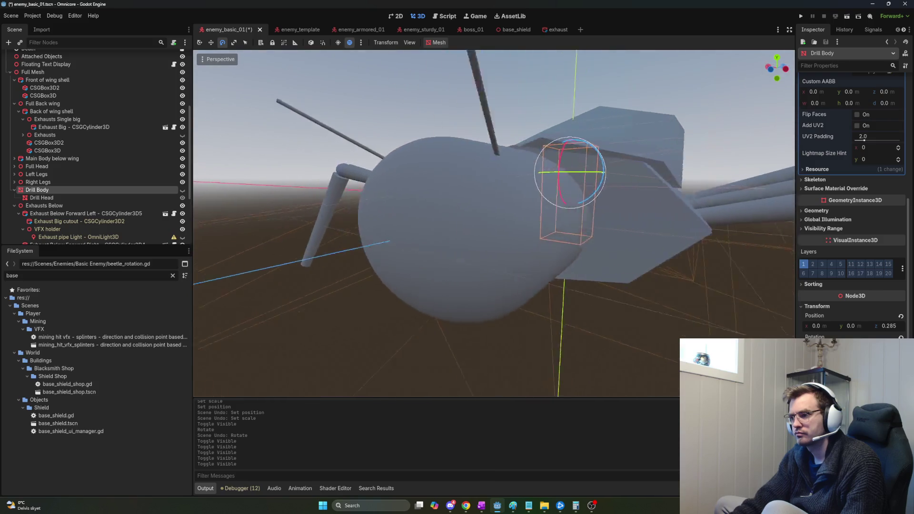
pyautogui.scroll(8, 494, 224)
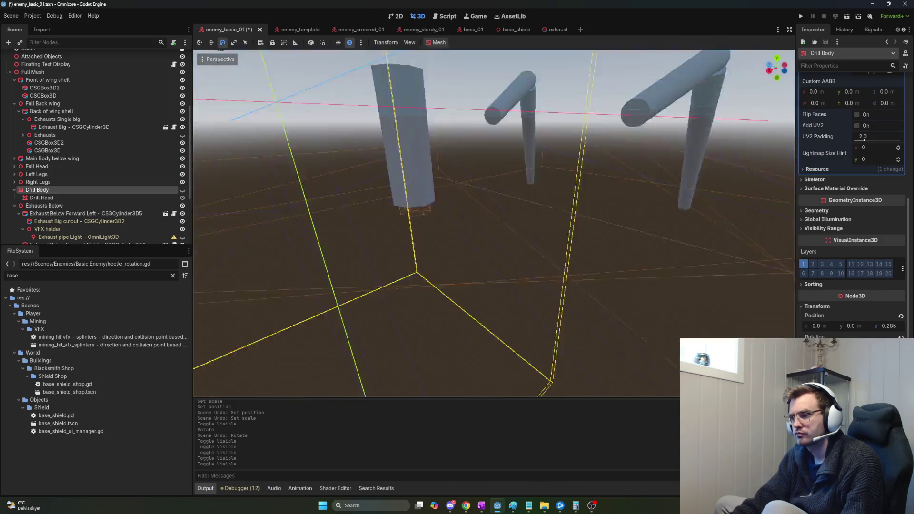
pyautogui.scroll(-8, 494, 224)
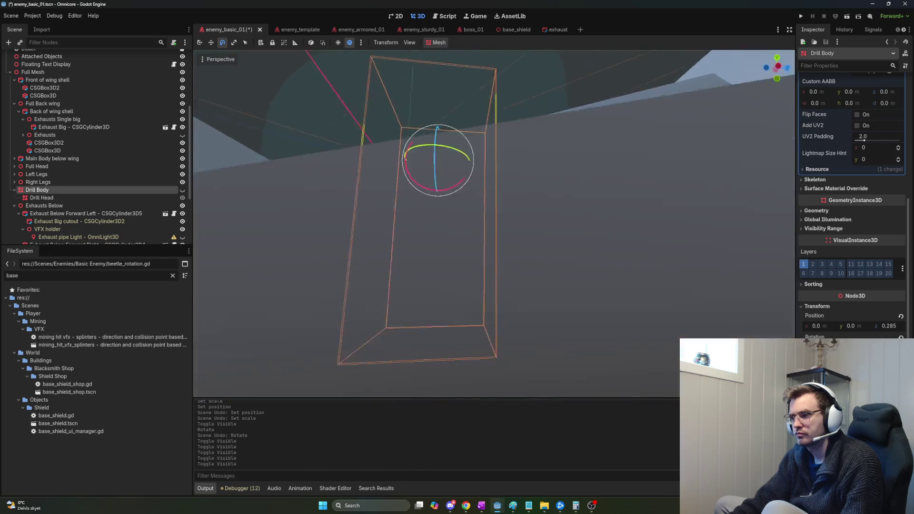
pyautogui.scroll(-5, 520, 212)
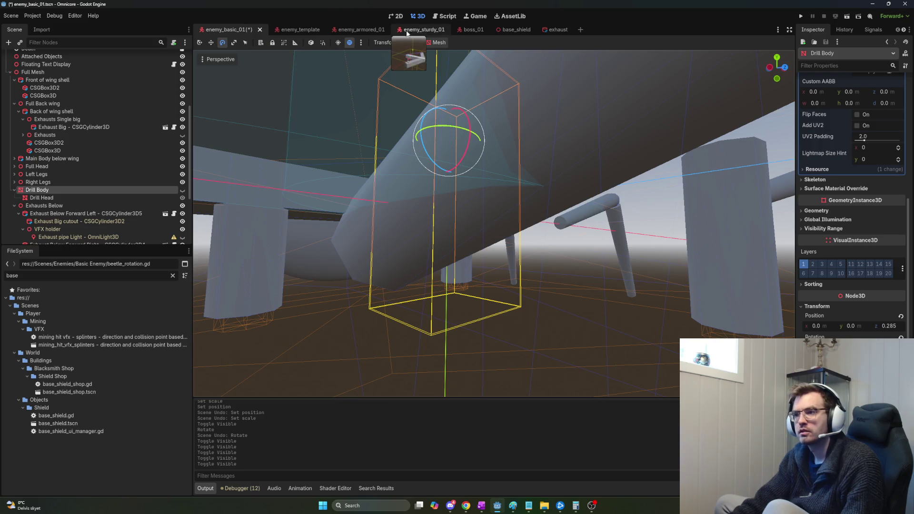
pyautogui.click(443, 18)
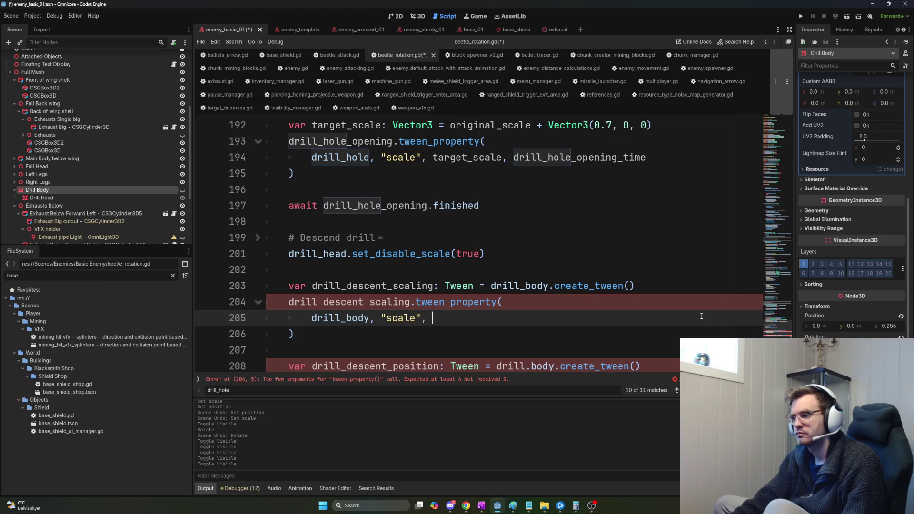
# Scroll up to the Drill parts exports and place the cursor on empty line 65.
pyautogui.moveTo(791, 329)
pyautogui.mouseDown()
pyautogui.moveTo(790, 119)
pyautogui.moveTo(810, 194)
pyautogui.mouseUp()
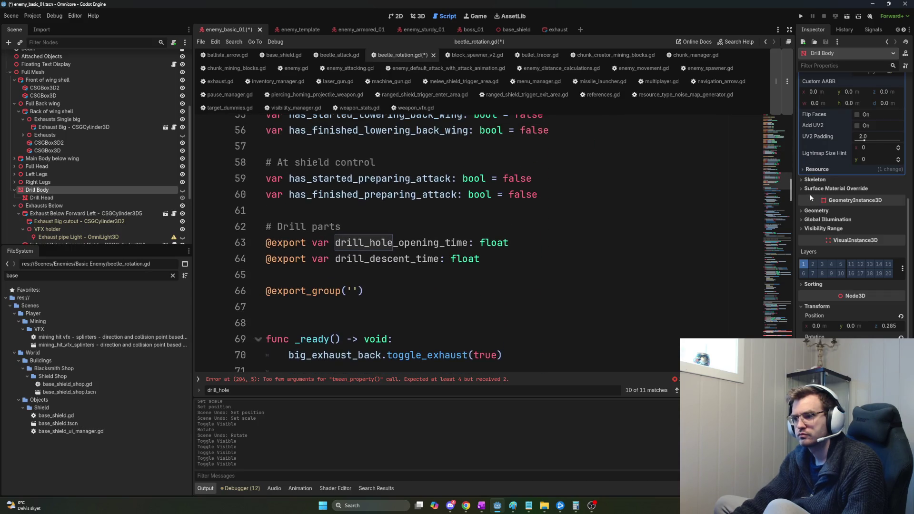
pyautogui.click(520, 274)
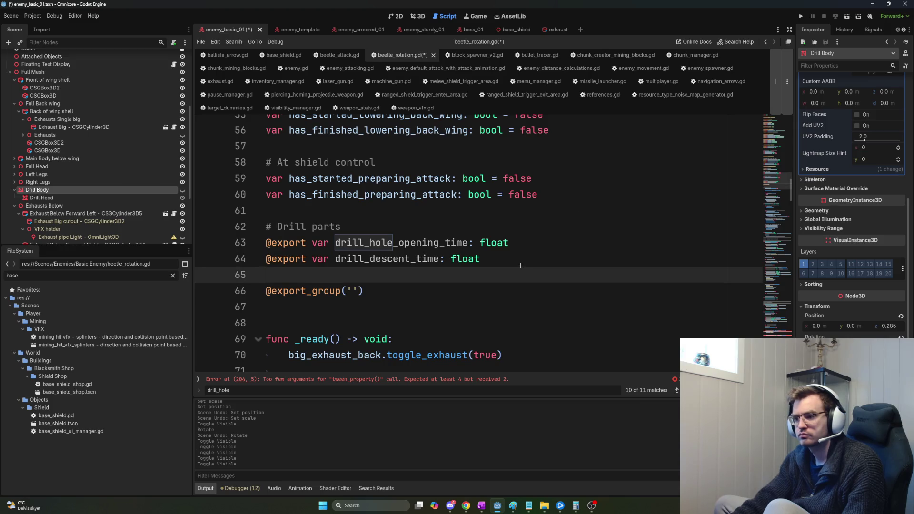
pyautogui.write('2')
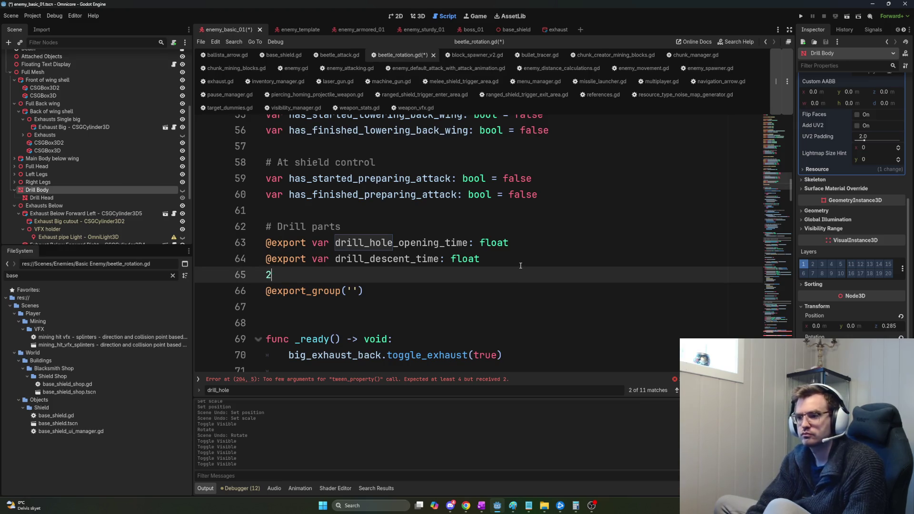
pyautogui.write('export var drill')
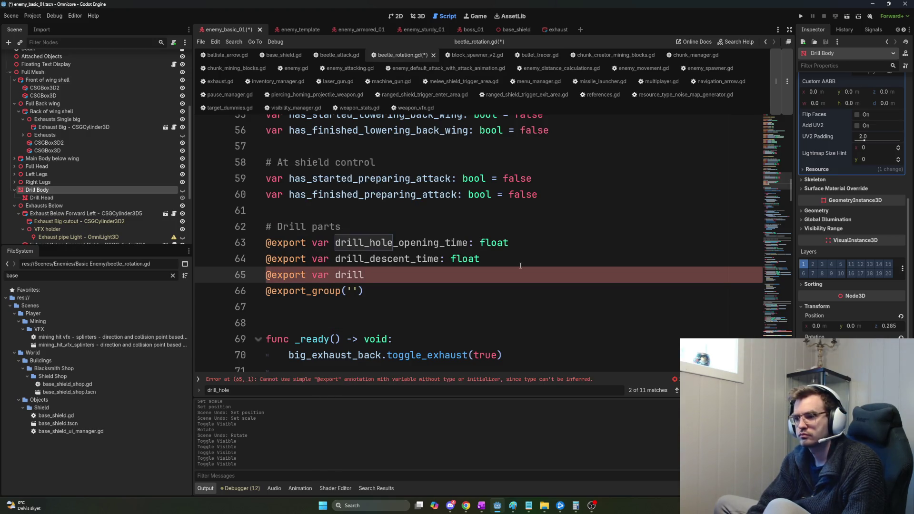
pyautogui.write('descne')
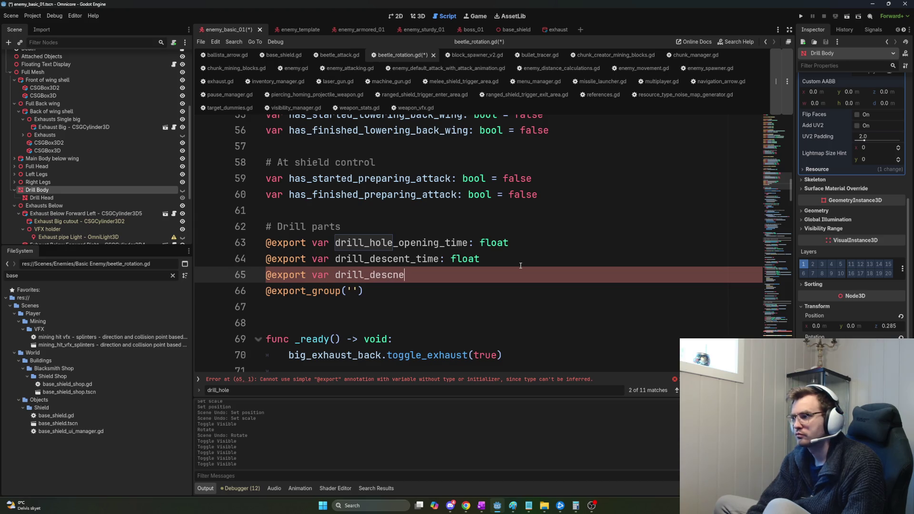
pyautogui.press('BackSpace')
pyautogui.press('BackSpace')
pyautogui.write('ent')
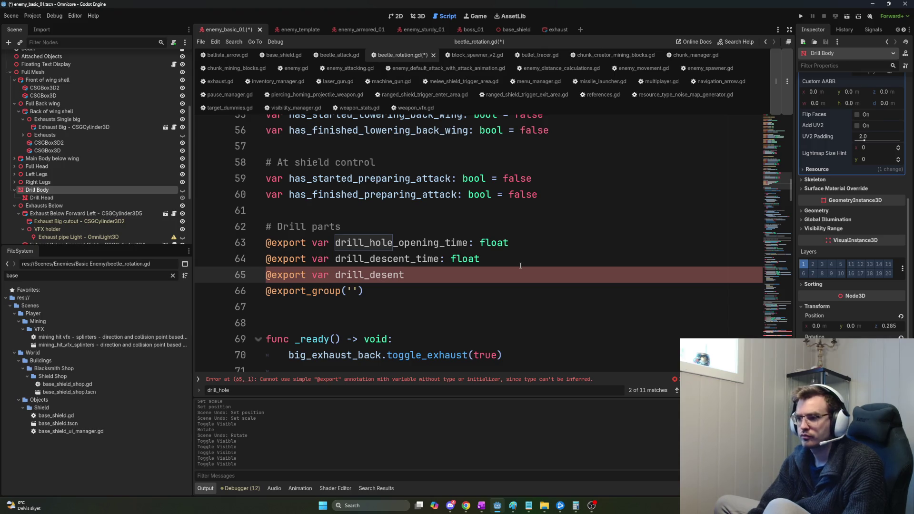
pyautogui.press('BackSpace')
pyautogui.press('BackSpace')
pyautogui.press('BackSpace')
pyautogui.write('cent_l')
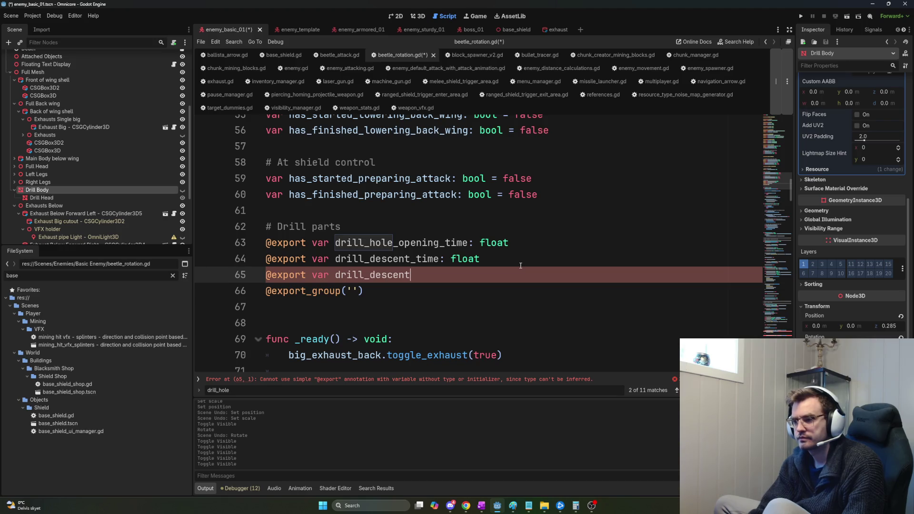
pyautogui.write('ength: float')
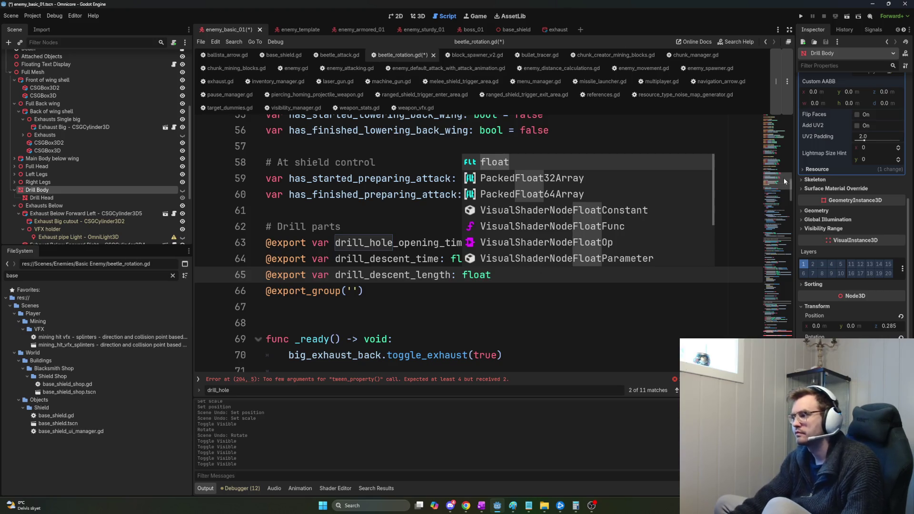
pyautogui.click(570, 273)
pyautogui.hotkey('ctrl', 's')
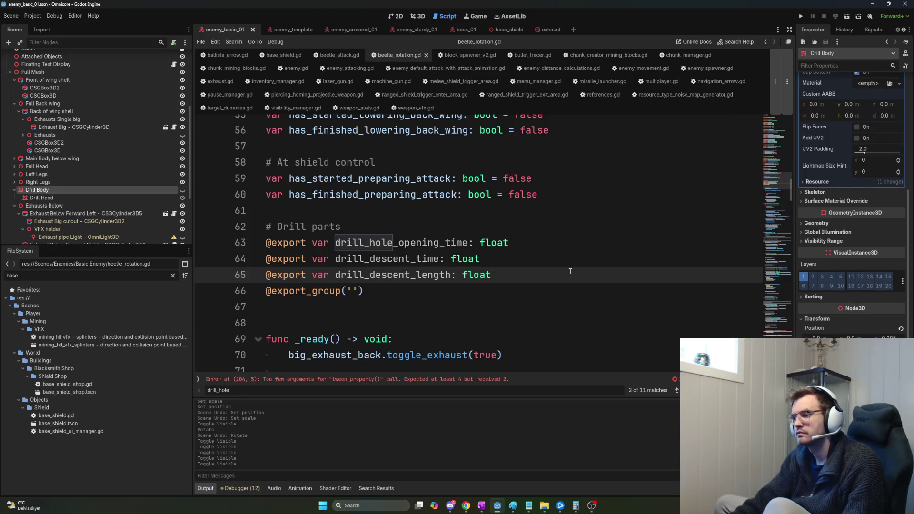